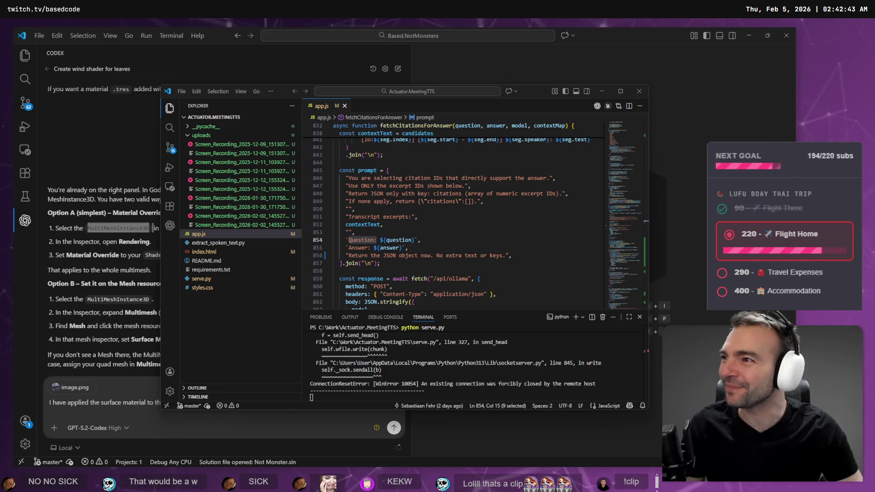
# Maximize the new Google Chrome window so it covers the code editor
pyautogui.doubleClick(370, 144)
# Load basedstreamtools.com from the address bar, then switch back to the code editor
pyautogui.write('based')
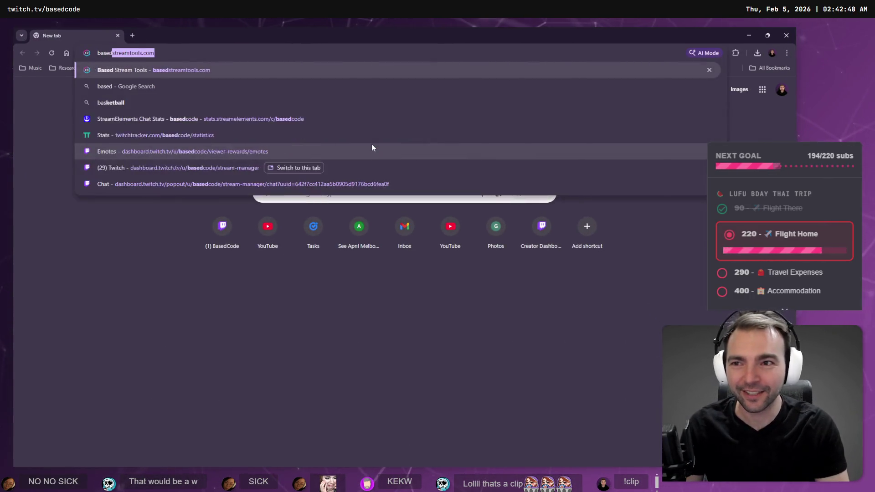
pyautogui.press('Return')
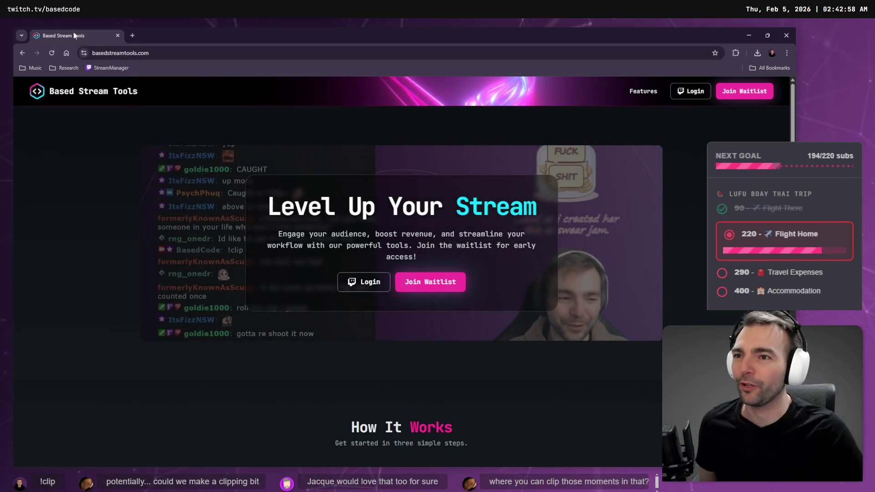
pyautogui.hotkey('alt', 'Tab')
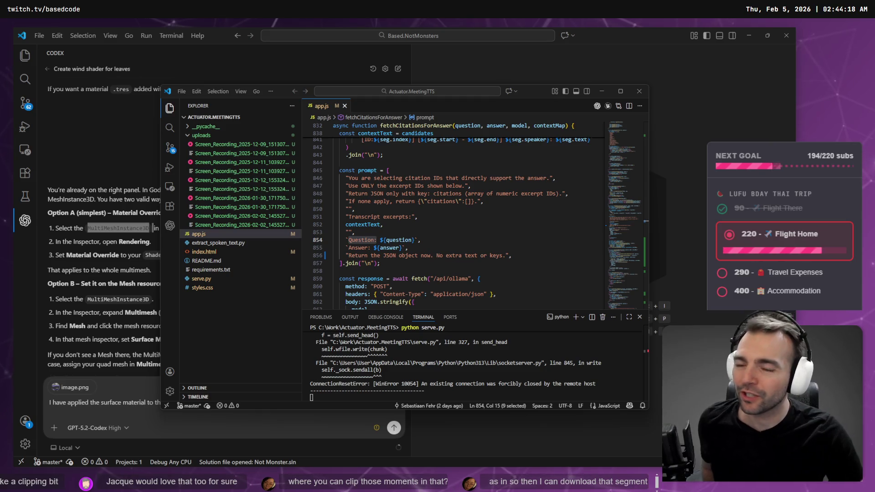
# Maximize the Actuator.MeetingTTS window, then close it
pyautogui.click(622, 95)
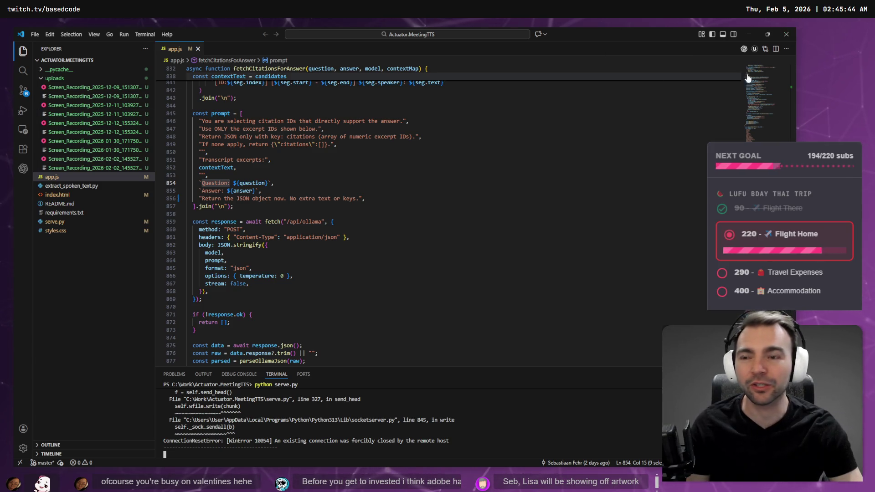
pyautogui.click(791, 36)
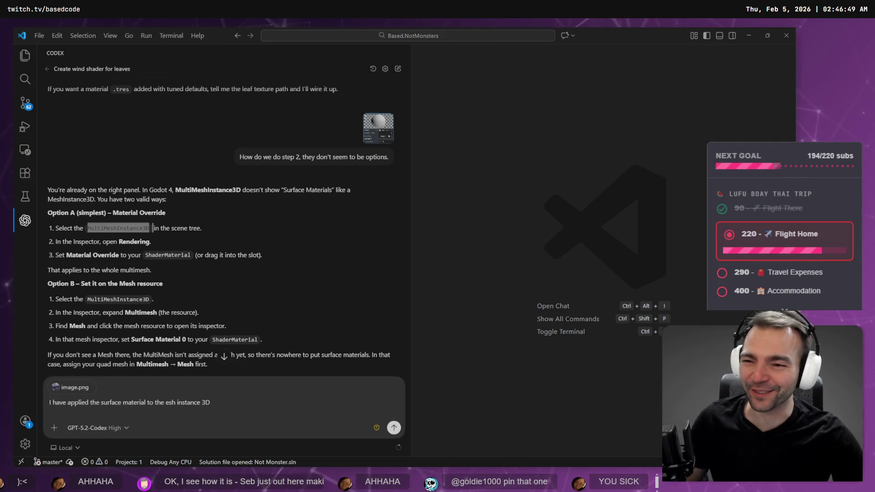
pyautogui.click(112, 226)
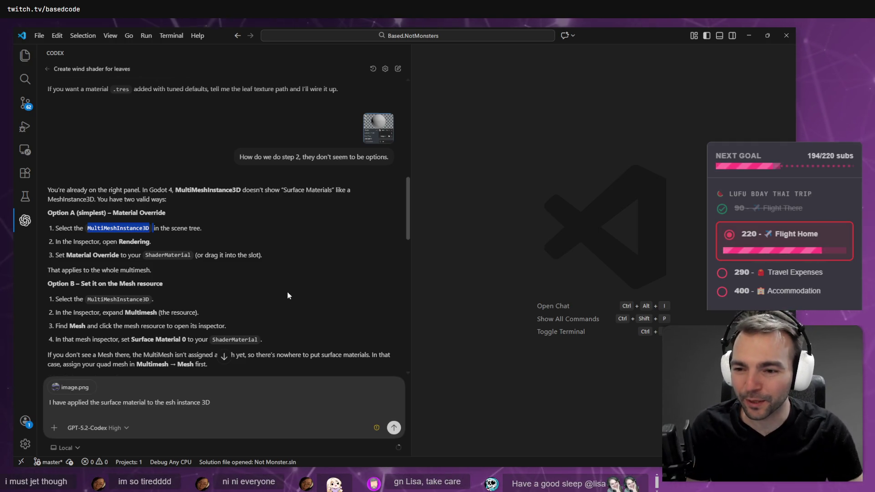
pyautogui.click(295, 272)
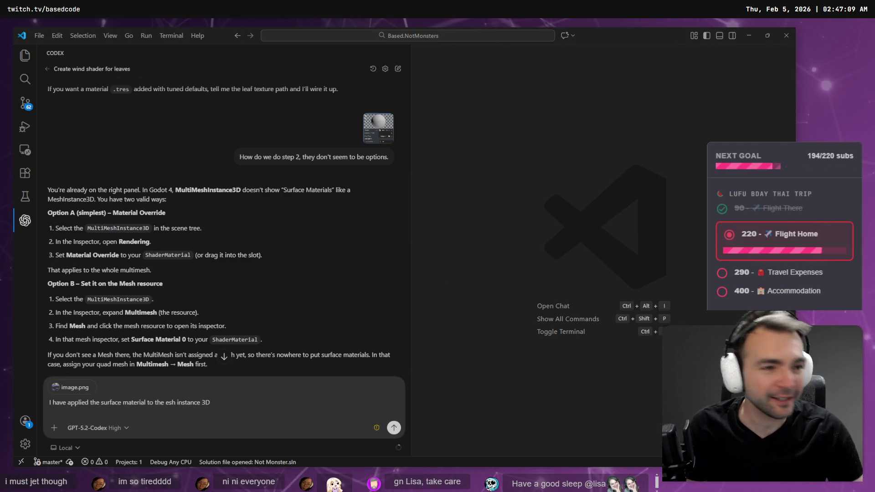
pyautogui.hotkey('alt', 'Tab')
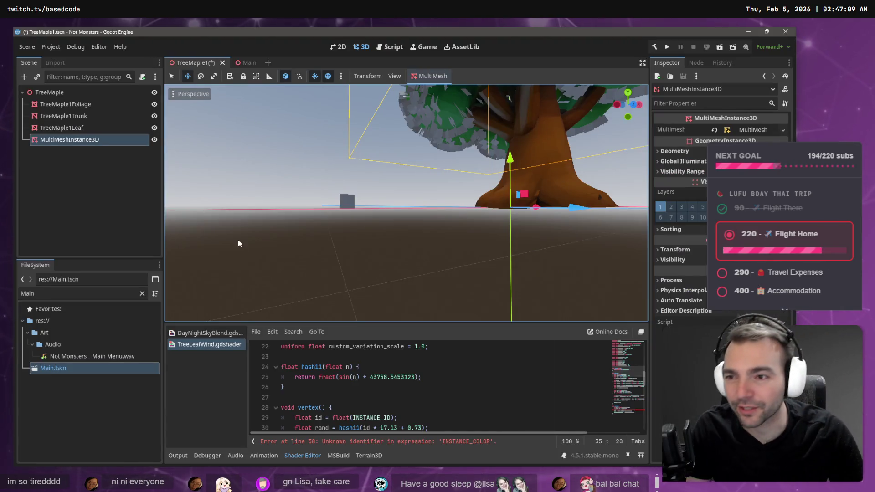
pyautogui.hotkey('alt', 'Tab')
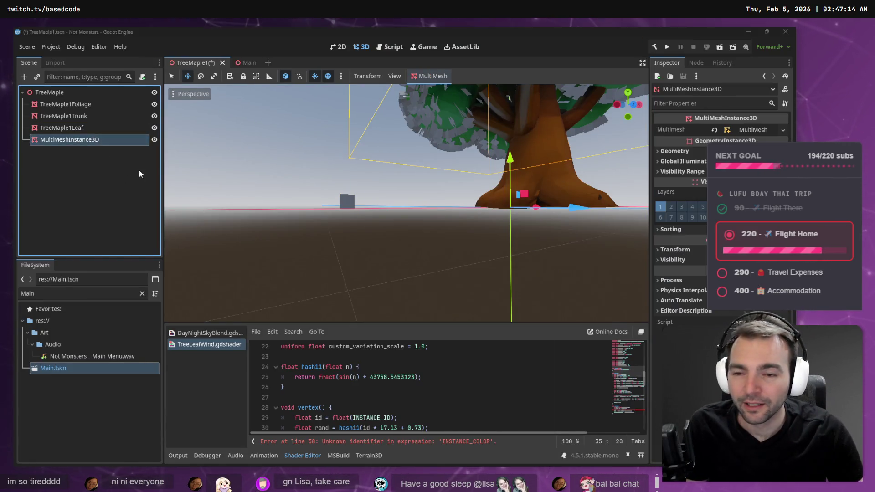
pyautogui.scroll(-2, 66, 295)
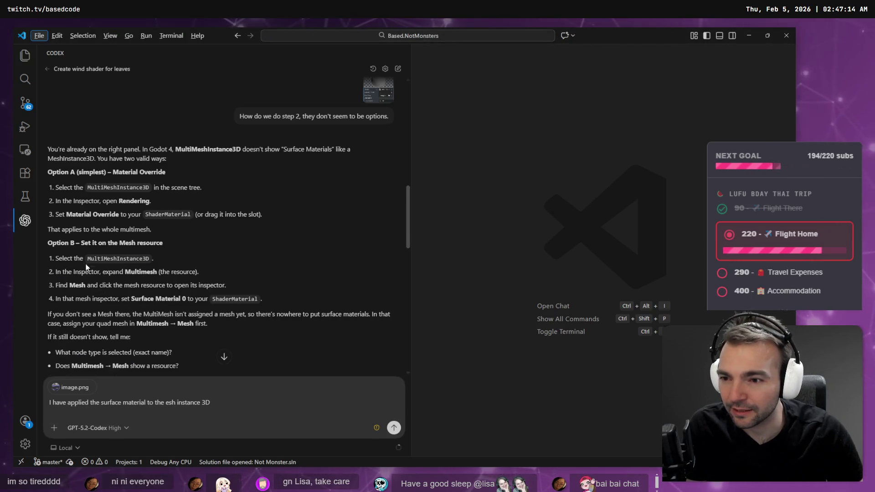
# Fix the draft's MultiMeshInstance3D wording and review the Surface Material / ShaderMaterial step
pyautogui.doubleClick(114, 258)
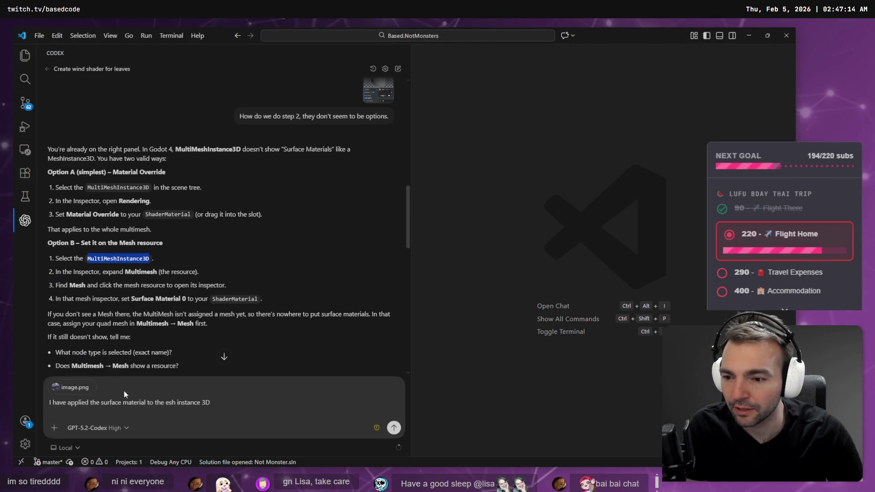
pyautogui.click(167, 403)
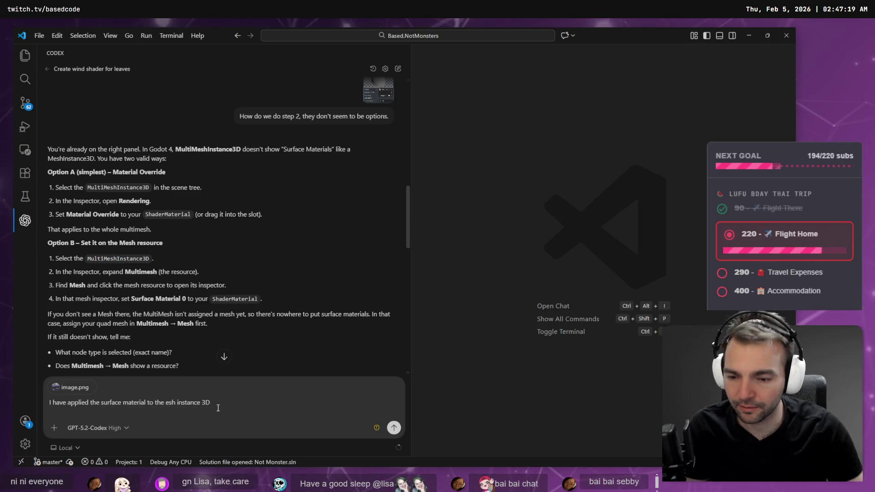
pyautogui.write('mesh')
pyautogui.hotkey('shift', 'End')
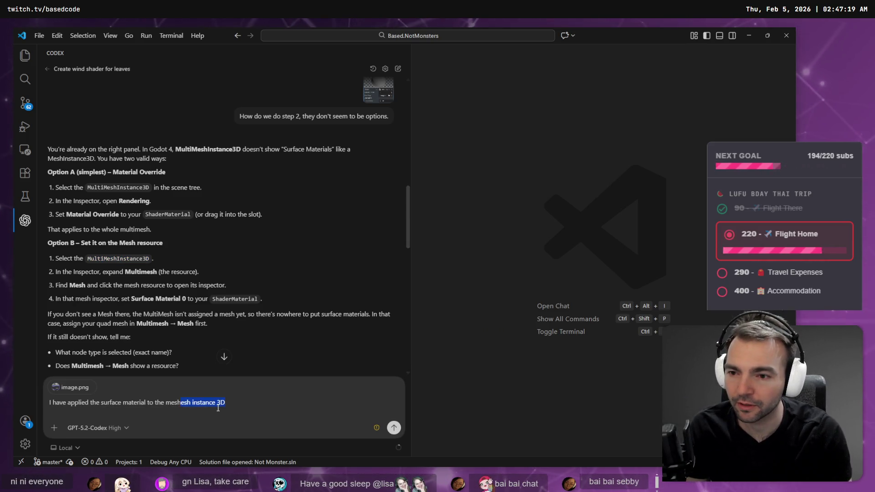
pyautogui.press('BackSpace')
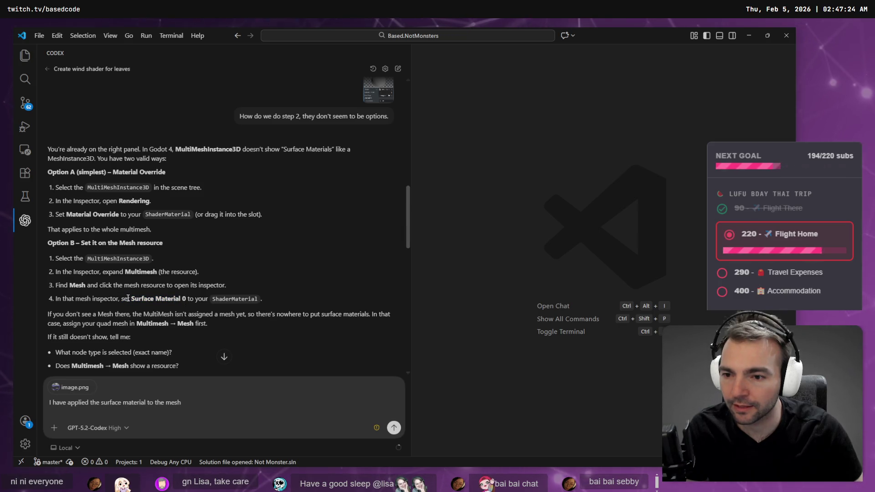
pyautogui.moveTo(130, 298); pyautogui.dragTo(185, 307)
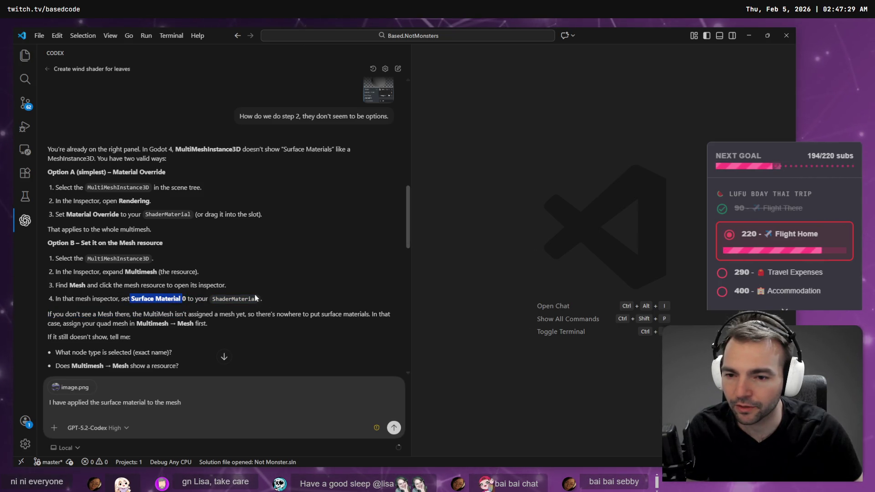
pyautogui.doubleClick(235, 299)
pyautogui.scroll(-3, 187, 325)
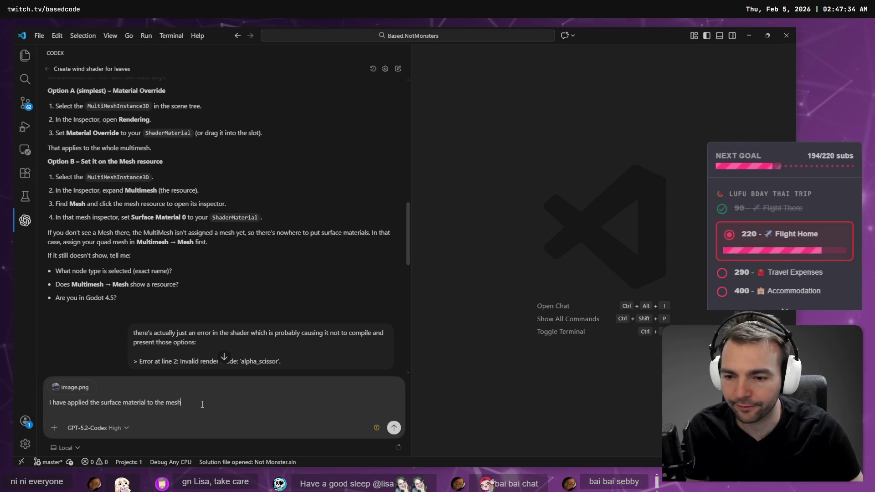
# Clear the draft and dictate a new message saying Option B was followed
pyautogui.hotkey('ctrl', 'a')
pyautogui.press('BackSpace')
pyautogui.press('super+h')
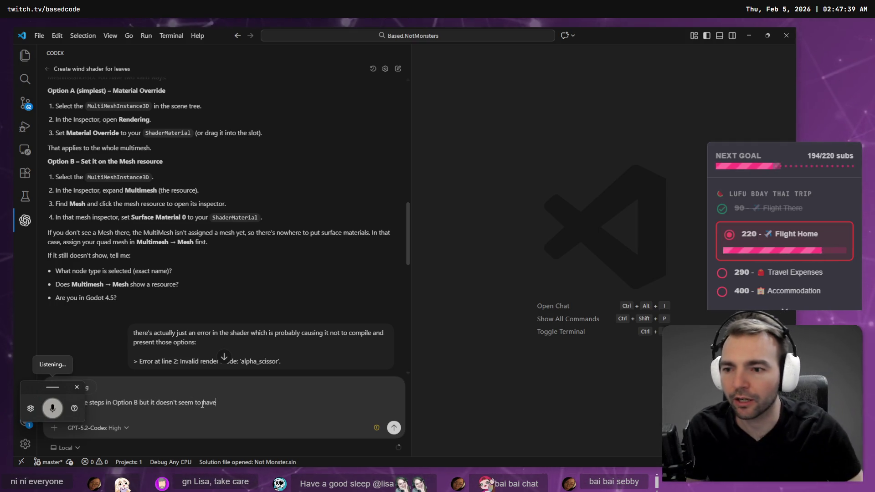
pyautogui.scroll(10, 209, 261)
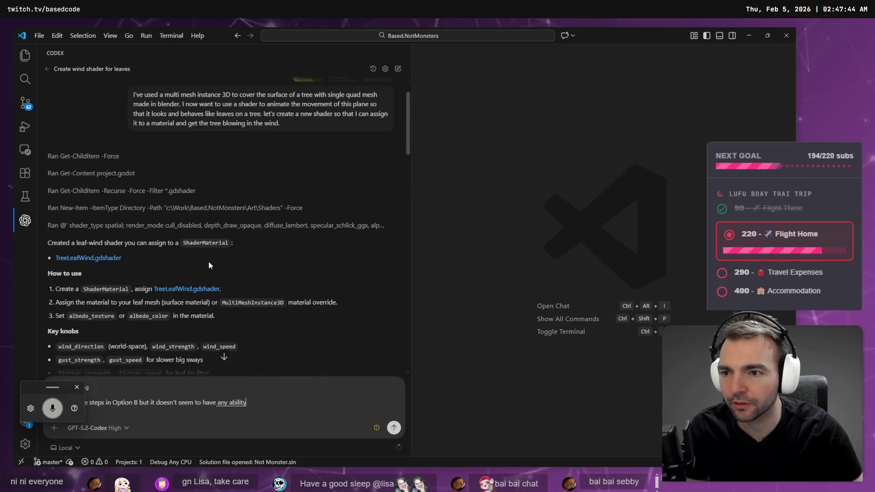
pyautogui.scroll(1, 209, 261)
pyautogui.scroll(-5, 214, 258)
pyautogui.scroll(5, 221, 252)
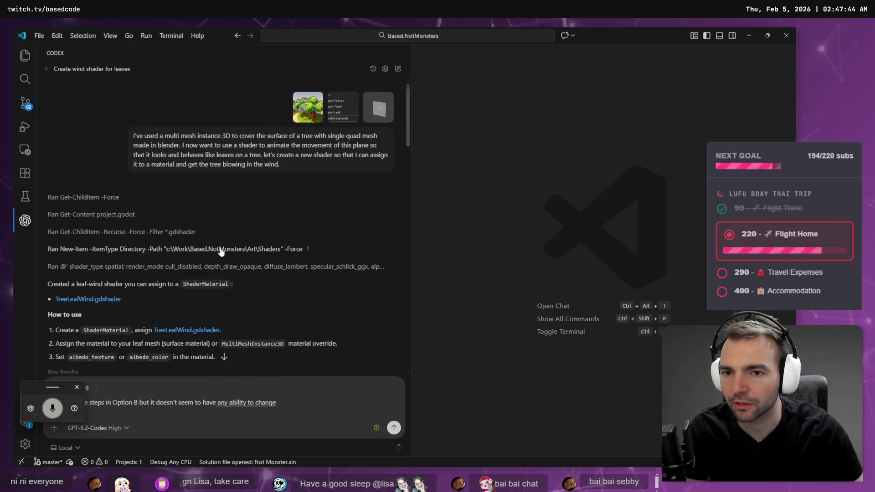
pyautogui.scroll(-12, 214, 237)
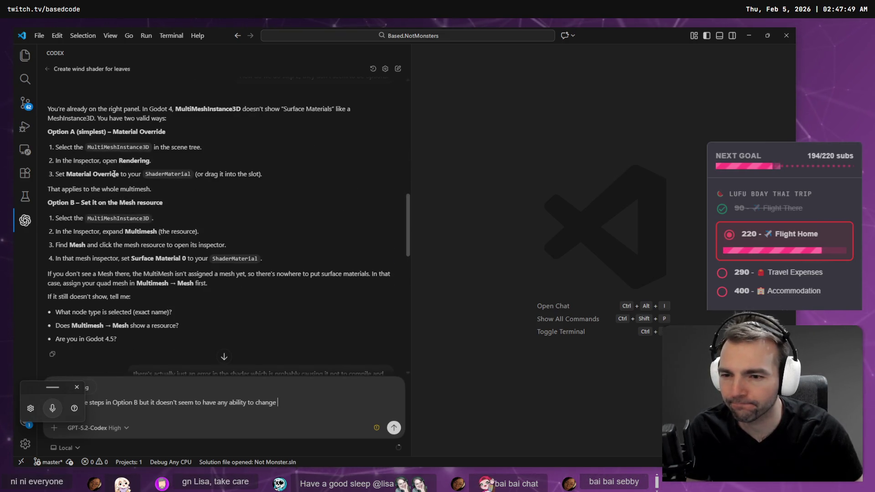
pyautogui.scroll(-1, 140, 231)
pyautogui.scroll(-6, 140, 230)
pyautogui.scroll(6, 150, 179)
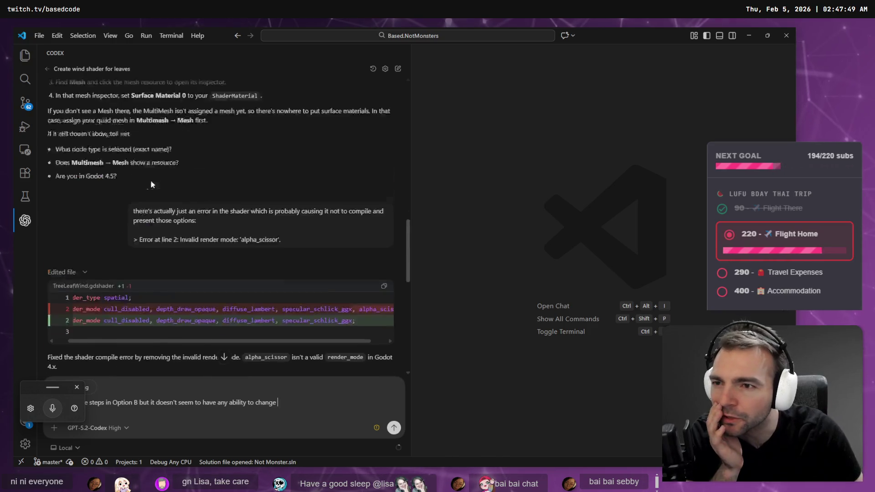
pyautogui.scroll(10, 156, 176)
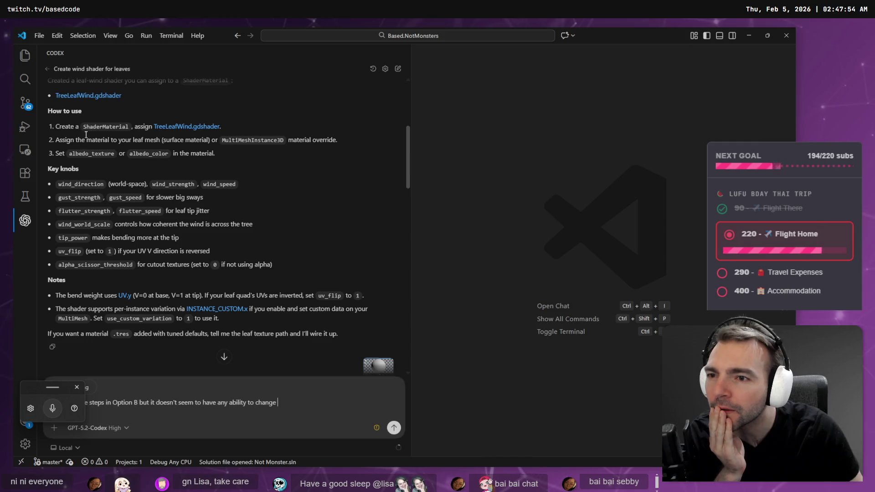
# Finish the message naming albedo_texture or albedo_color as unchangeable, and send it
pyautogui.doubleClick(92, 154)
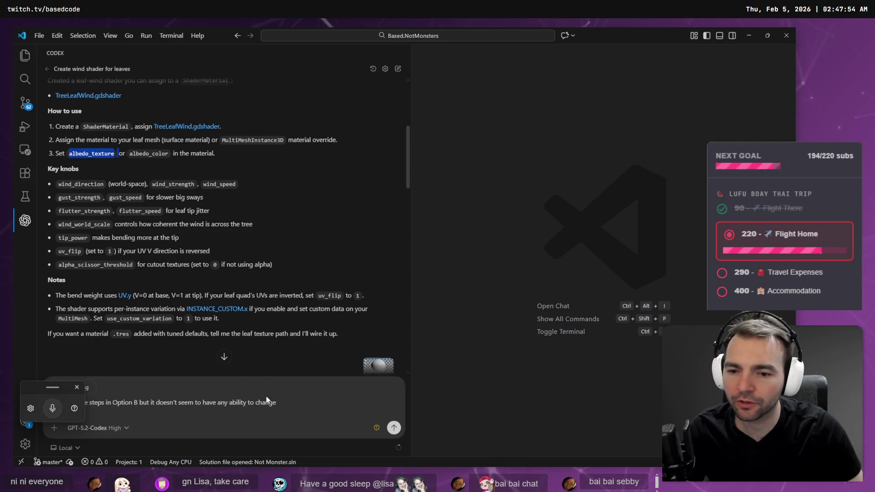
pyautogui.click(279, 397)
pyautogui.write('albedo_texture ')
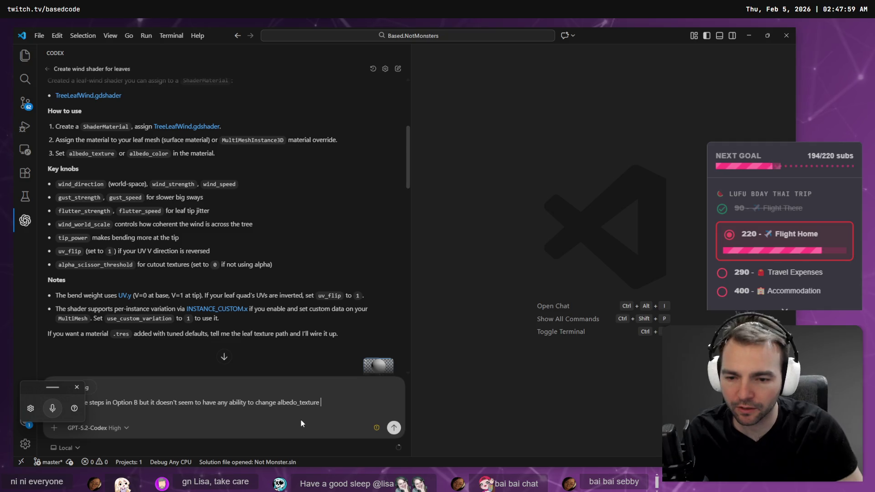
pyautogui.write('or')
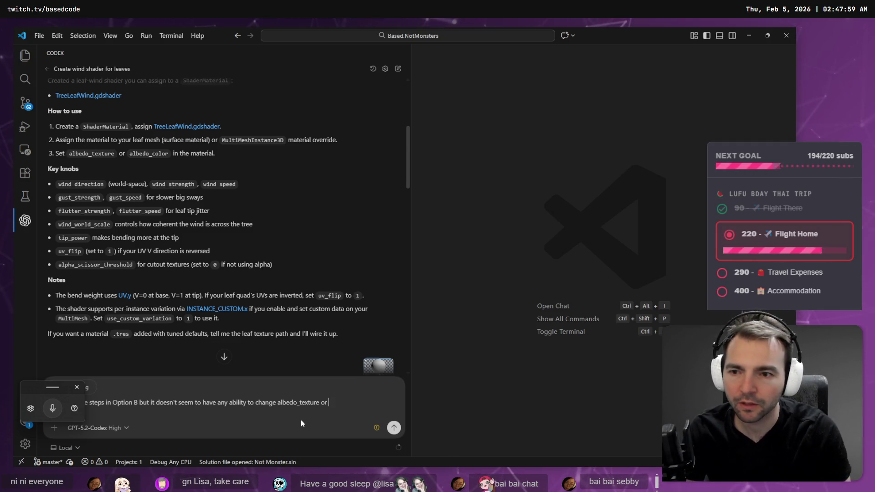
pyautogui.doubleClick(147, 153)
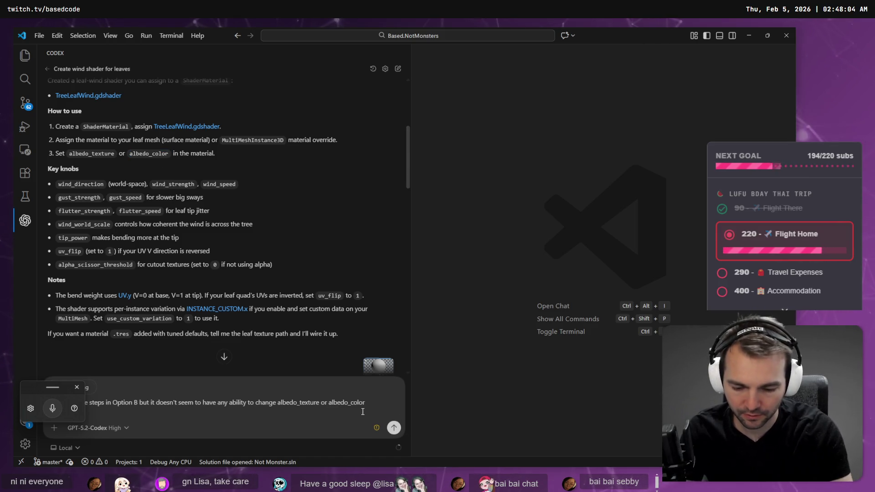
pyautogui.write('.')
pyautogui.click(394, 428)
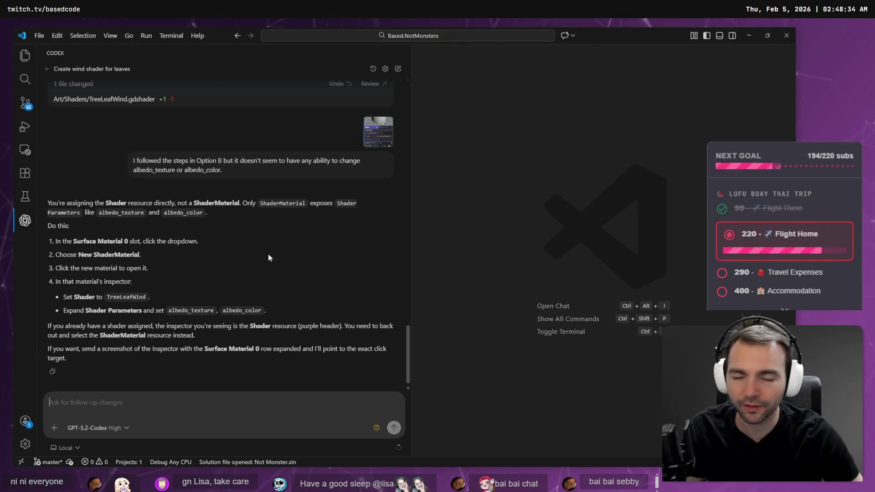
# After reading the ShaderMaterial reply, switch to the Godot editor
pyautogui.hotkey('alt', 'Tab')
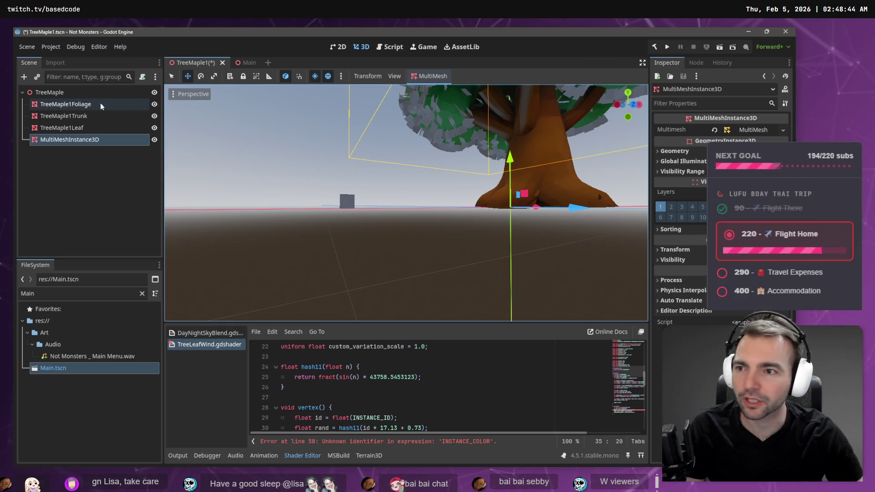
# Select TreeMaple1Leaf and show its Surface Material 0 settings, comparing with Codex's instructions
pyautogui.click(73, 129)
pyautogui.click(690, 119)
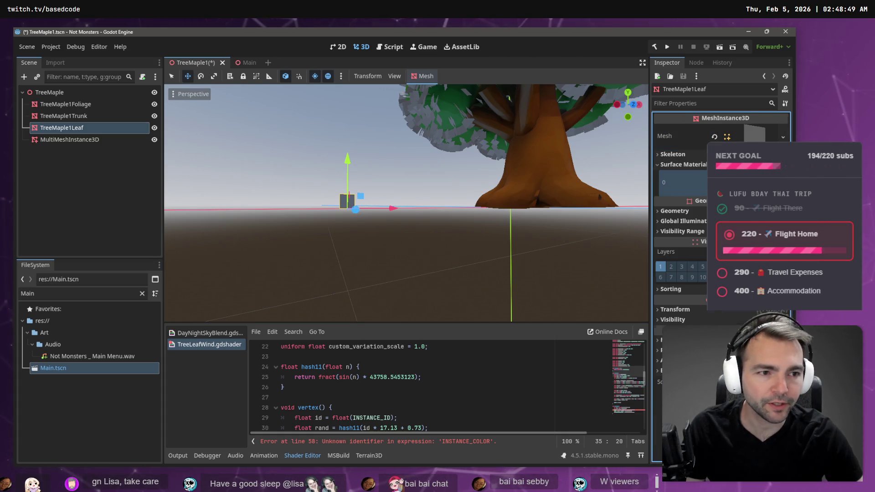
pyautogui.click(681, 183)
pyautogui.hotkey('alt', 'Tab')
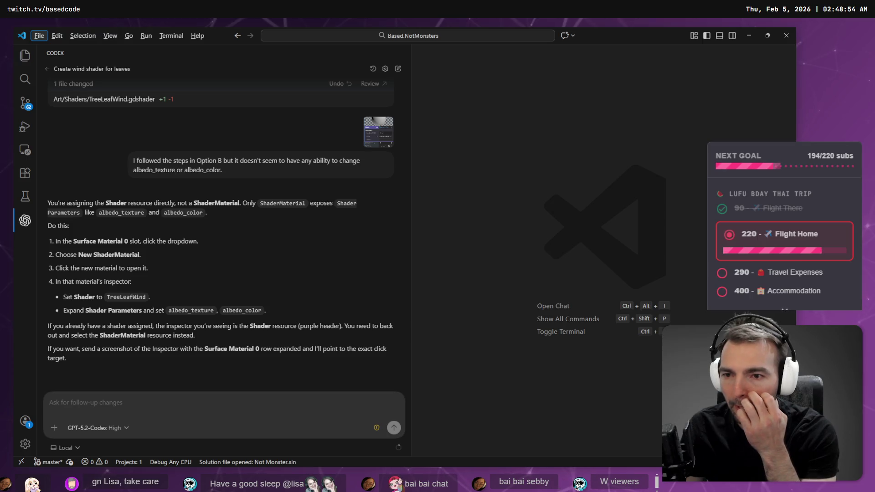
pyautogui.hotkey('alt', 'Tab')
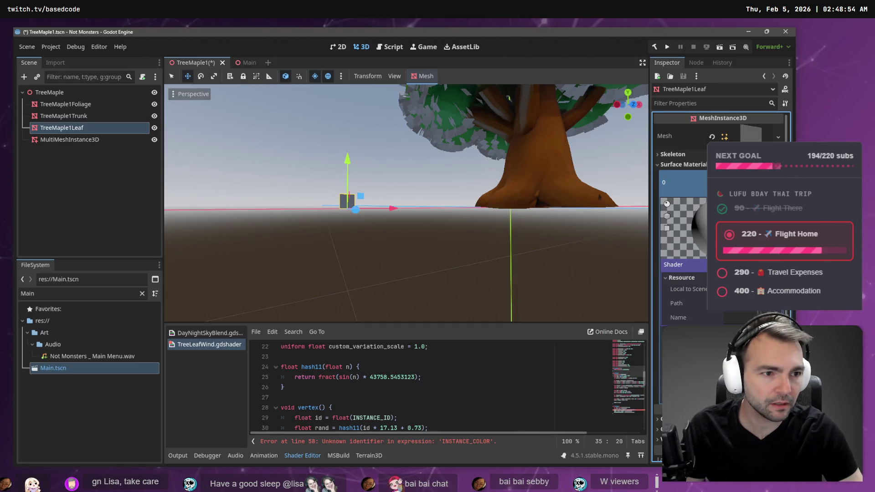
pyautogui.hotkey('alt', 'Tab')
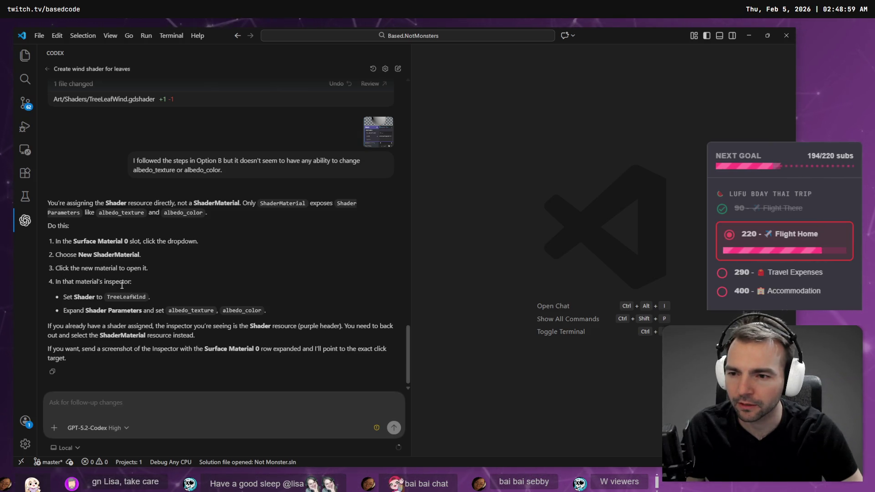
pyautogui.hotkey('alt', 'Tab')
# Open the Surface Material 0 menu, then dismiss the file and shader dialogs unchanged
pyautogui.click(779, 182)
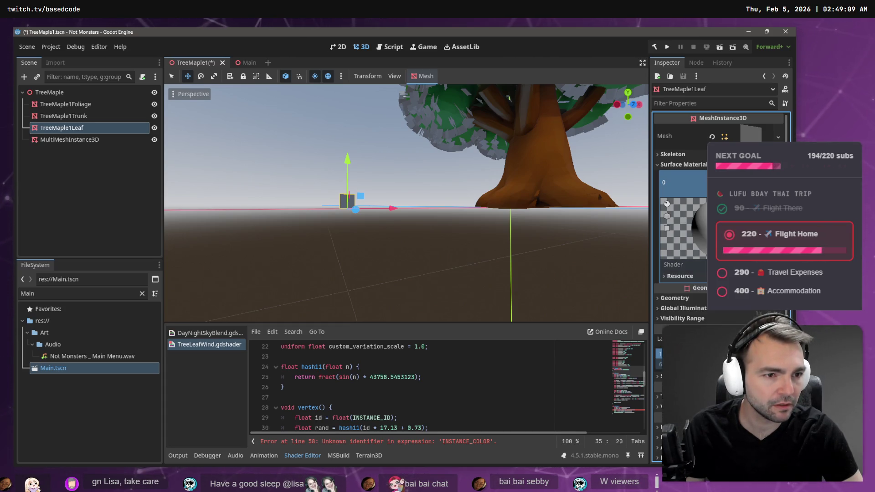
pyautogui.hotkey('alt', 'Tab')
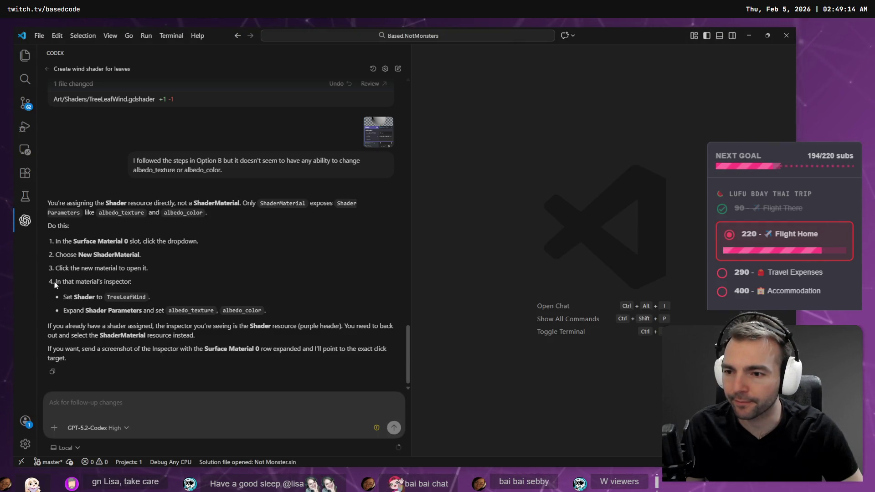
pyautogui.hotkey('alt', 'Tab')
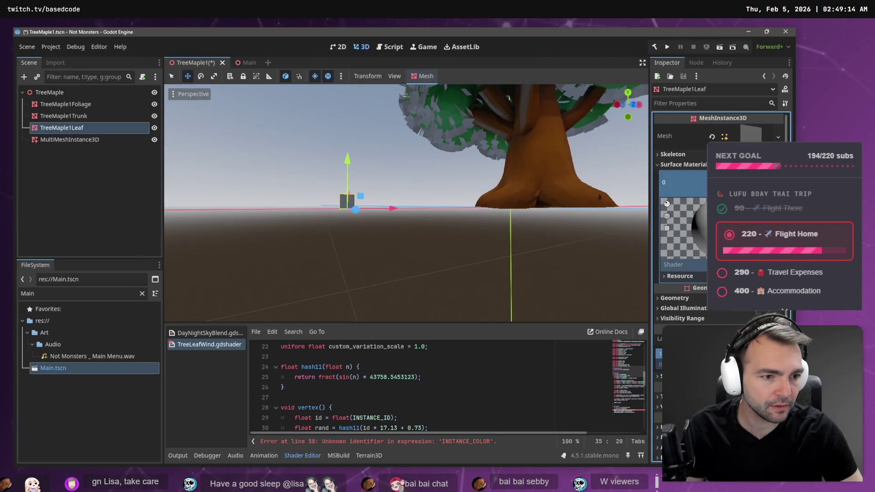
pyautogui.hotkey('ctrl', 'o')
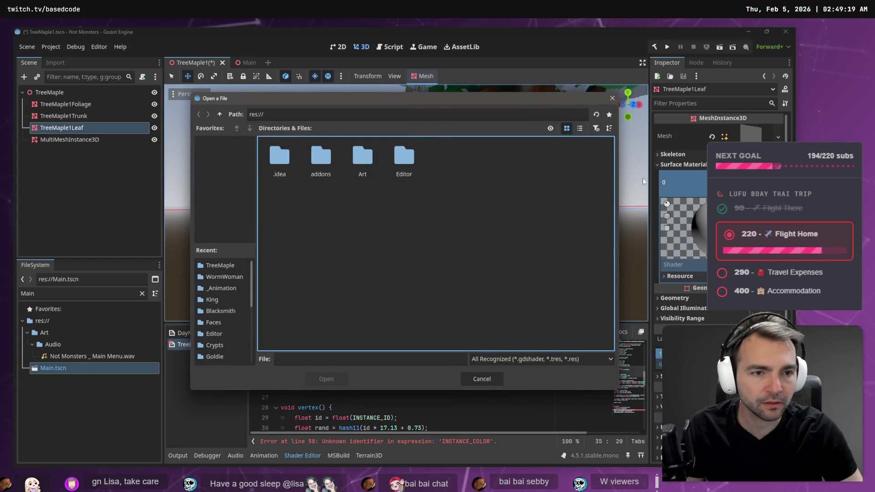
pyautogui.click(609, 101)
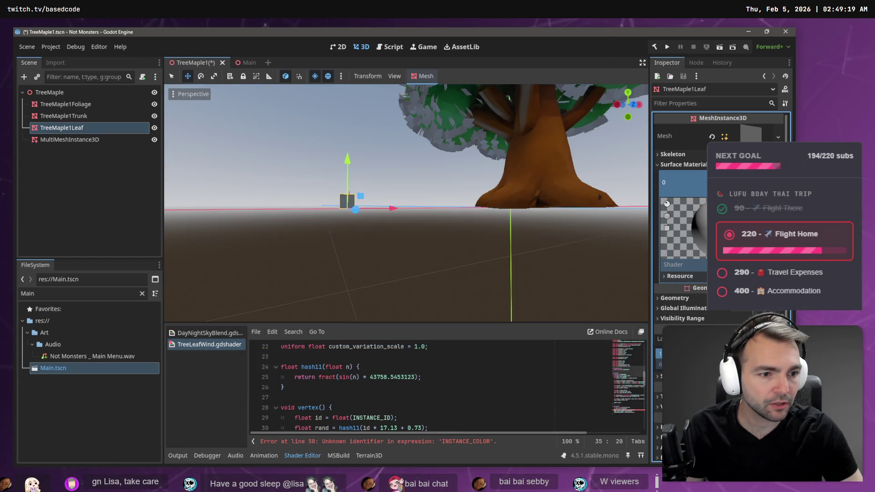
pyautogui.hotkey('ctrl', 'o')
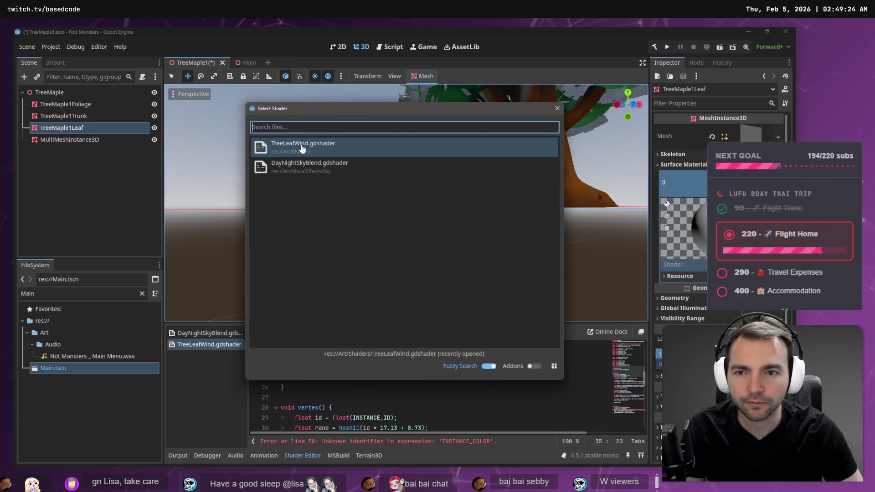
pyautogui.press('Escape')
pyautogui.click(301, 148)
pyautogui.hotkey('alt', 'Tab')
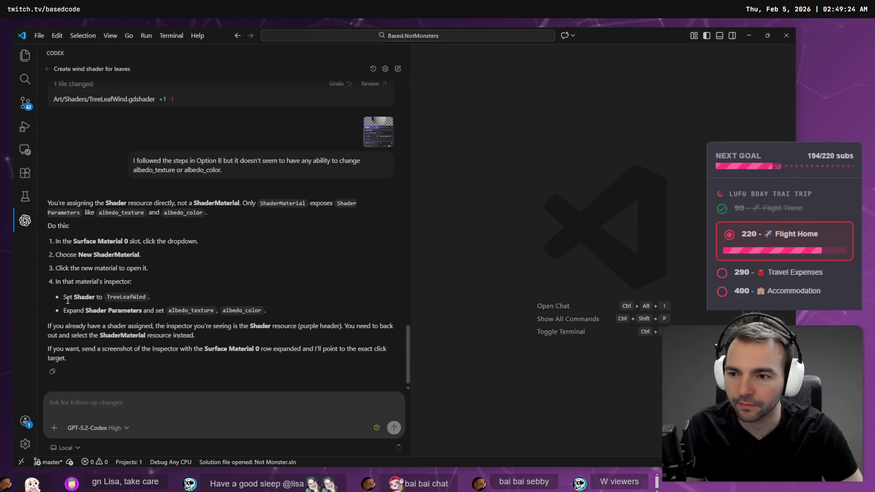
pyautogui.hotkey('alt', 'Tab')
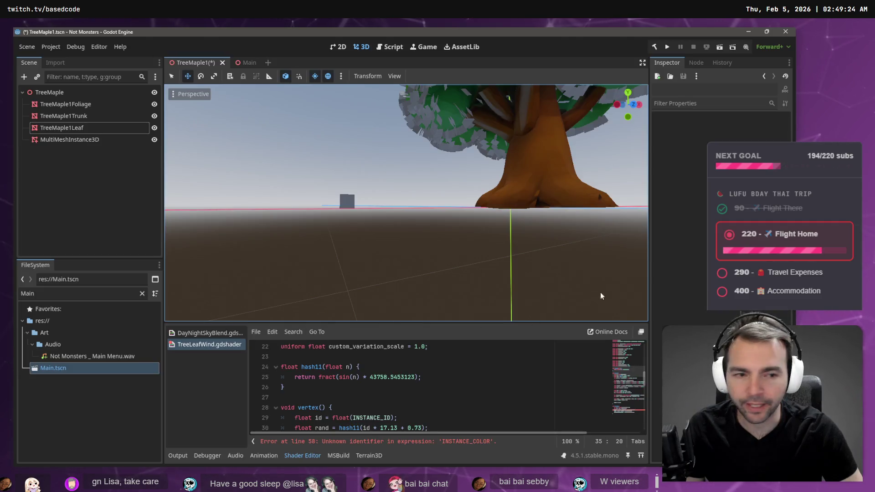
# Snip TreeMaple1Leaf's Surface Material 0 shader settings and paste the screenshot into the Codex chat
pyautogui.click(62, 127)
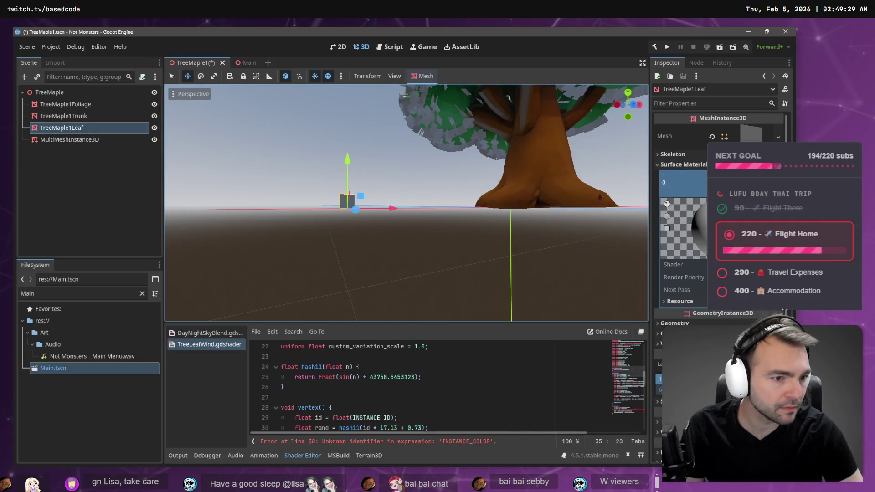
pyautogui.click(668, 270)
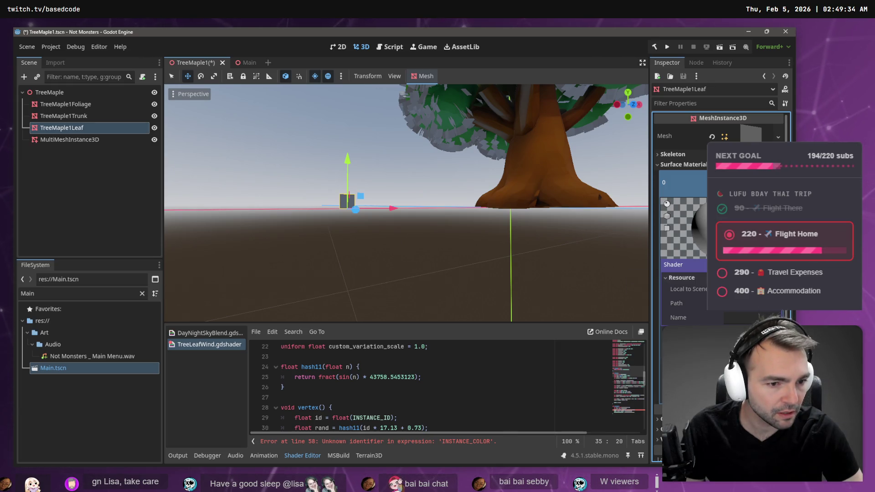
pyautogui.press('super+shift+s')
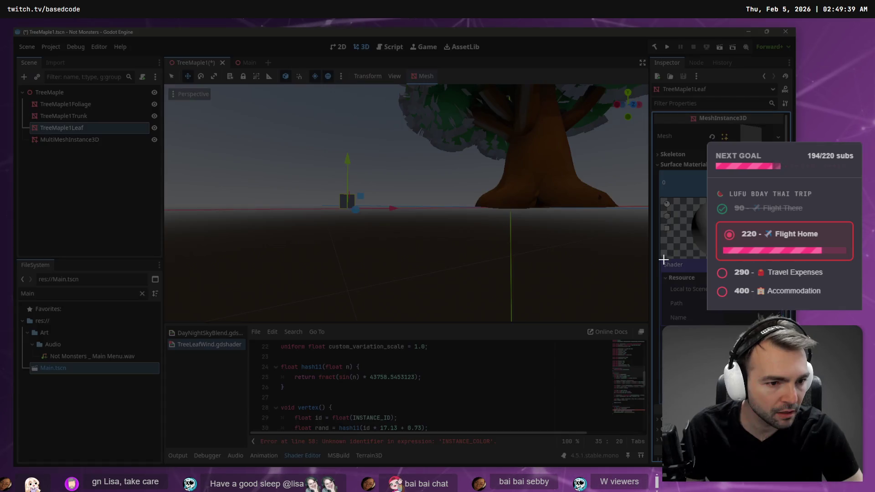
pyautogui.moveTo(667, 261)
pyautogui.mouseDown()
pyautogui.moveTo(759, 328)
pyautogui.moveTo(733, 365)
pyautogui.mouseUp()
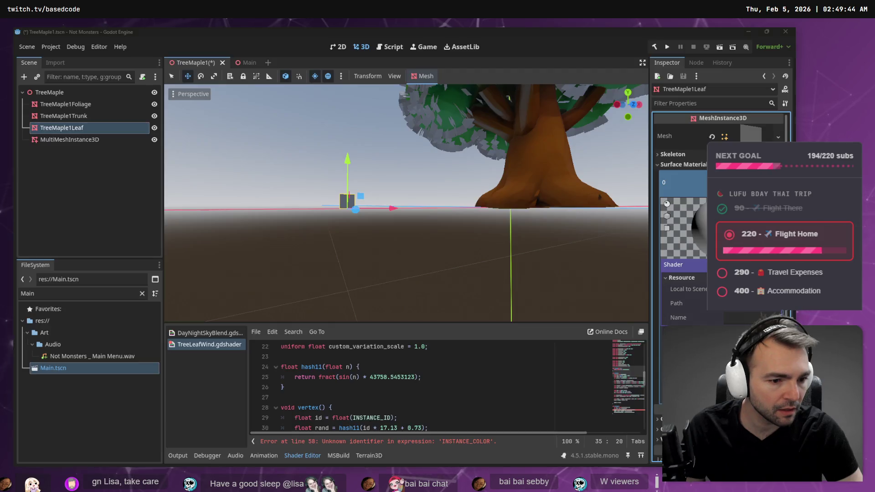
pyautogui.hotkey('alt', 'Tab')
pyautogui.click(159, 404)
pyautogui.hotkey('ctrl', 'v')
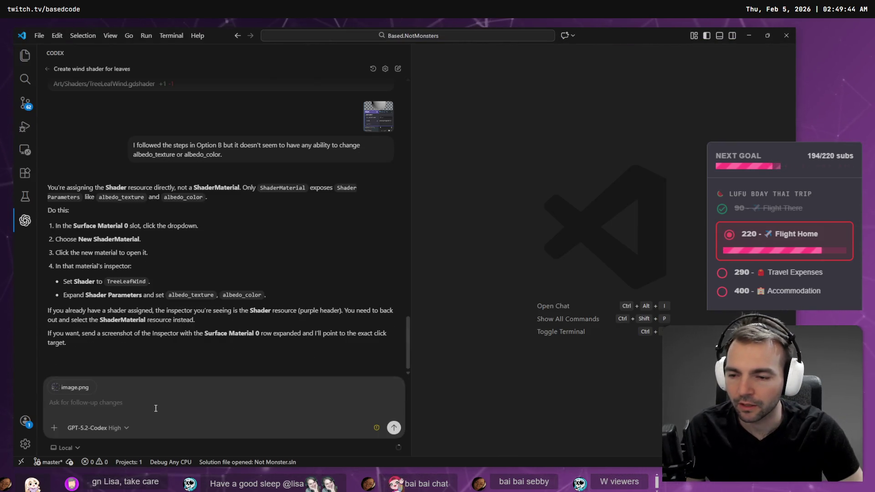
# Dictate 'the shader does not have those options.', send it with the screenshot, and return to Godot
pyautogui.press('super+h')
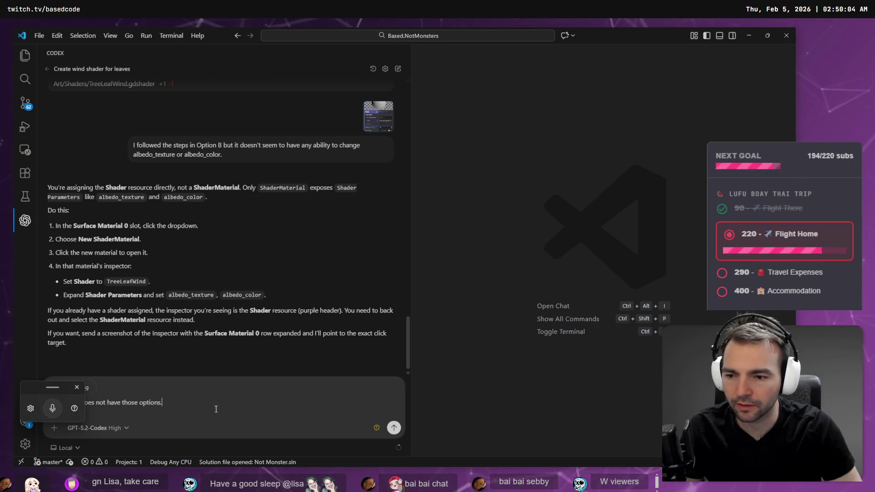
pyautogui.press('Return')
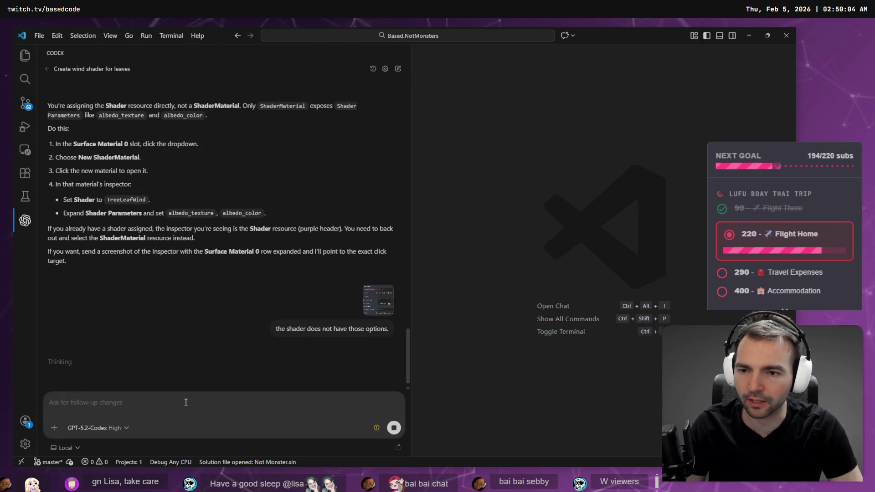
pyautogui.hotkey('alt', 'Tab')
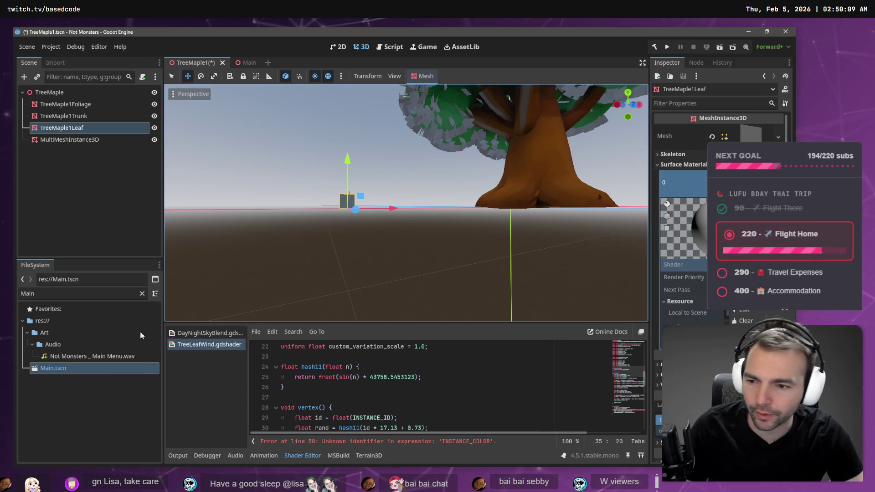
# Enlarge the TreeLeafWind shader editor and go to the failing INSTANCE_COLOR line 58
pyautogui.keyDown('shift'); pyautogui.click(285, 380); pyautogui.keyUp('shift')
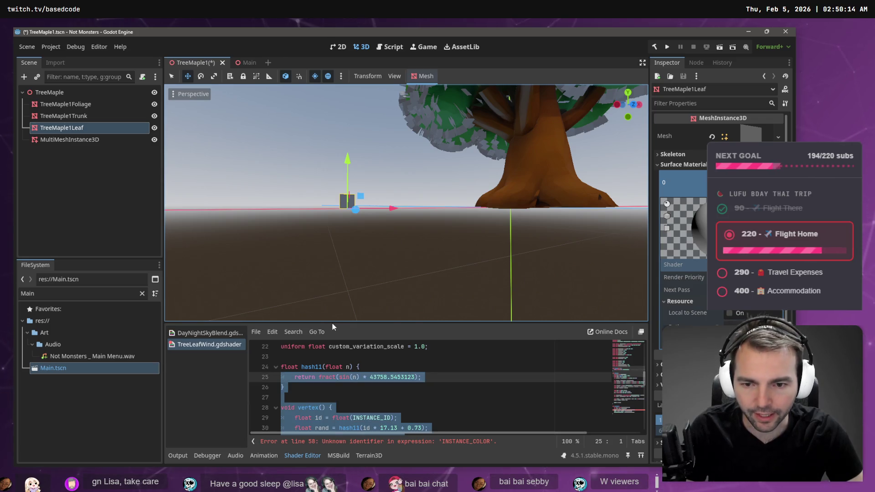
pyautogui.moveTo(332, 325); pyautogui.dragTo(332, 152)
pyautogui.click(332, 245)
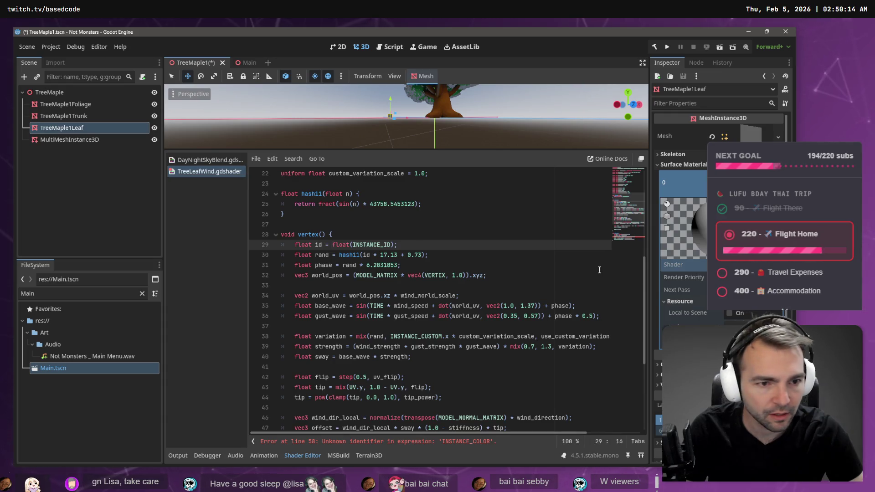
pyautogui.scroll(-5, 379, 406)
pyautogui.click(471, 377)
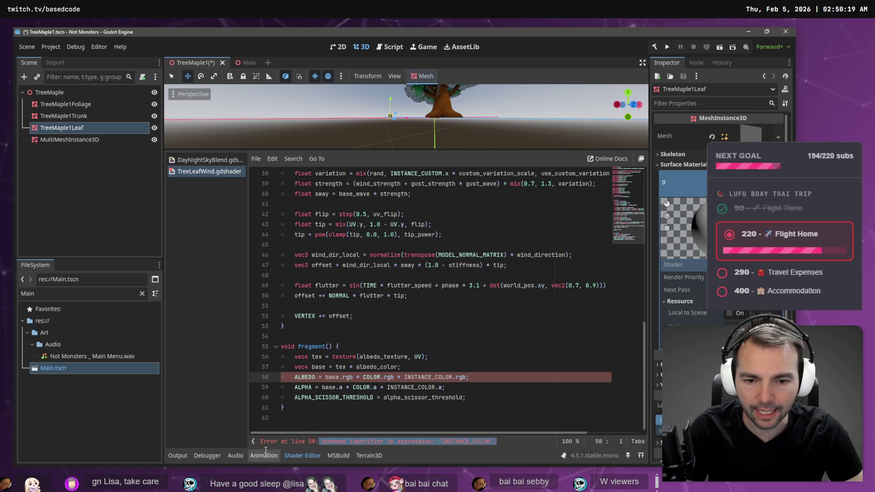
pyautogui.hotkey('alt', 'Tab')
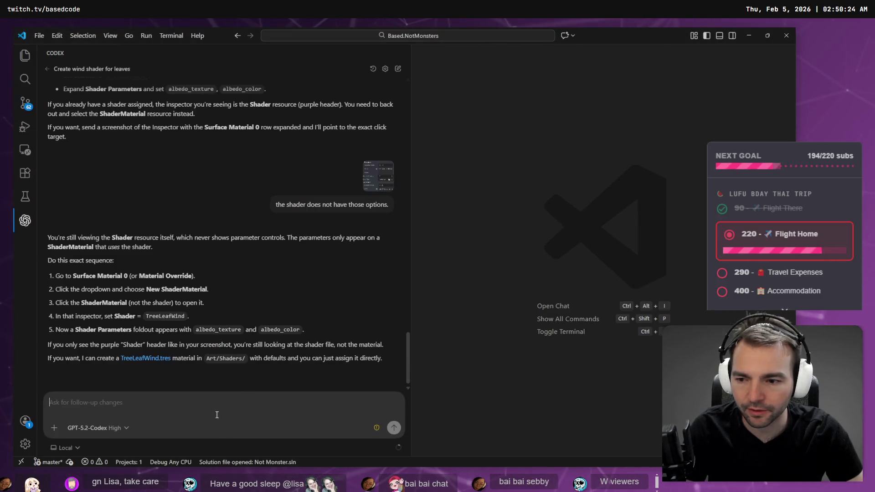
# Send Codex 'We still have errors' with the pasted line 58 INSTANCE_COLOR error
pyautogui.write('We sti')
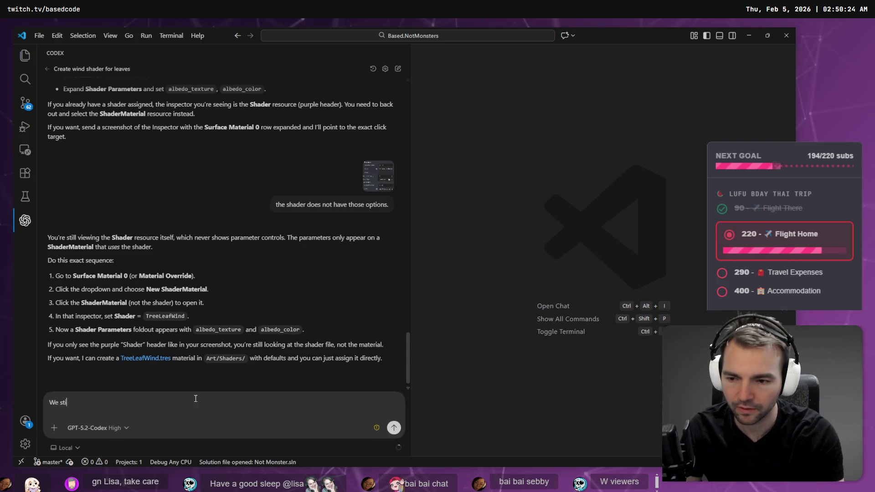
pyautogui.write('ll have errors:')
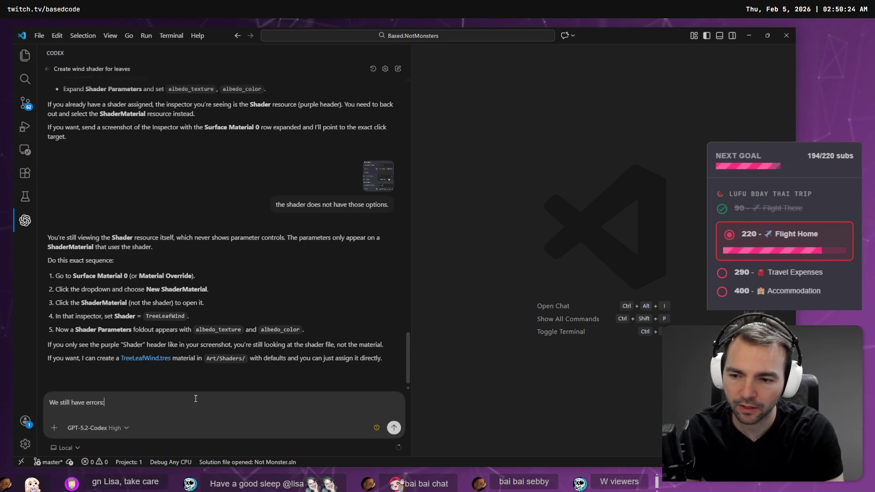
pyautogui.write("> Error at line 58: Unknown identifier in expression: 'INSTANCE_COLOR'.")
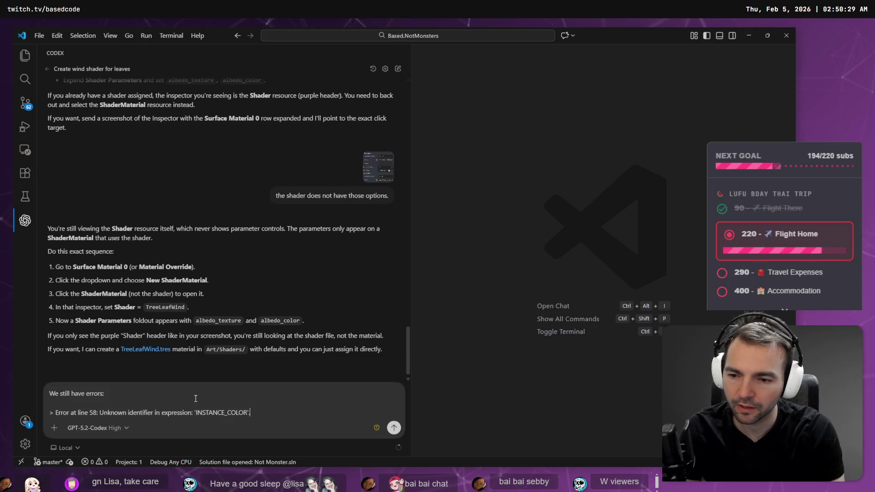
pyautogui.press('Return')
pyautogui.hotkey('alt', 'Tab')
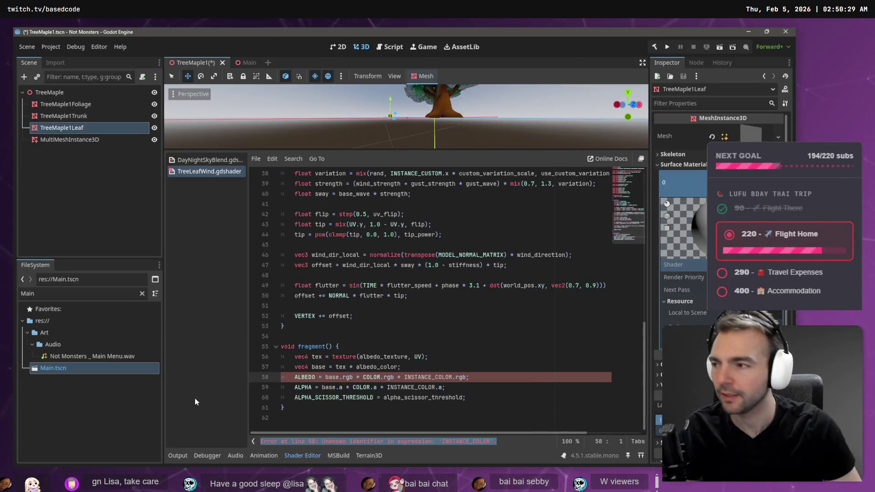
# Verify TreeLeafWind.gdshader now tints only by COLOR, rebuild the project and expand the material's shader parameters
pyautogui.hotkey('alt', 'Tab')
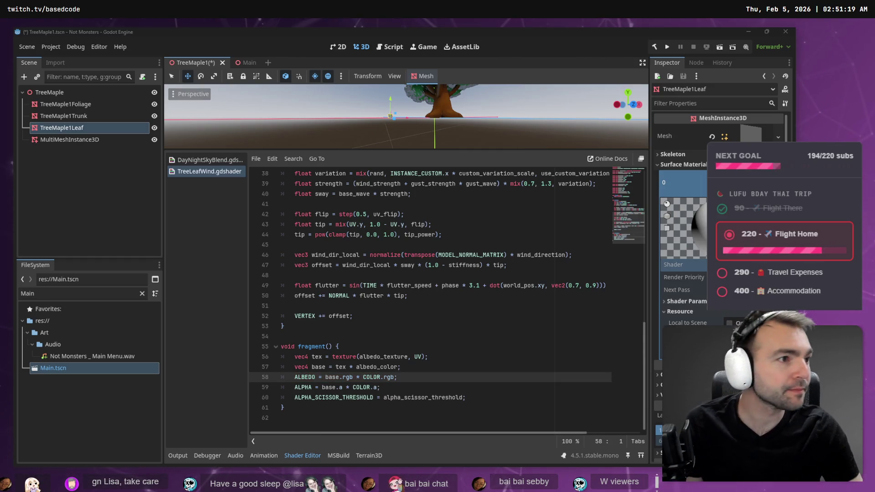
pyautogui.hotkey('alt', 'Tab')
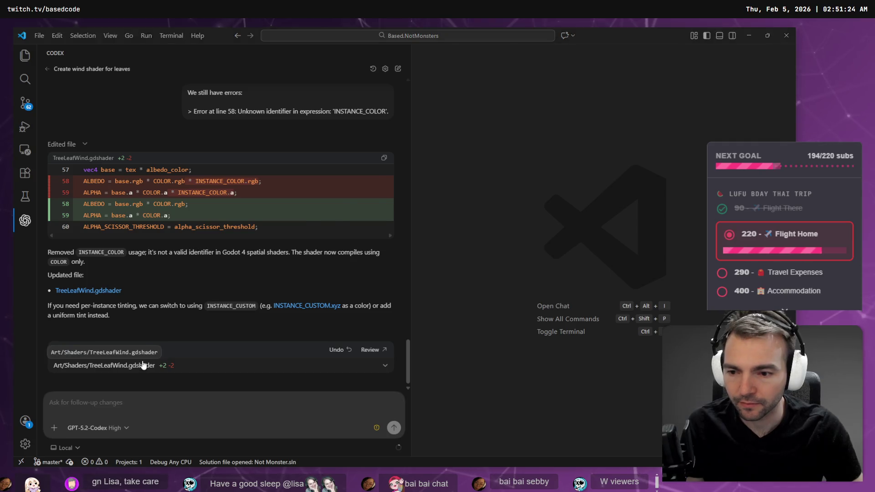
pyautogui.hotkey('alt', 'Tab')
pyautogui.click(655, 47)
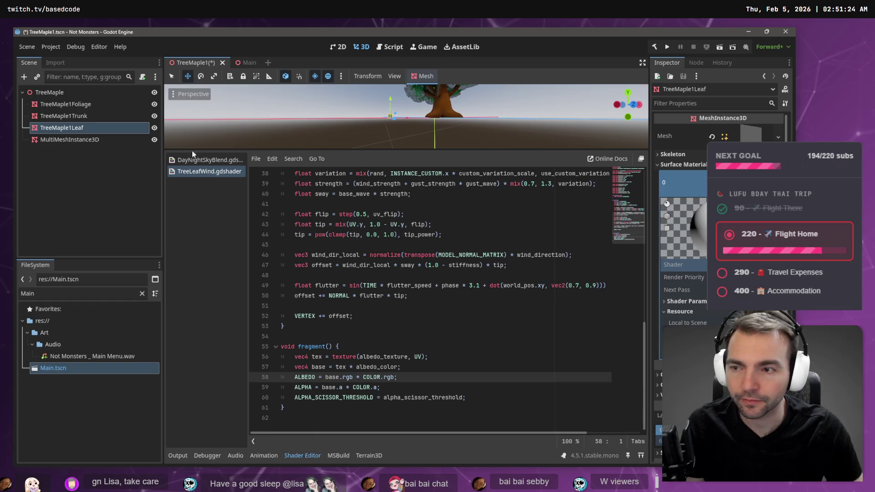
pyautogui.click(688, 300)
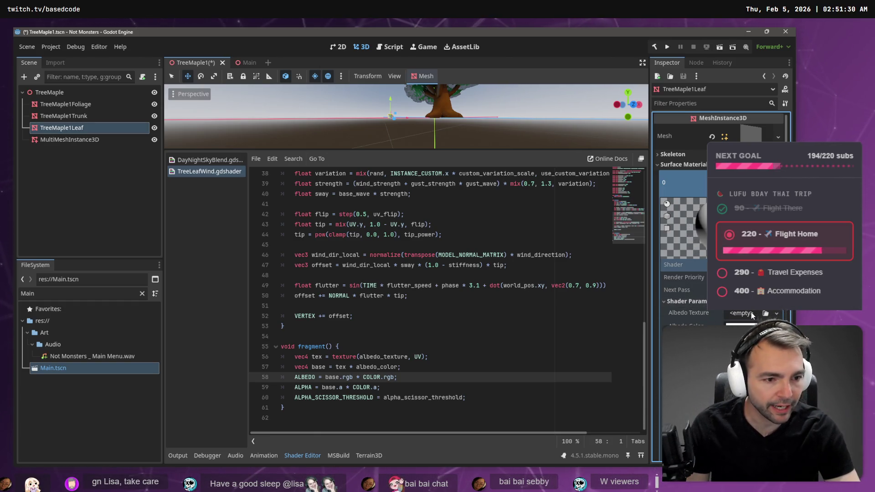
pyautogui.hotkey('alt', 'Tab')
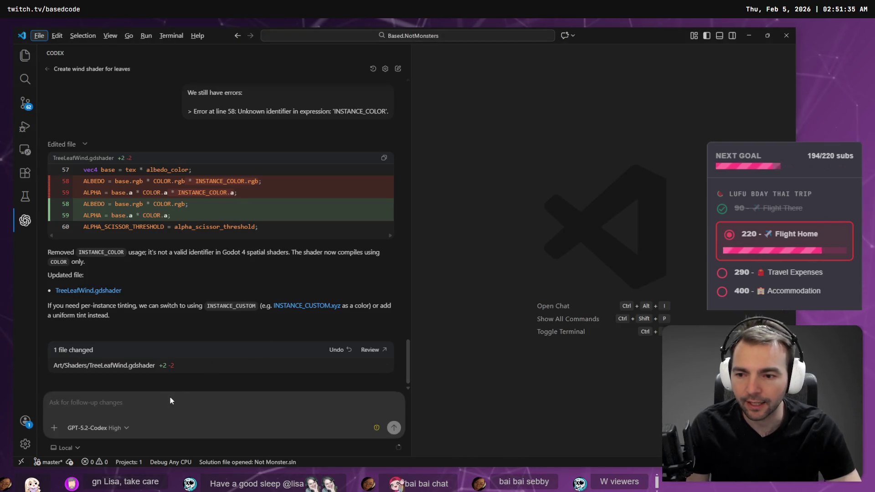
# Ask Codex by voice for a quick Fall Guys-style albedo texture prompt for this leaf shader
pyautogui.click(171, 398)
pyautogui.press('super+h')
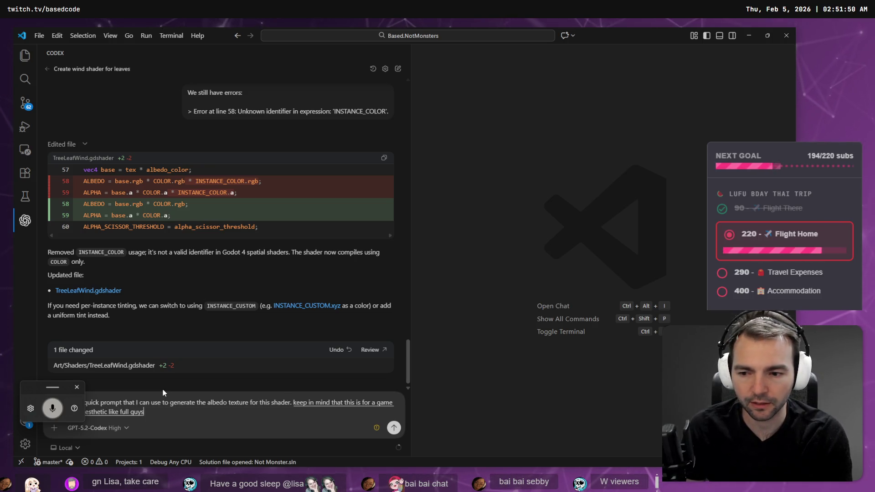
pyautogui.press('Return')
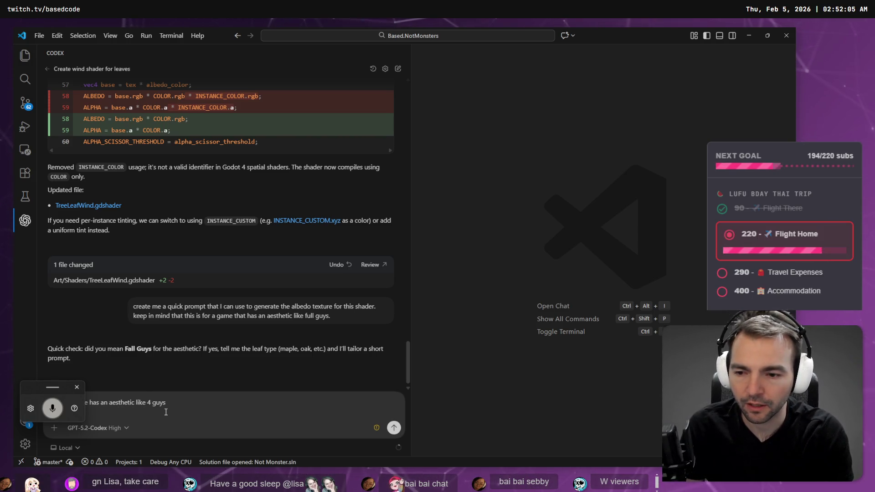
pyautogui.hotkey('alt', 'Tab')
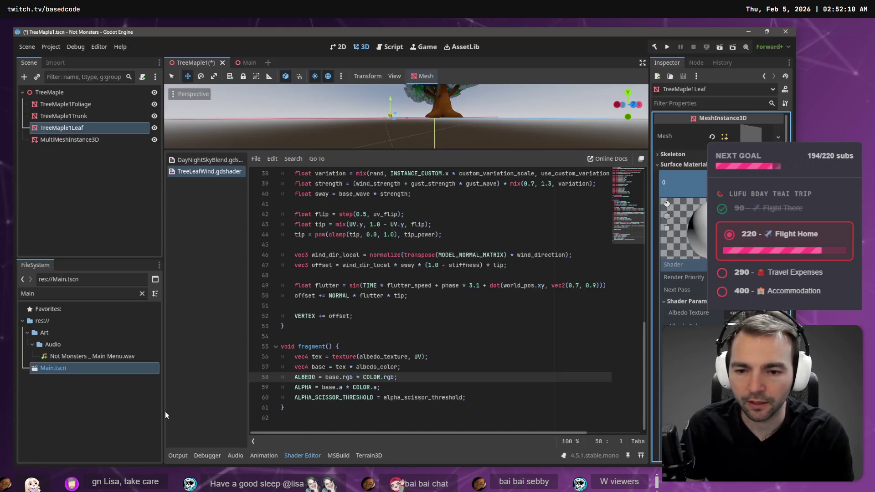
# Dictate a Codex reply confirming the Fall Guys look is for a Maple tree
pyautogui.hotkey('alt', 'Tab')
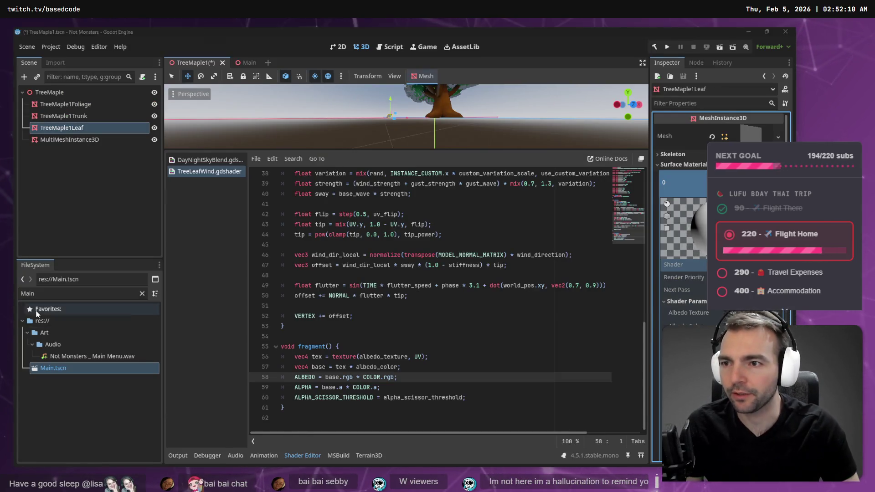
pyautogui.press('ctrl+super')
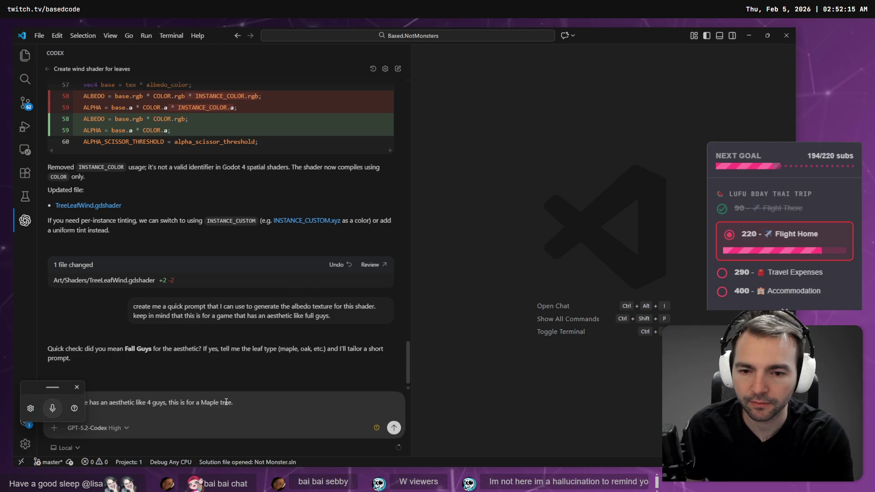
# Send the Maple tree reply and copy Codex's Prompt 1 for the maple leaf albedo texture
pyautogui.press('Return')
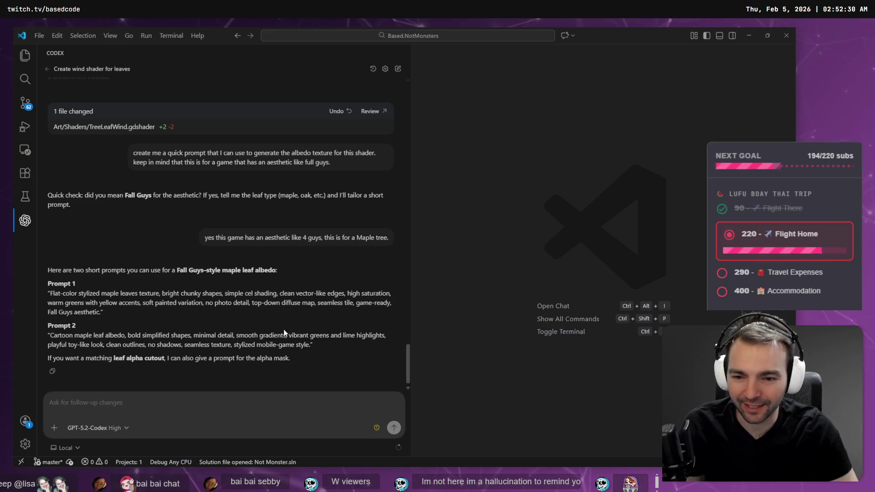
pyautogui.moveTo(309, 344); pyautogui.dragTo(57, 339)
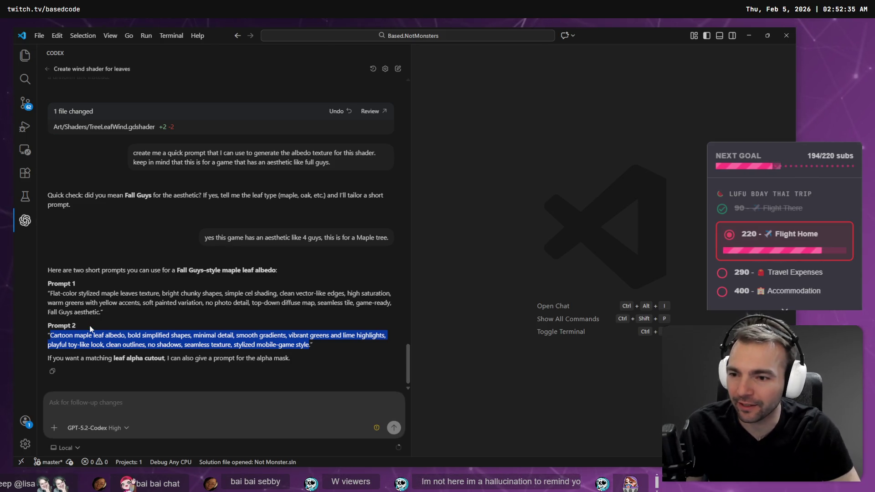
pyautogui.click(101, 320)
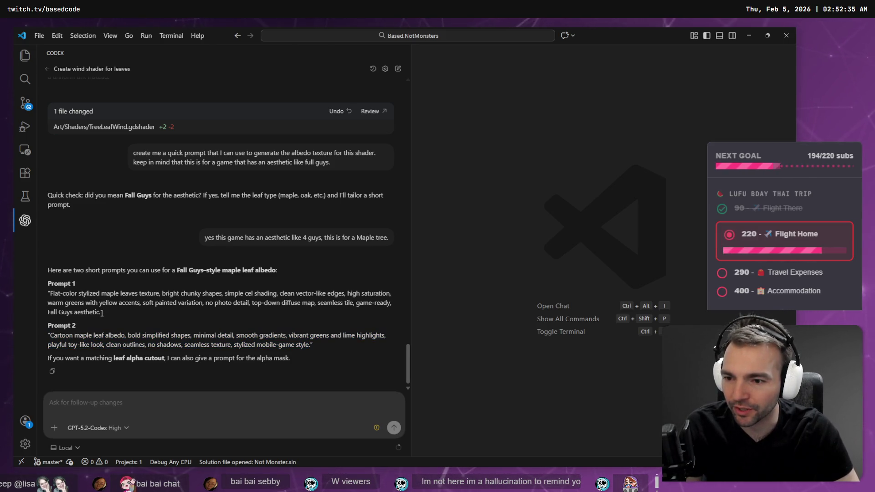
pyautogui.moveTo(101, 313)
pyautogui.mouseDown()
pyautogui.moveTo(49, 303)
pyautogui.moveTo(51, 295)
pyautogui.mouseUp()
pyautogui.hotkey('ctrl', 'c')
pyautogui.hotkey('alt', 'Tab')
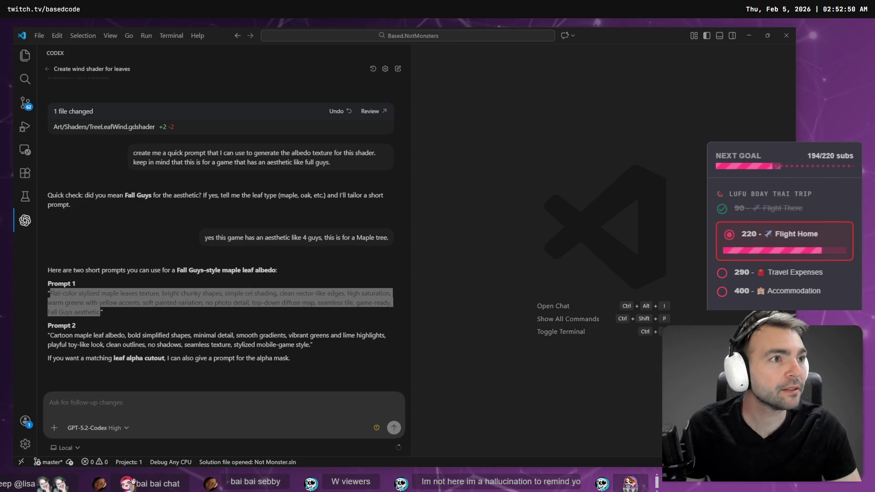
pyautogui.hotkey('alt', 'Tab')
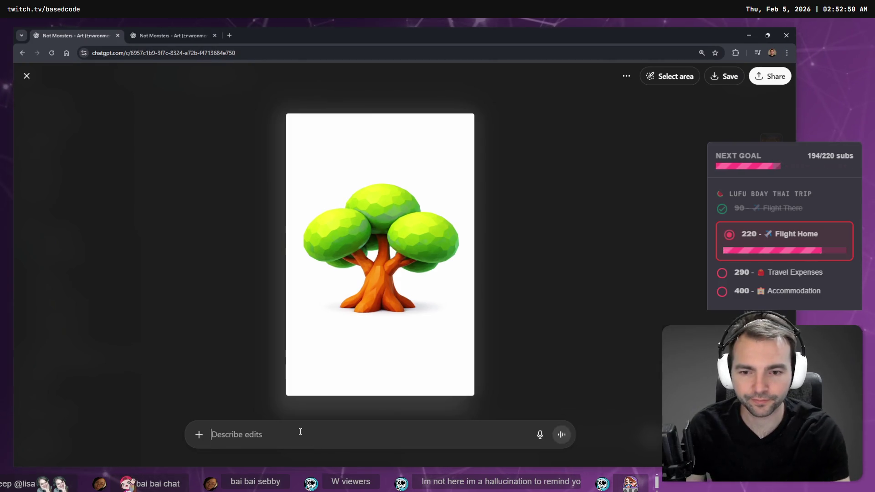
# Paste the copied maple leaf prompt into ChatGPT's message box, leaving a line above it
pyautogui.press('Escape')
pyautogui.scroll(-2, 514, 279)
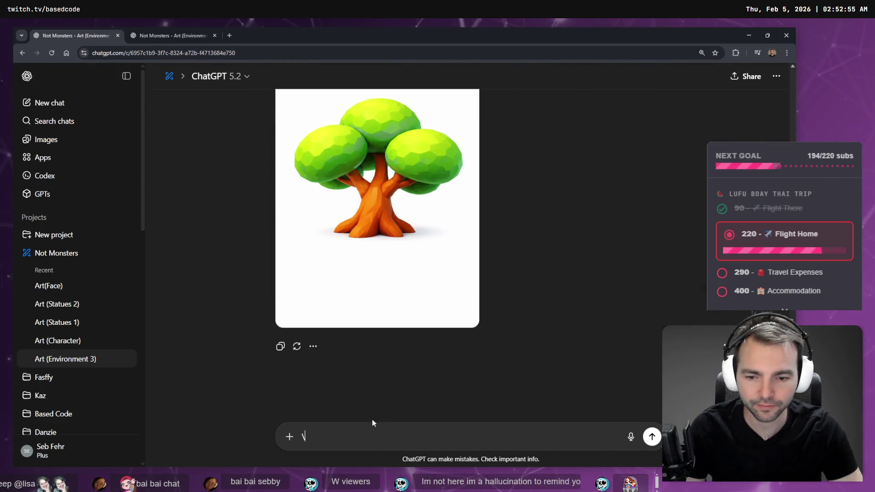
pyautogui.press('BackSpace')
pyautogui.hotkey('ctrl', 'v')
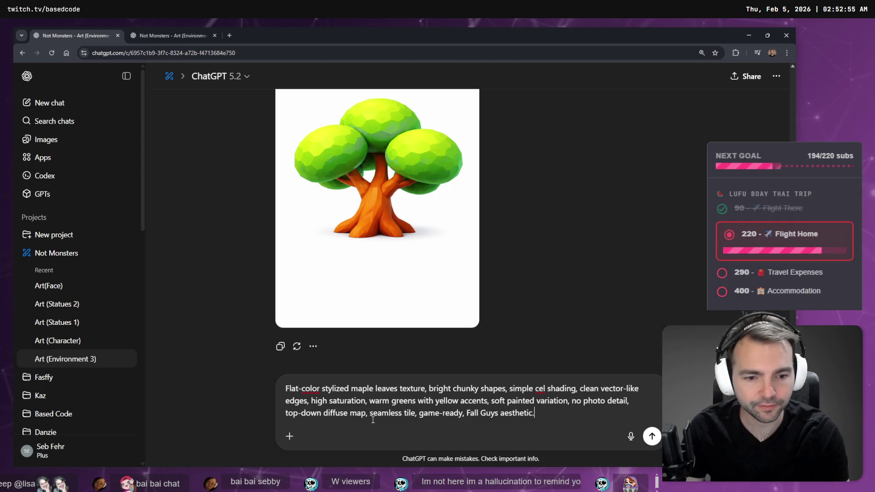
pyautogui.hotkey('shift', 'Return')
pyautogui.press('Up')
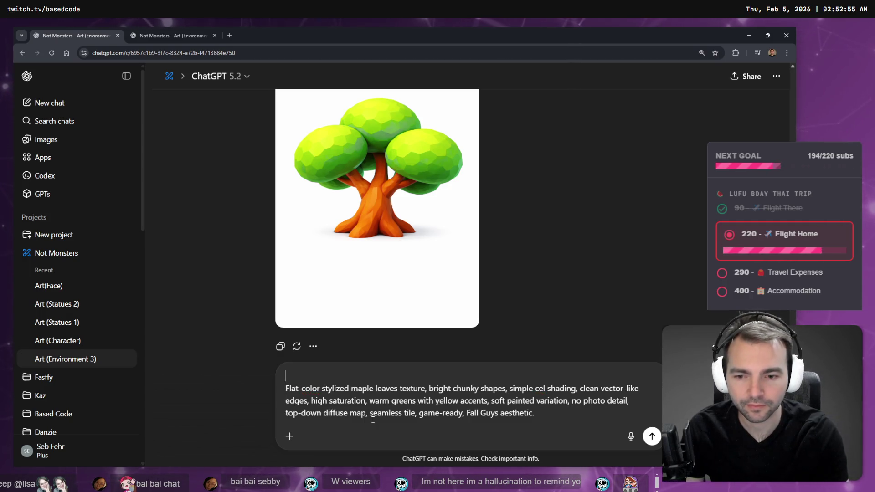
# Add a note asking for a texture to decorate the foliage, used as shader albedo, and send it
pyautogui.write('Now generate a text')
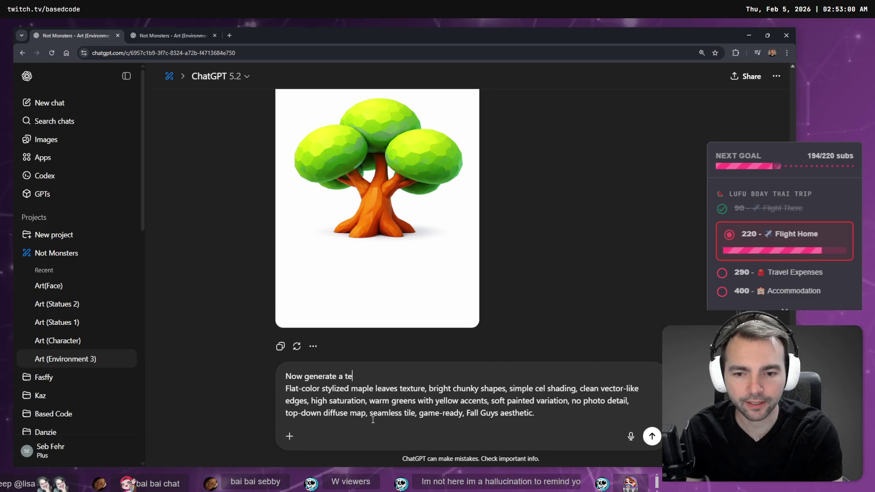
pyautogui.write('ure for a')
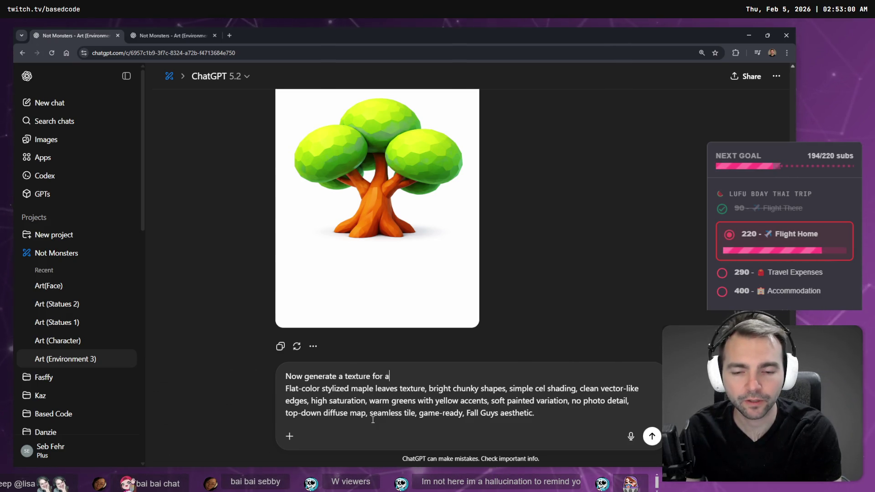
pyautogui.write(' lea')
pyautogui.write('f that wil')
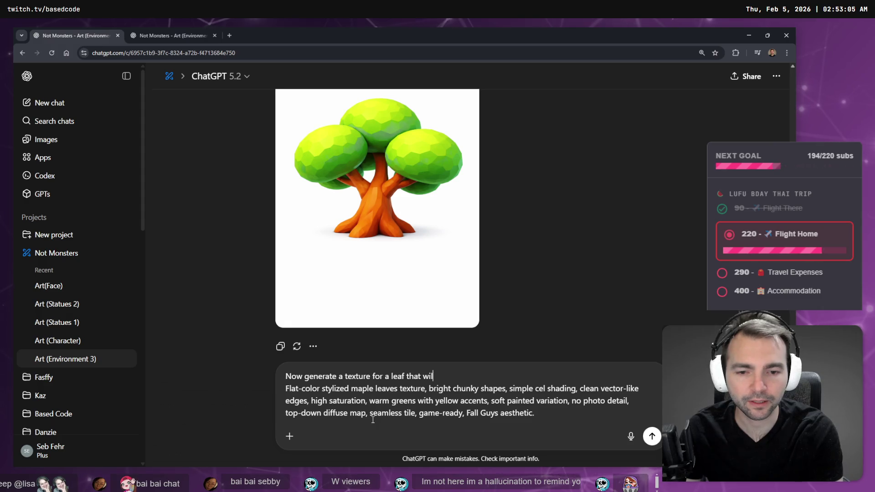
pyautogui.write('decorrate ')
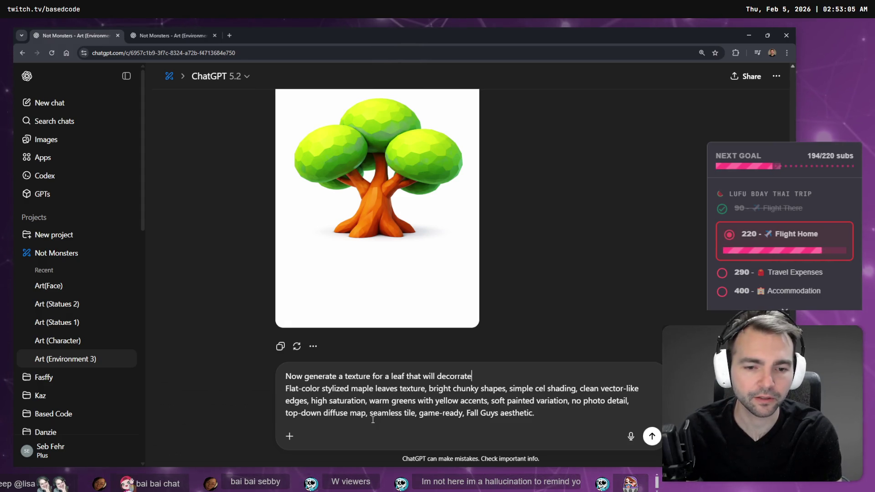
pyautogui.press('BackSpace')
pyautogui.press('BackSpace')
pyautogui.press('BackSpace')
pyautogui.press('BackSpace')
pyautogui.press('BackSpace')
pyautogui.write('ate th')
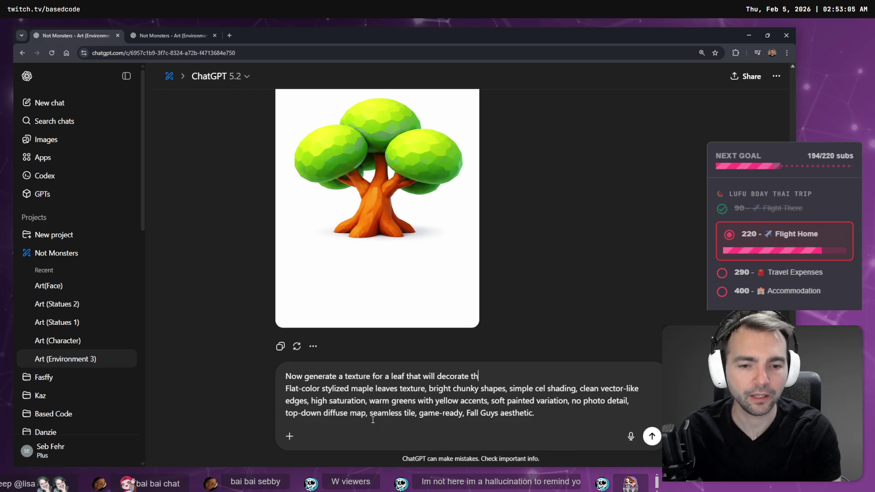
pyautogui.write('e suracf')
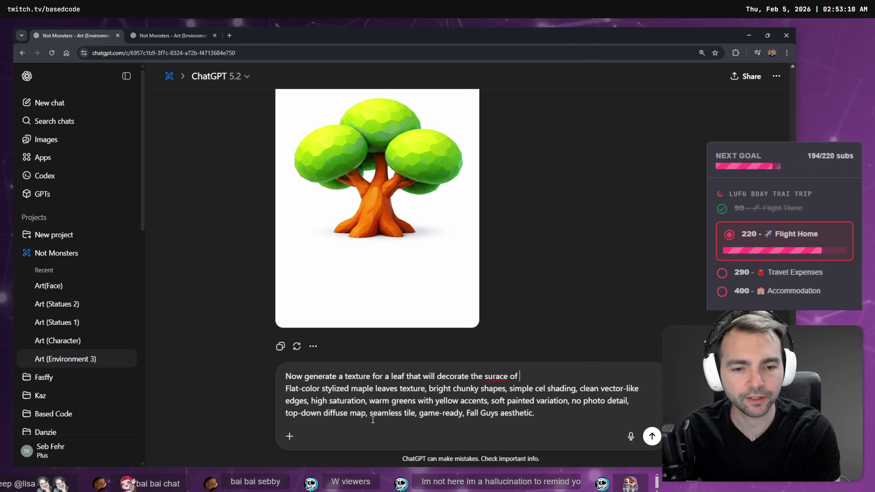
pyautogui.press('BackSpace')
pyautogui.press('BackSpace')
pyautogui.press('BackSpace')
pyautogui.write('urfacce')
pyautogui.press('BackSpace')
pyautogui.press('BackSpace')
pyautogui.write('e')
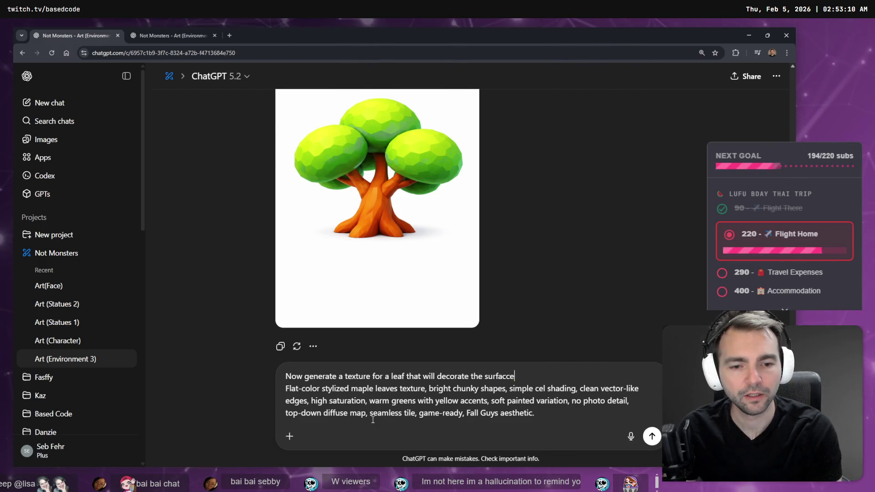
pyautogui.write(" of this tree's ")
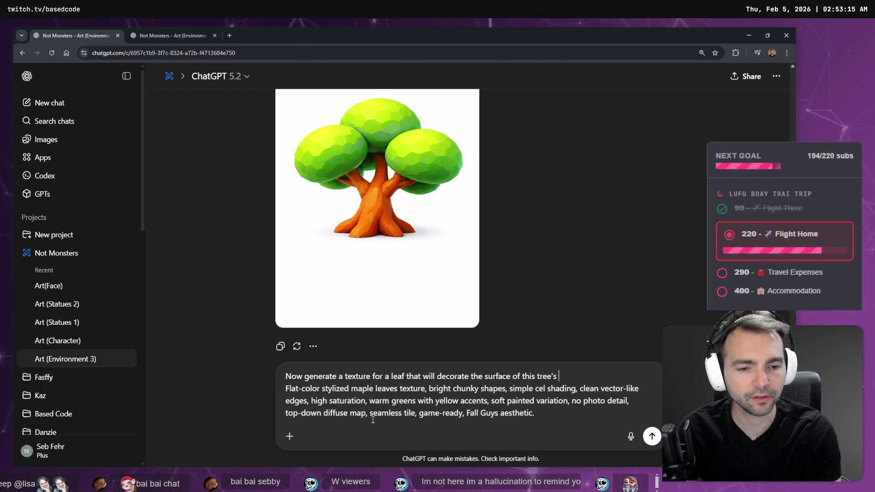
pyautogui.write('folaitioiage:')
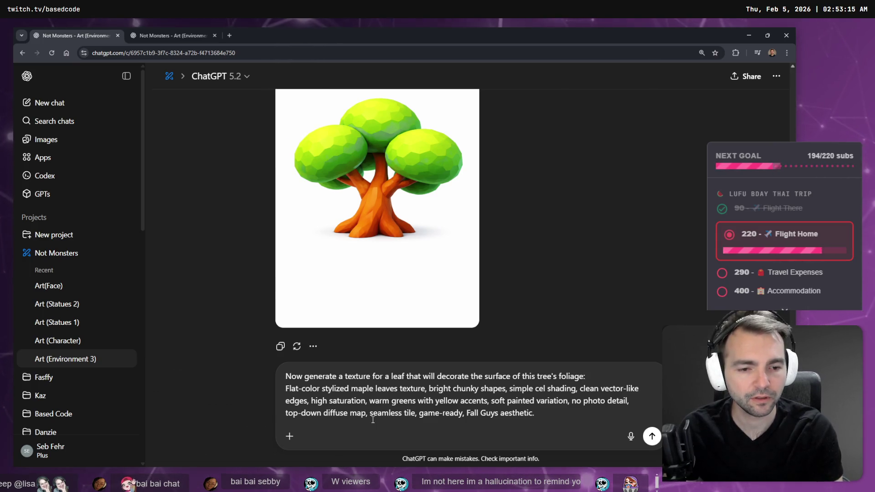
pyautogui.write('. A will')
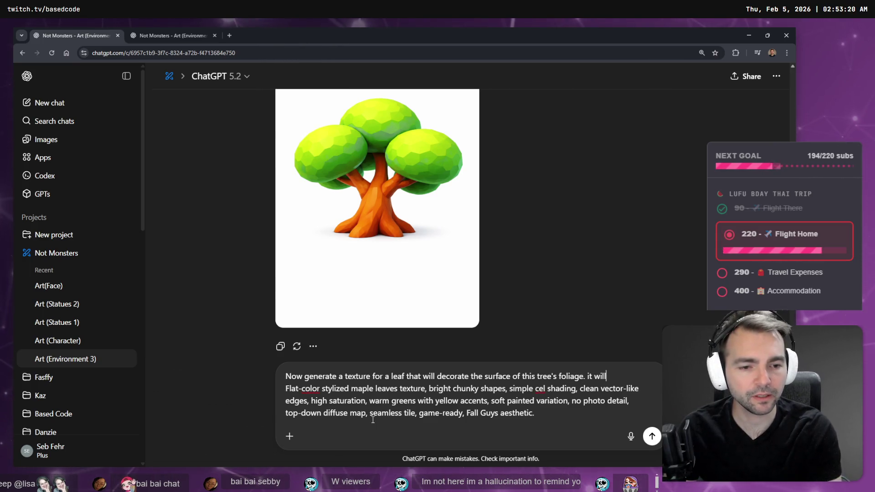
pyautogui.press('BackSpace')
pyautogui.press('BackSpace')
pyautogui.press('BackSpace')
pyautogui.write('it wi')
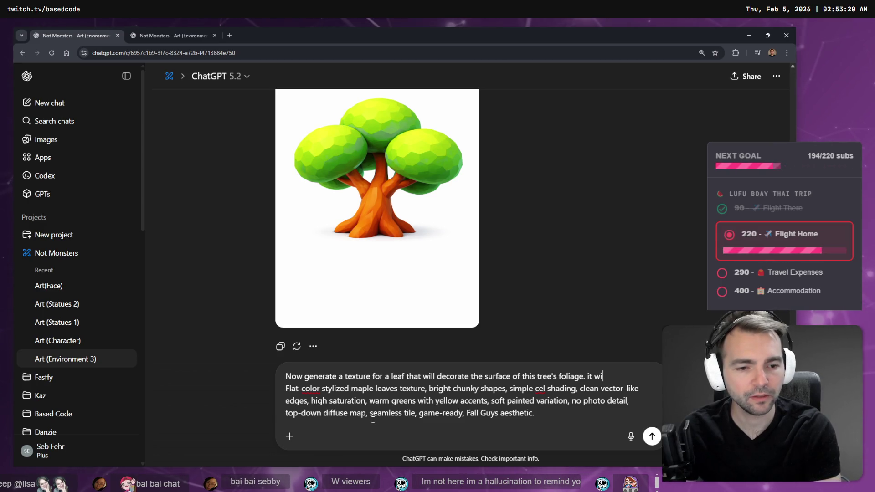
pyautogui.write('ll be used as the a')
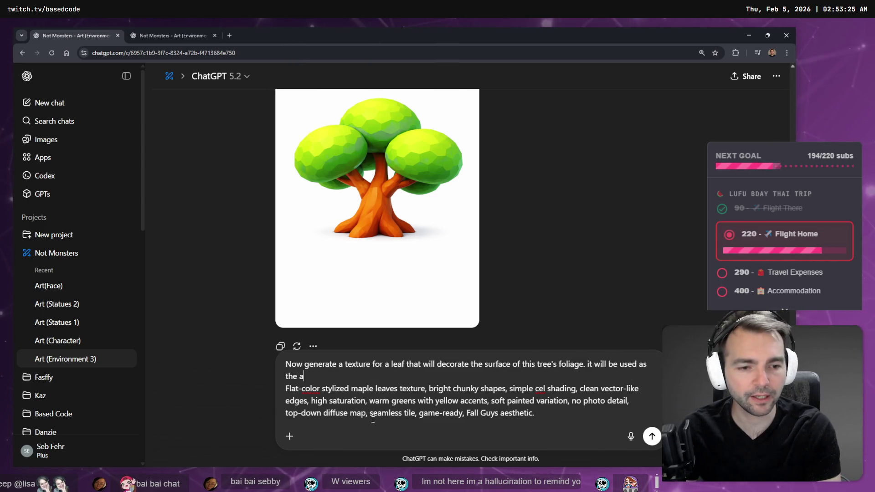
pyautogui.write('lbedo channel to ')
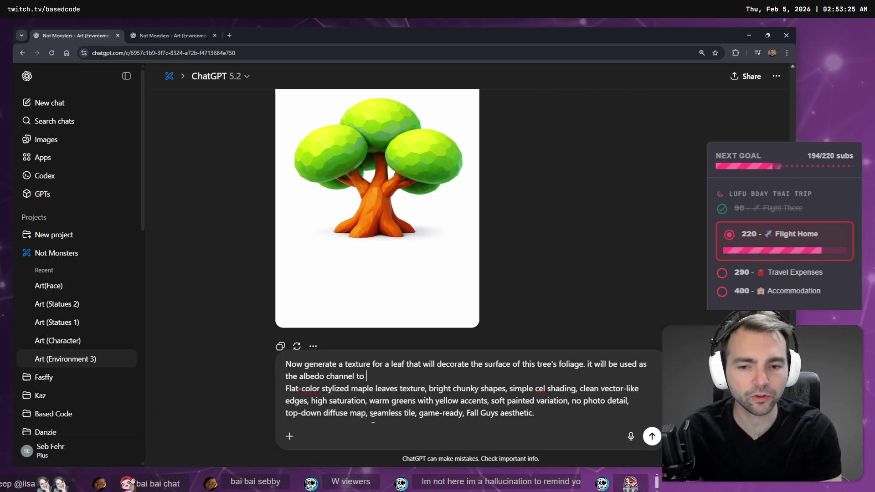
pyautogui.write('a shader:')
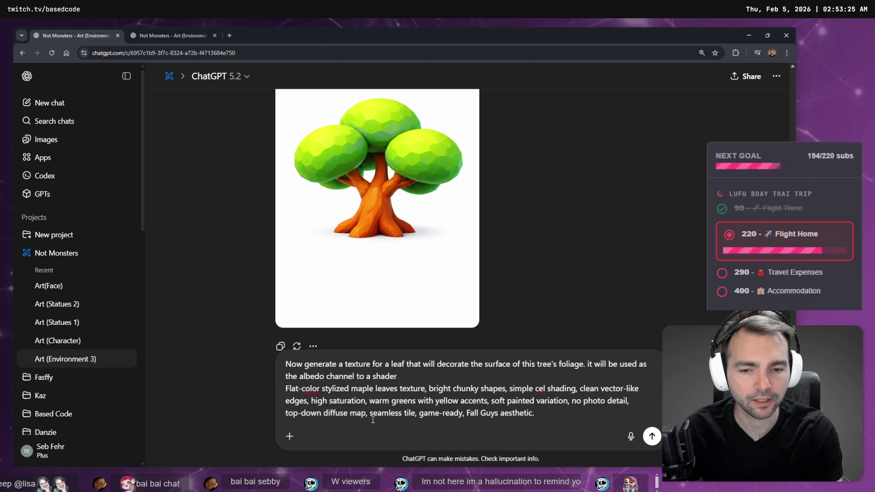
pyautogui.hotkey('shift', 'Return')
pyautogui.hotkey('shift', 'Return')
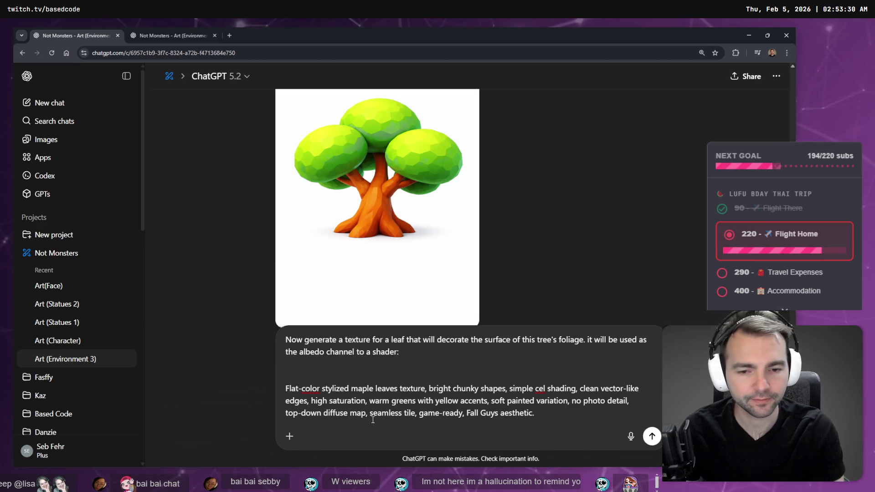
pyautogui.press('BackSpace')
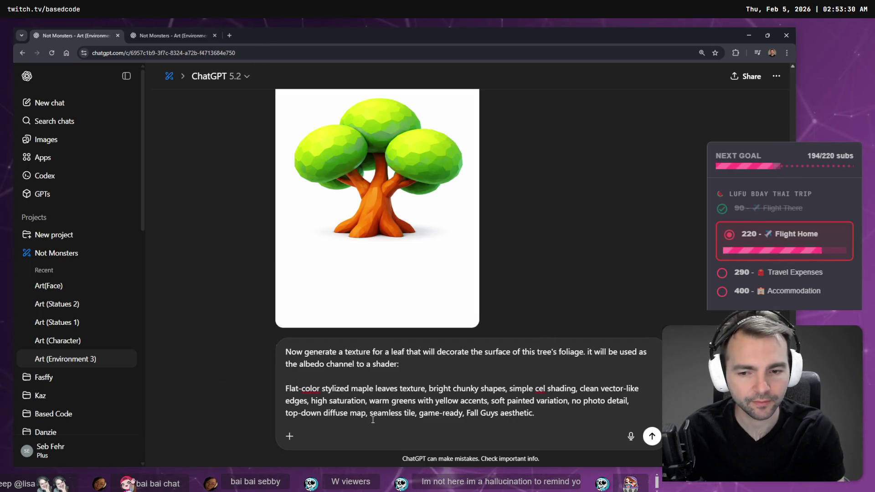
pyautogui.click(651, 436)
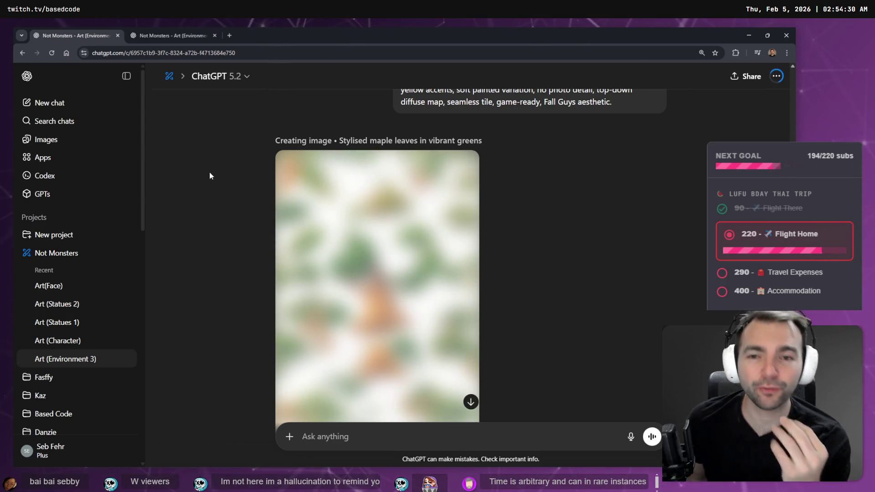
# Select the words 'a leaf' in the sent prompt and start editing it
pyautogui.scroll(4, 526, 221)
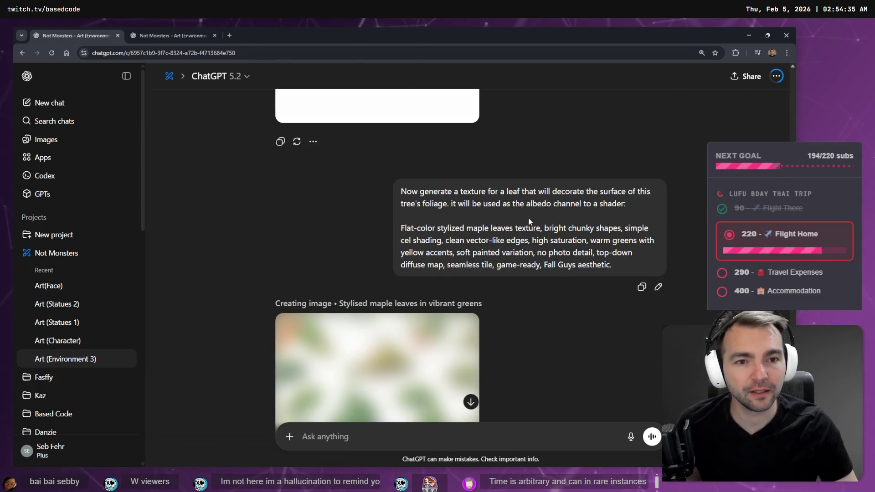
pyautogui.moveTo(511, 188); pyautogui.dragTo(500, 191)
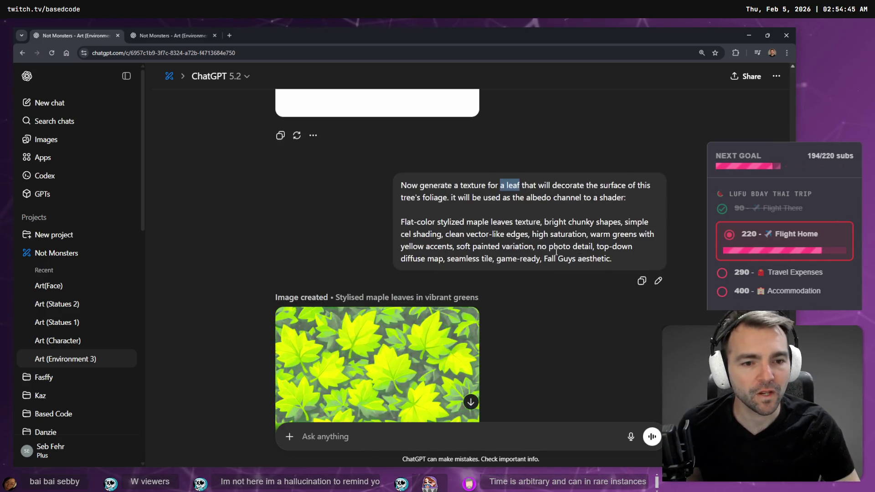
pyautogui.click(658, 281)
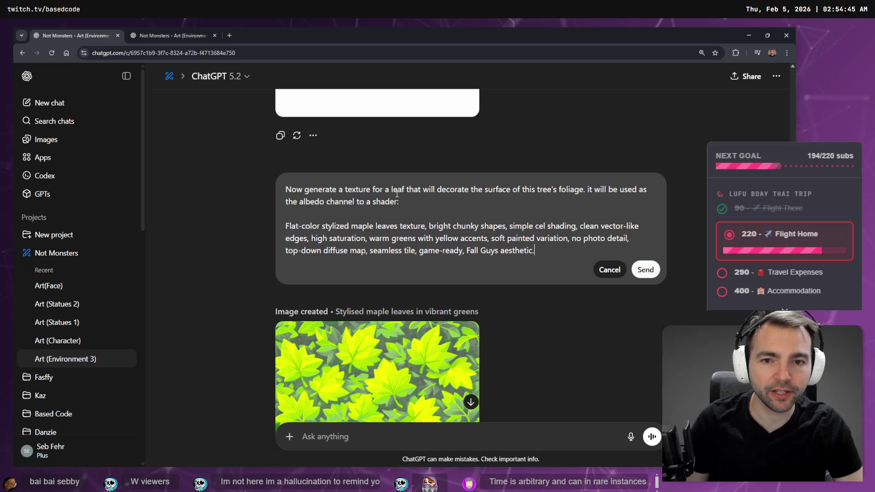
# Revise the prompt to request a single leaf placed on a polygon covering the foliage, then resubmit
pyautogui.write('single')
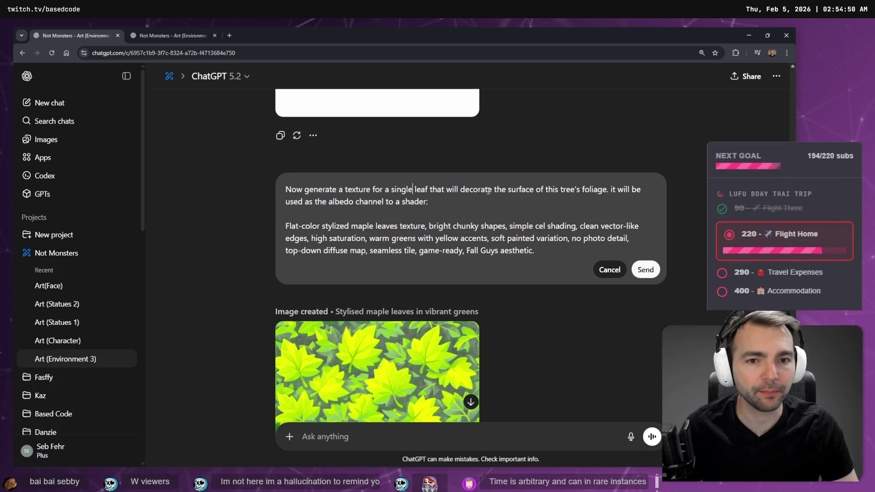
pyautogui.doubleClick(464, 189)
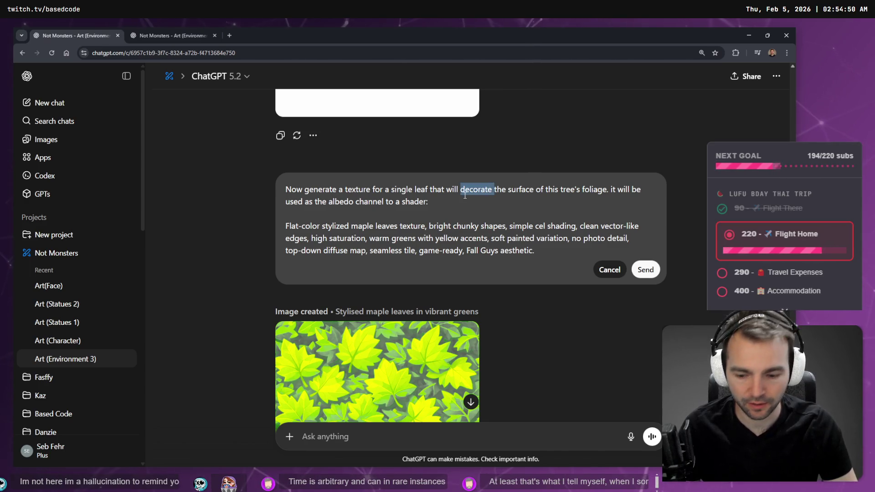
pyautogui.press('super+h')
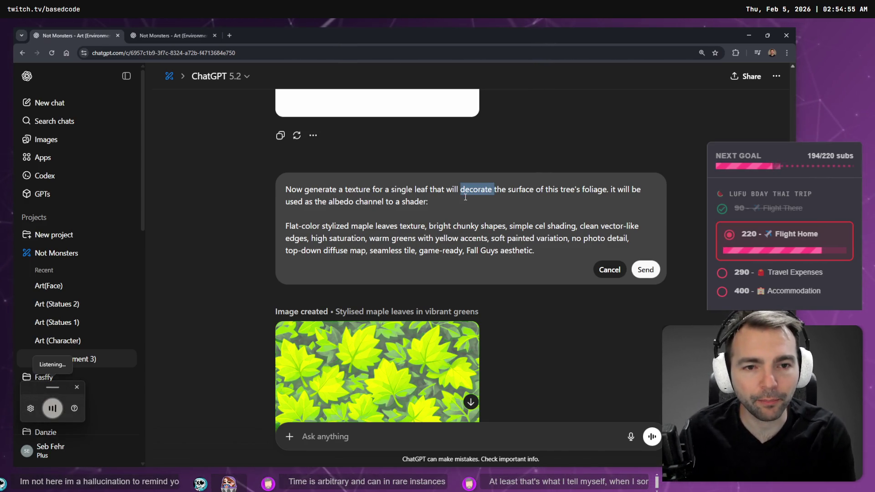
pyautogui.write('can be placed on a Polygon ')
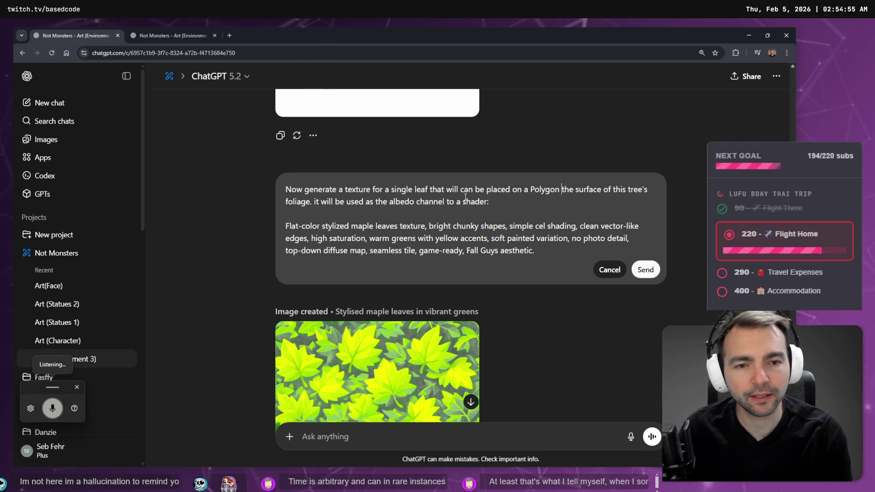
pyautogui.write('That Co')
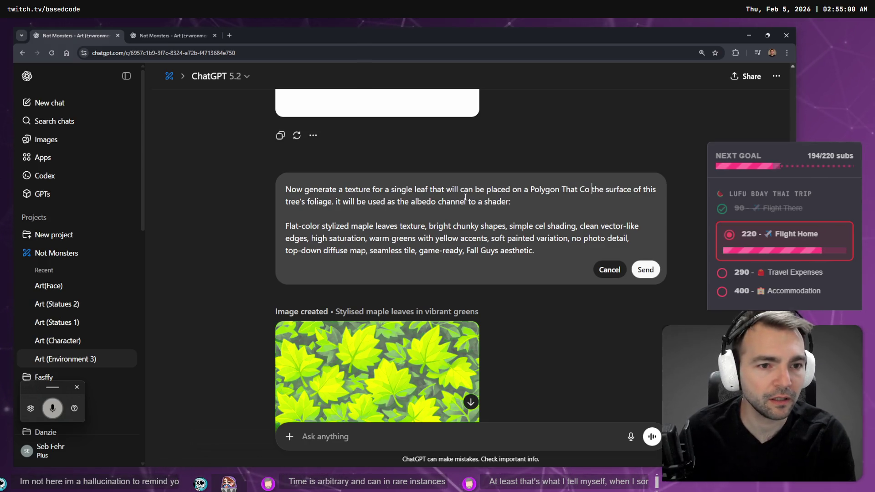
pyautogui.press('BackSpace')
pyautogui.press('BackSpace')
pyautogui.press('BackSpace')
pyautogui.write('covers')
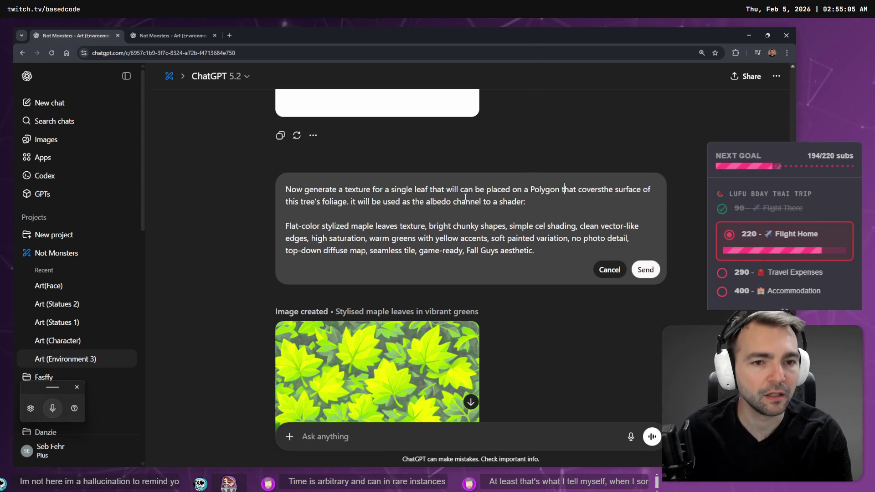
pyautogui.press('Return')
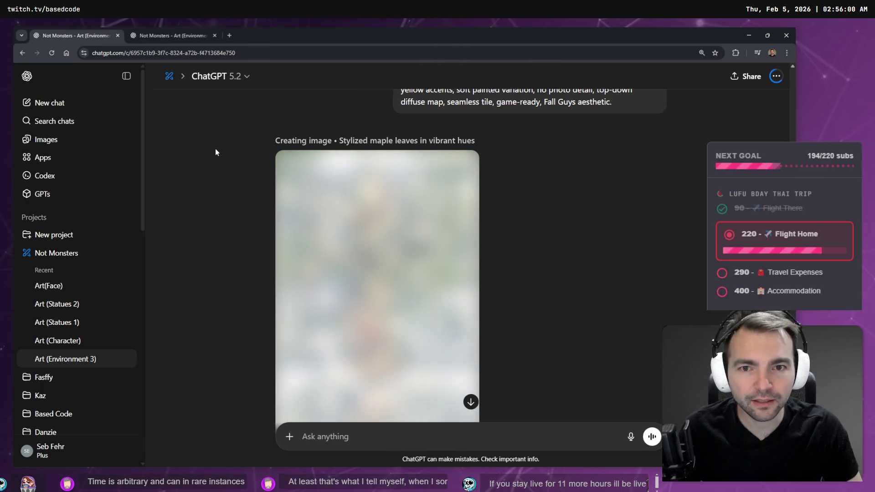
# Scroll through the regenerated tiled yellow-green maple leaf texture to review it
pyautogui.scroll(1, 215, 149)
pyautogui.scroll(-2, 215, 149)
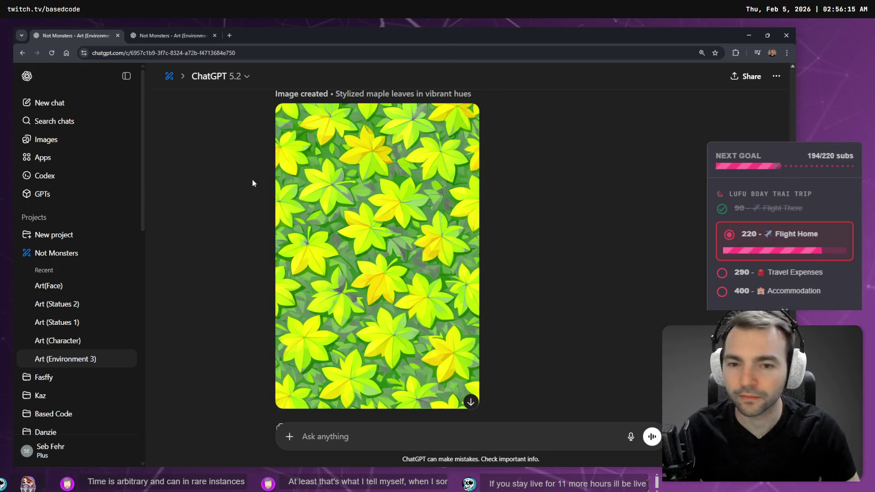
pyautogui.scroll(5, 368, 223)
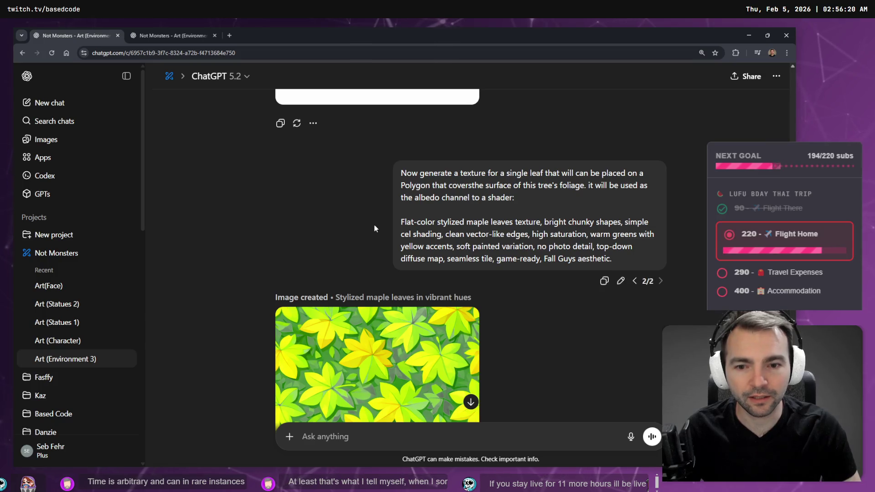
pyautogui.scroll(-6, 376, 222)
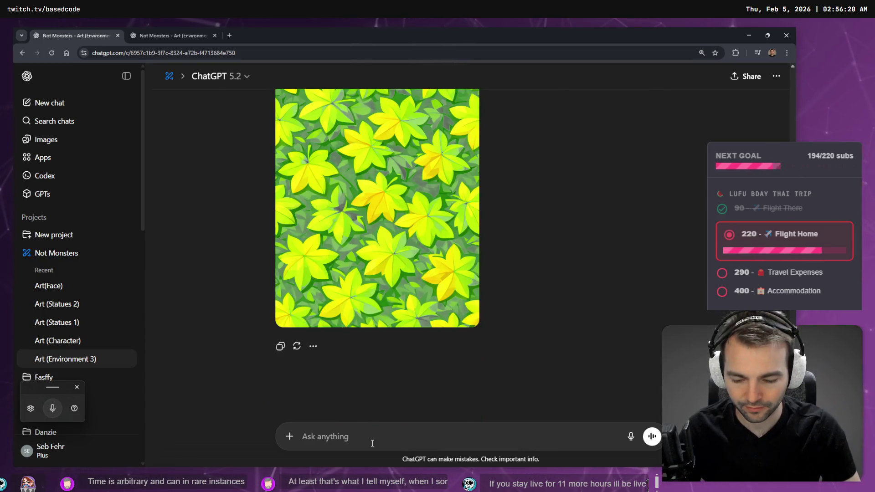
# Send 'I want a single leaf to be used as a texture with transparency' and watch it render
pyautogui.press('ctrl+super')
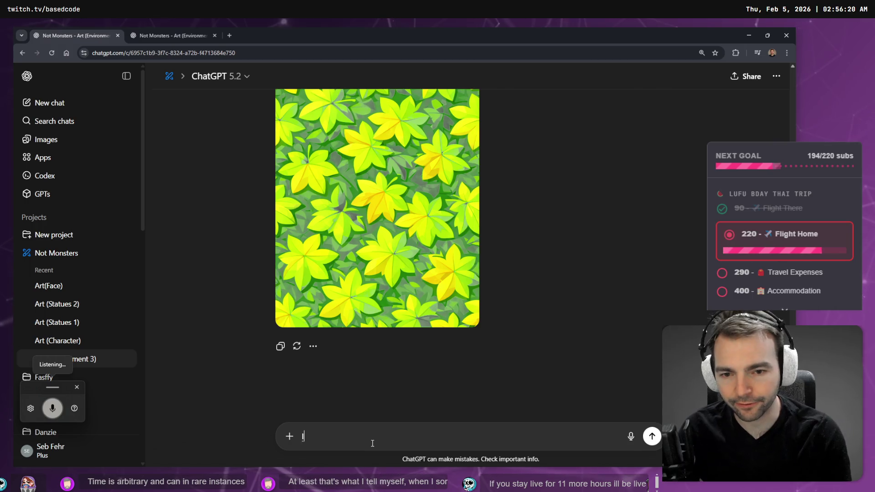
pyautogui.write('I want a single leaf to be used as a texture with transparency.')
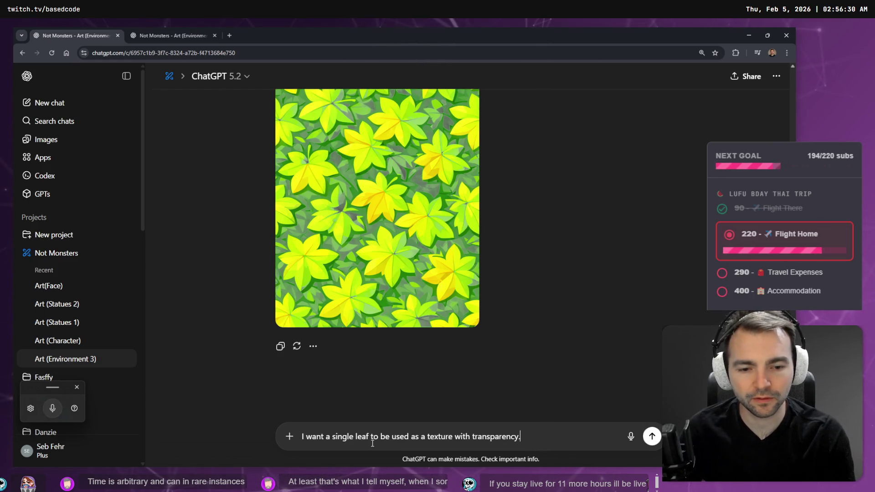
pyautogui.press('Return')
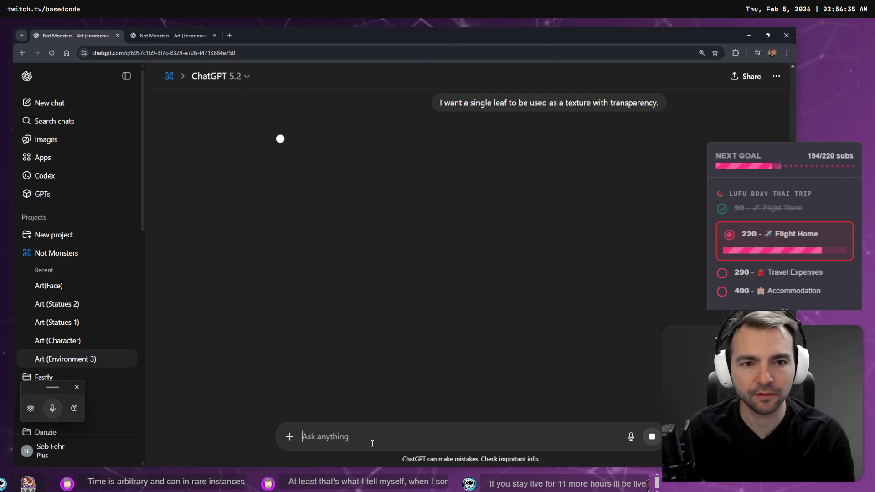
pyautogui.scroll(10, 492, 308)
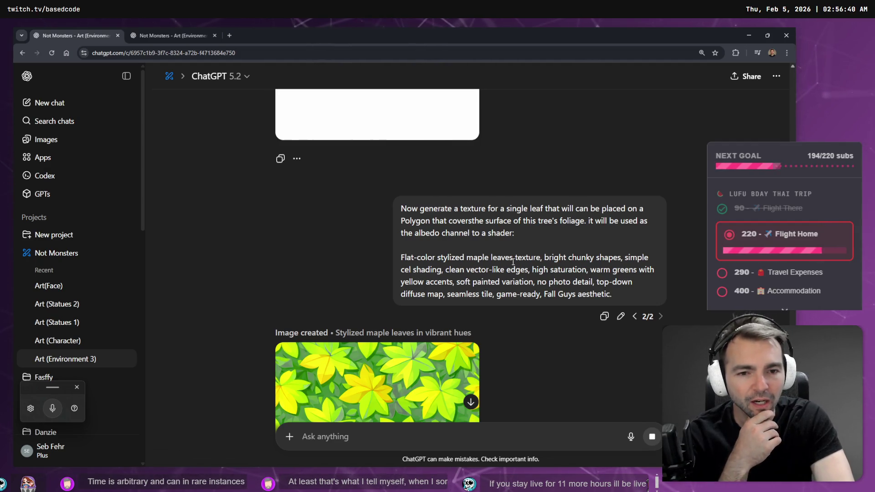
pyautogui.moveTo(513, 262); pyautogui.dragTo(487, 259)
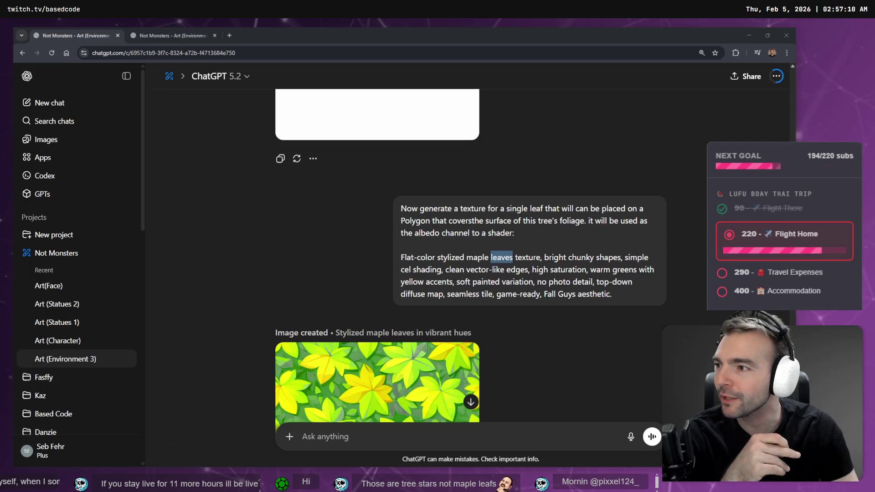
pyautogui.scroll(-3, 312, 237)
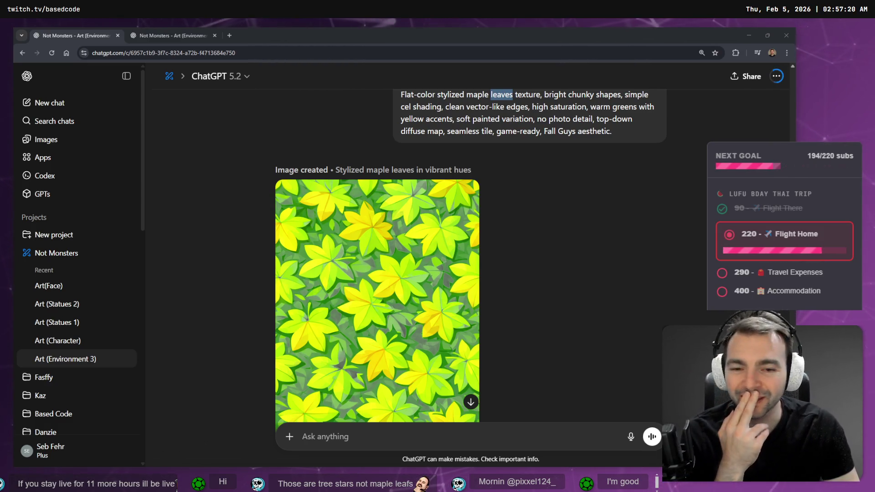
pyautogui.scroll(-10, 557, 171)
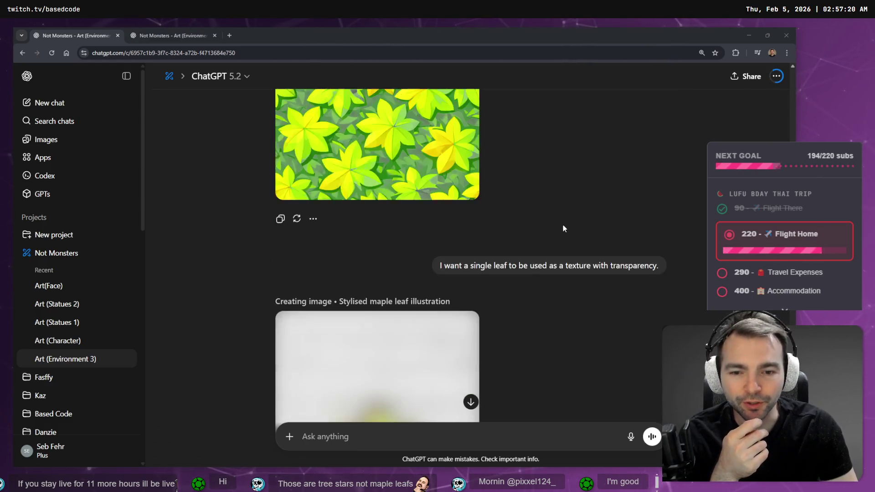
# Scroll through the ChatGPT conversation to review the generated leaf images
pyautogui.scroll(2, 554, 222)
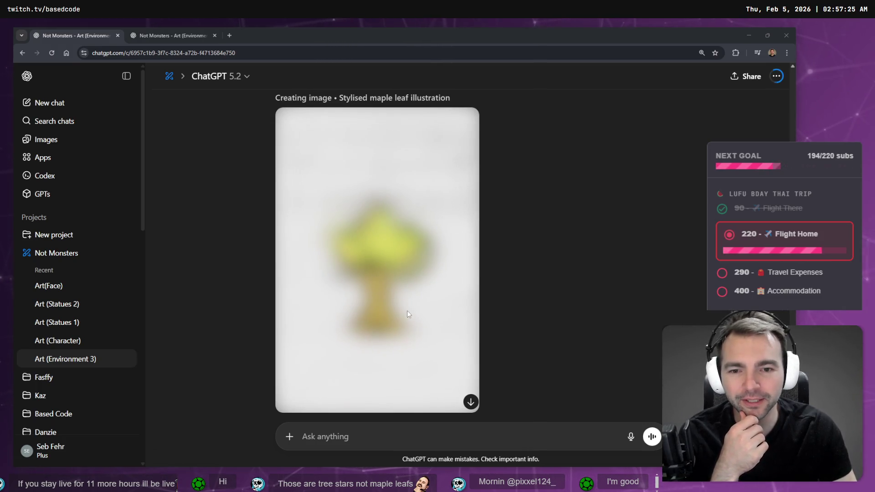
pyautogui.scroll(3, 467, 250)
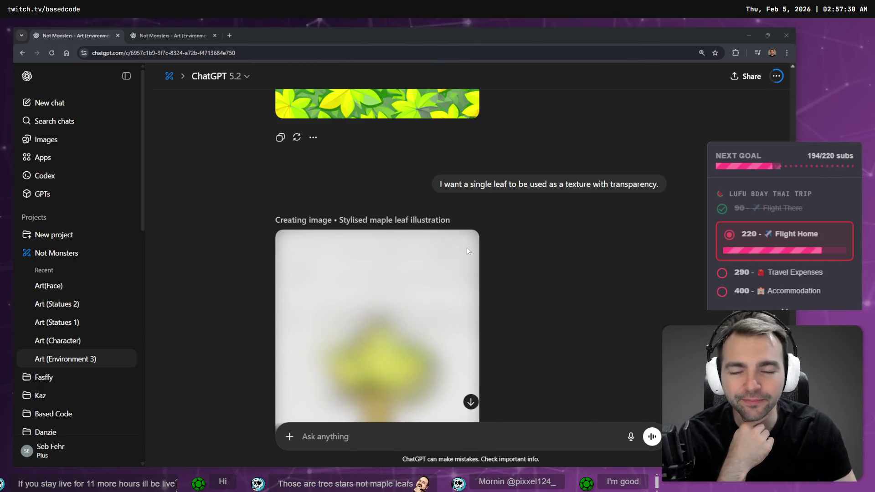
pyautogui.scroll(7, 508, 252)
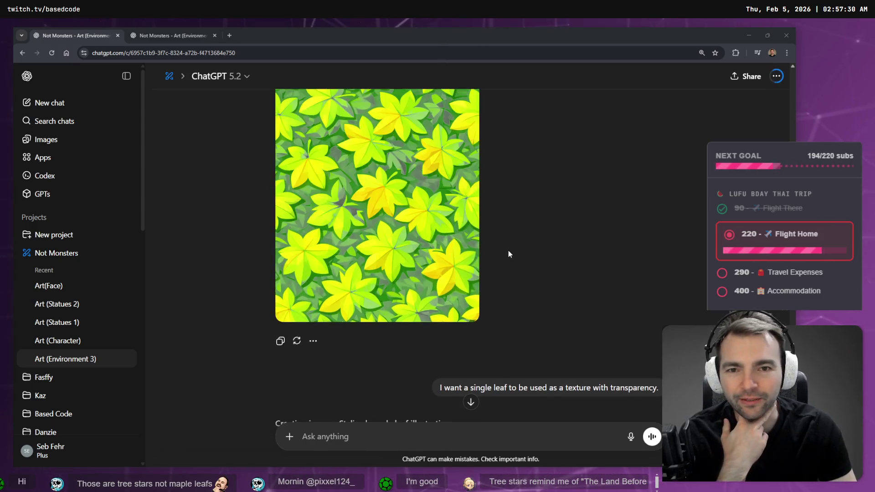
pyautogui.scroll(15, 509, 239)
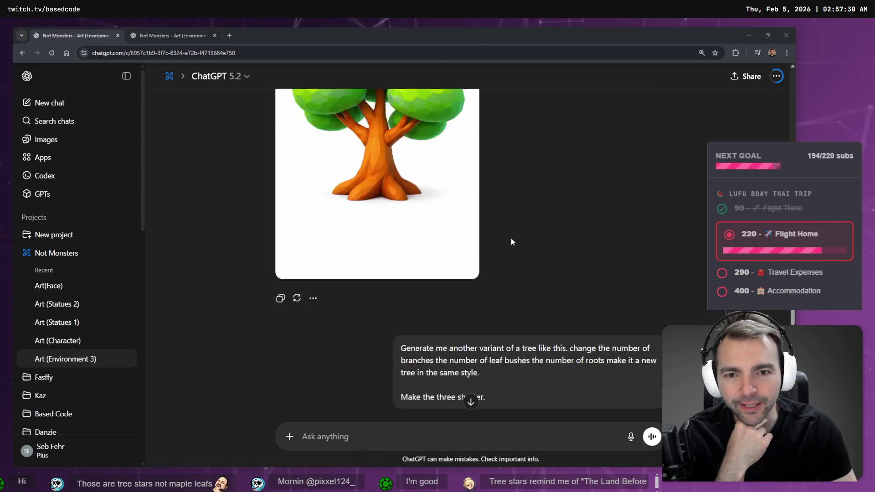
pyautogui.scroll(-15, 520, 254)
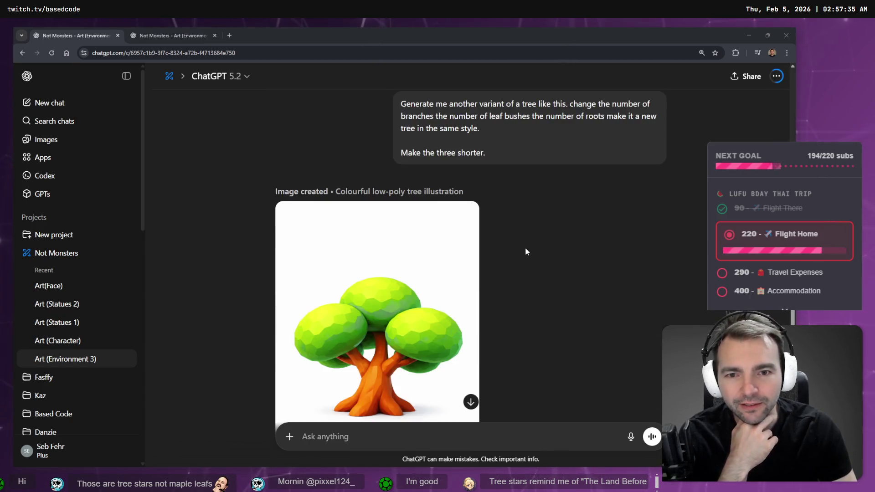
pyautogui.scroll(-10, 521, 276)
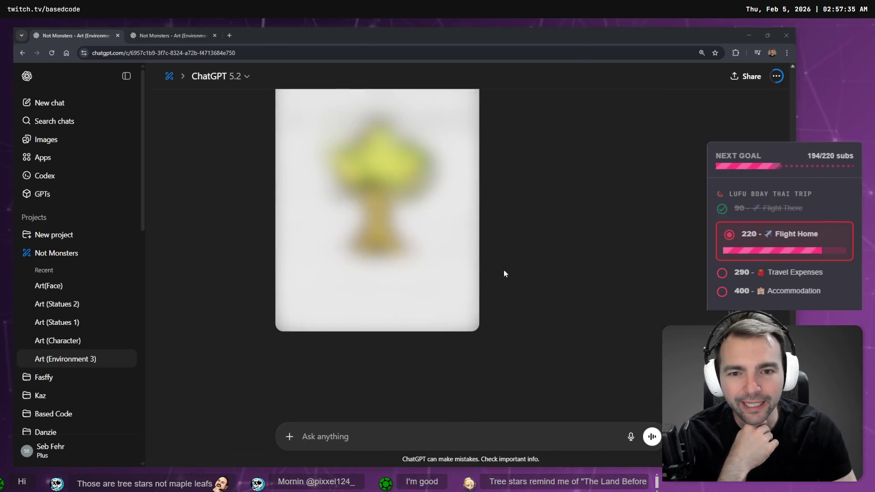
pyautogui.scroll(3, 457, 195)
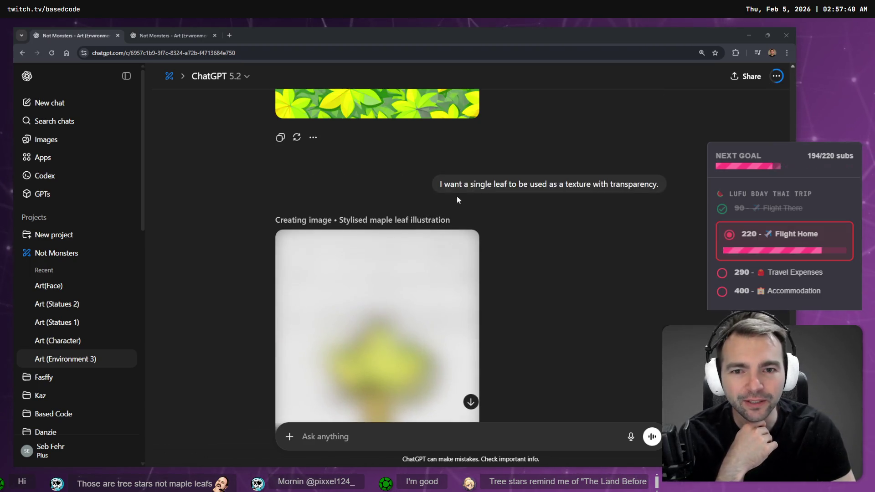
# Switch to the leaf-texture chat, then minimize Chrome and VS Code to bring up Godot
pyautogui.click(185, 29)
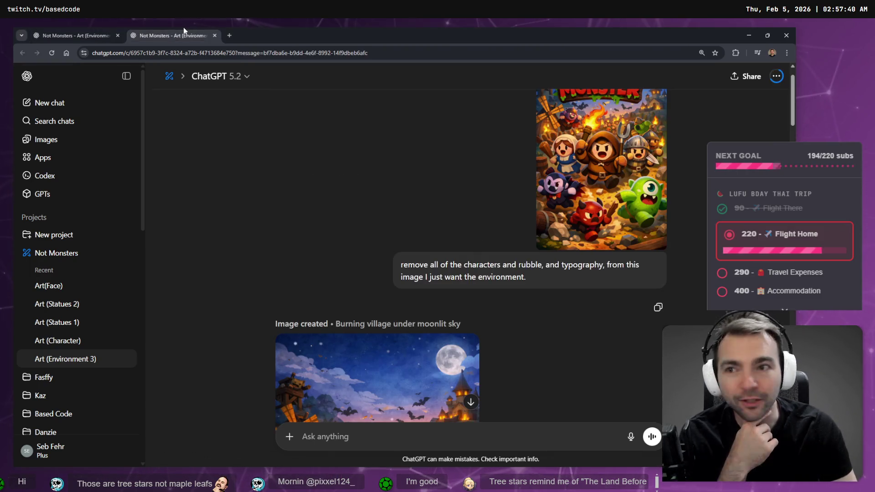
pyautogui.scroll(-5, 320, 255)
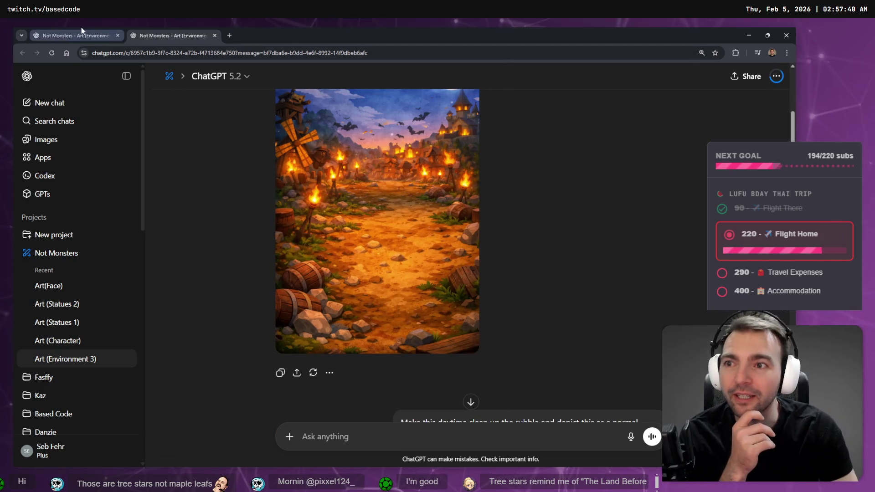
pyautogui.click(78, 35)
pyautogui.click(746, 35)
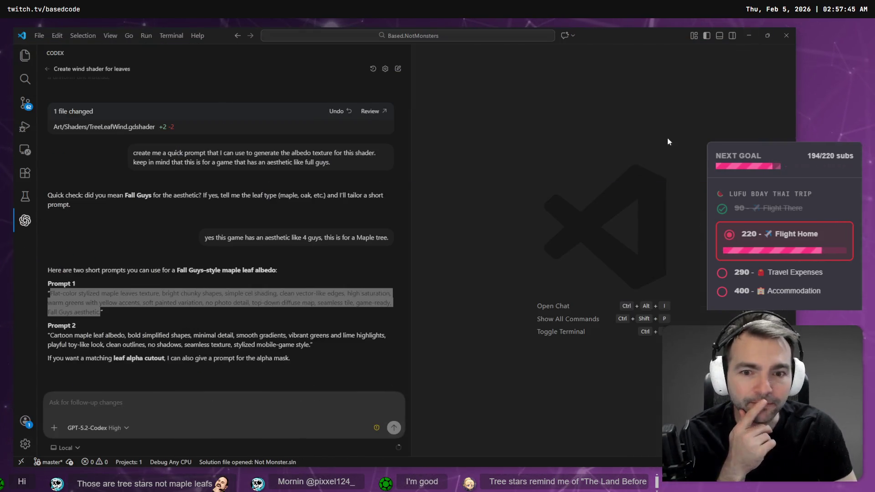
pyautogui.click(749, 35)
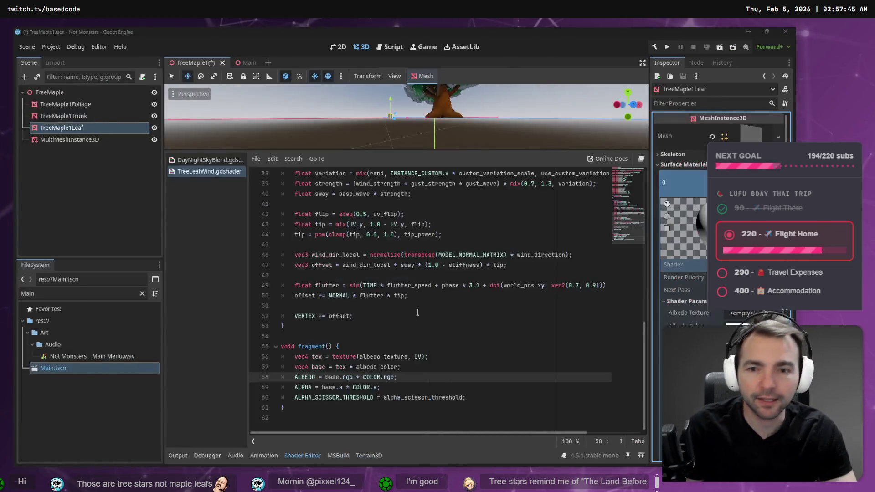
# Clear the FileSystem filter to list the TreeMaple textures, then minimize Godot
pyautogui.click(142, 293)
pyautogui.scroll(15, 109, 414)
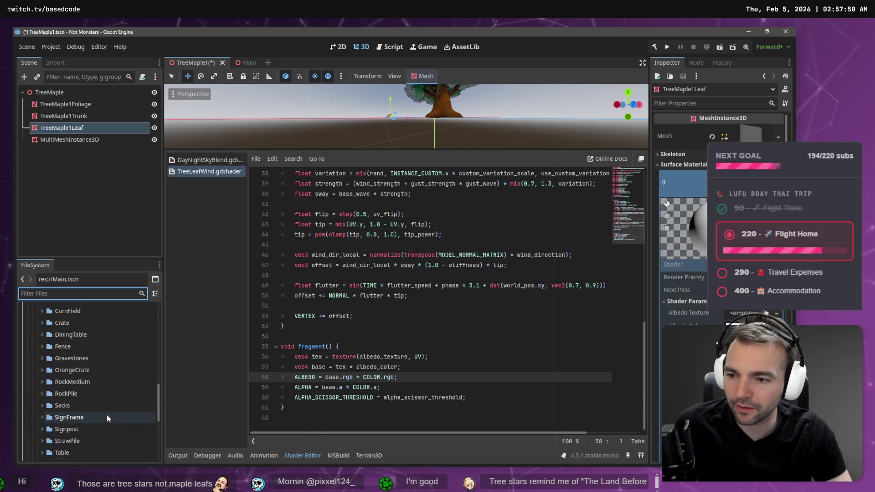
pyautogui.scroll(5, 115, 410)
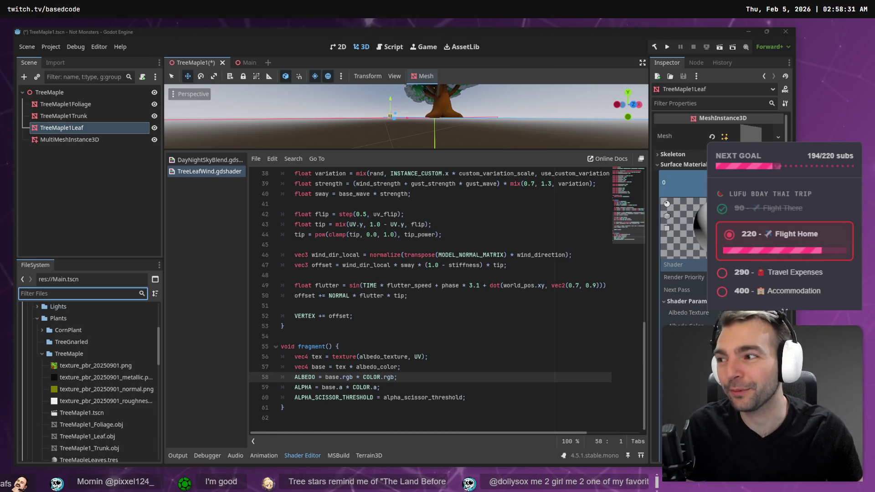
pyautogui.click(438, 357)
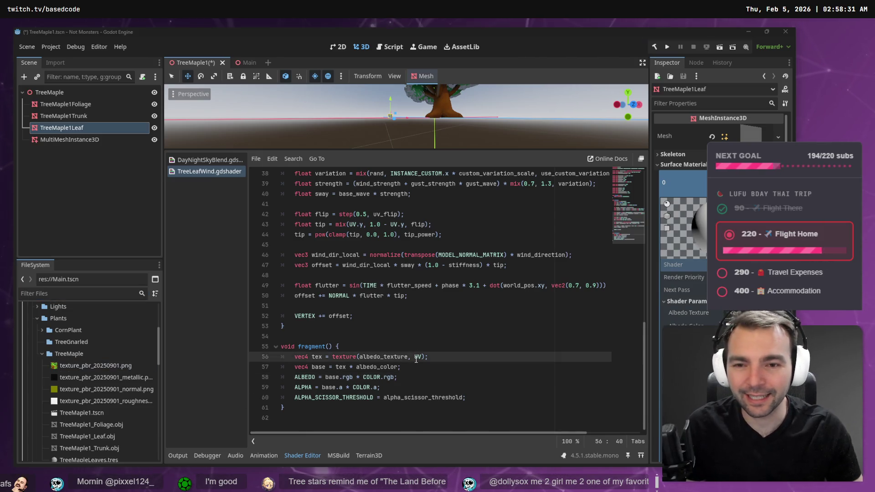
pyautogui.click(749, 31)
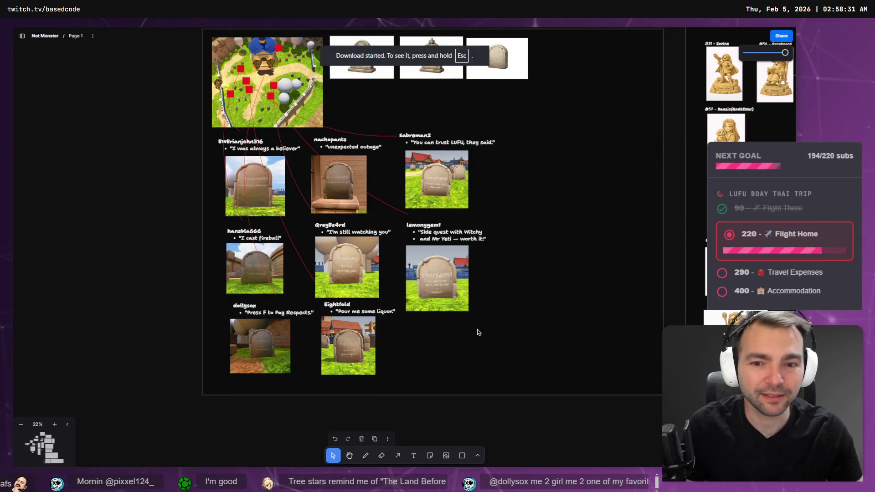
# Copy the generated transparent maple leaf image from ChatGPT
pyautogui.hotkey('alt', 'Tab')
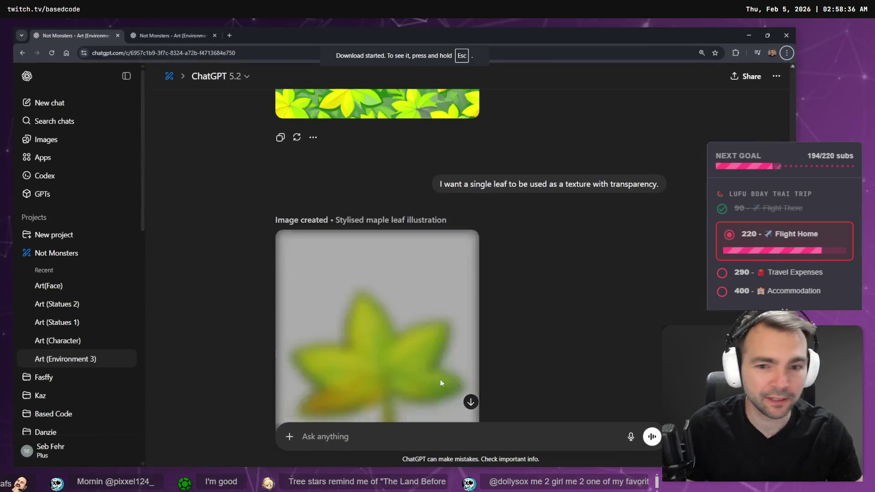
pyautogui.scroll(-3, 434, 258)
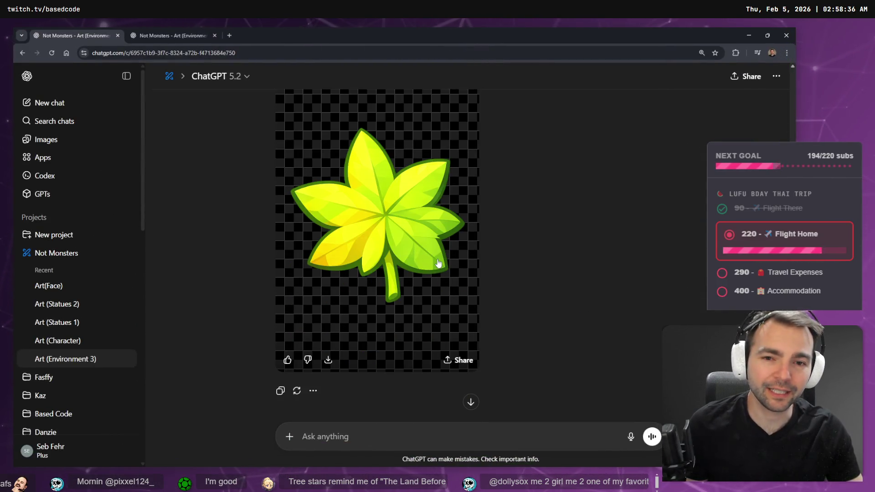
pyautogui.click(430, 268)
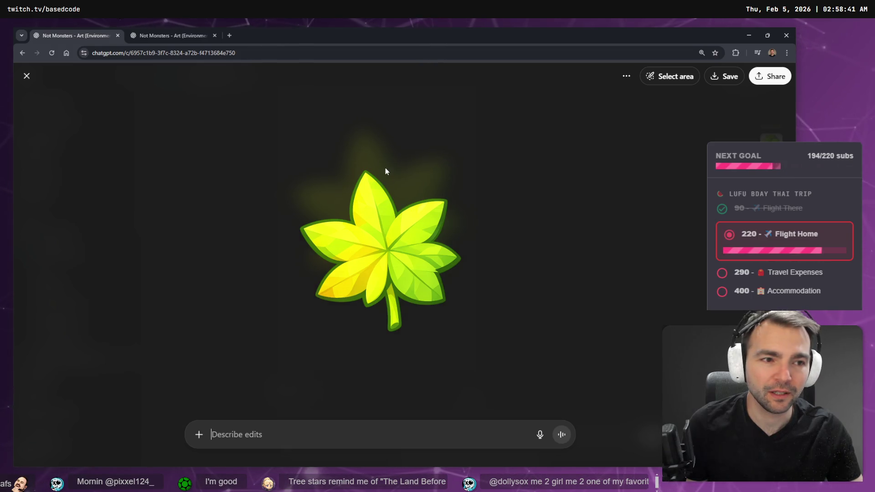
pyautogui.rightClick(387, 194)
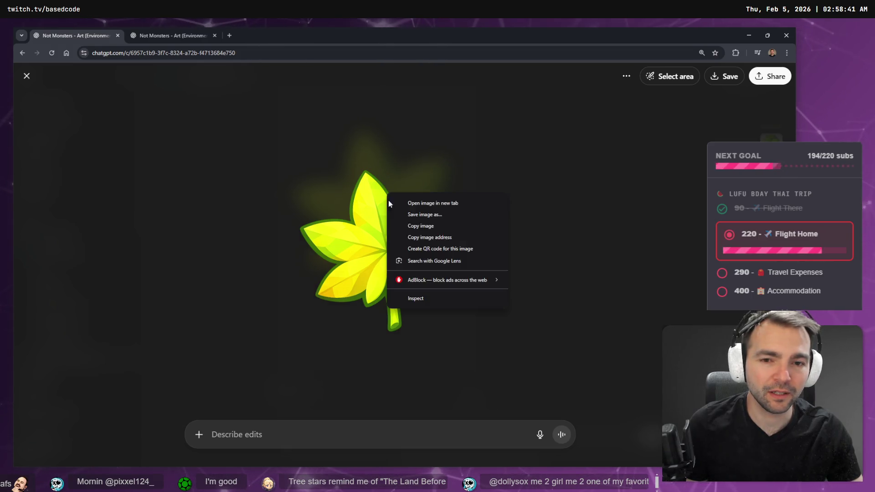
pyautogui.click(439, 225)
# Open Photopea from the Apps bookmarks in a new browser tab
pyautogui.click(229, 35)
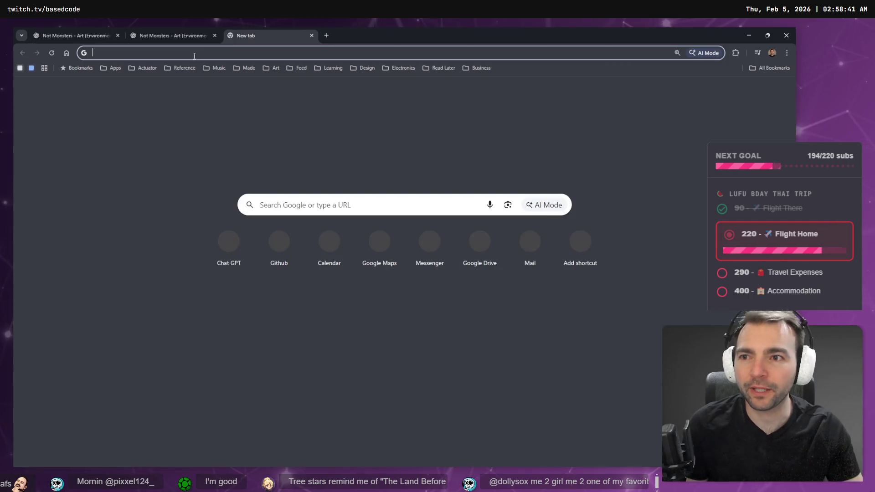
pyautogui.click(111, 68)
pyautogui.scroll(-5, 130, 365)
pyautogui.click(127, 399)
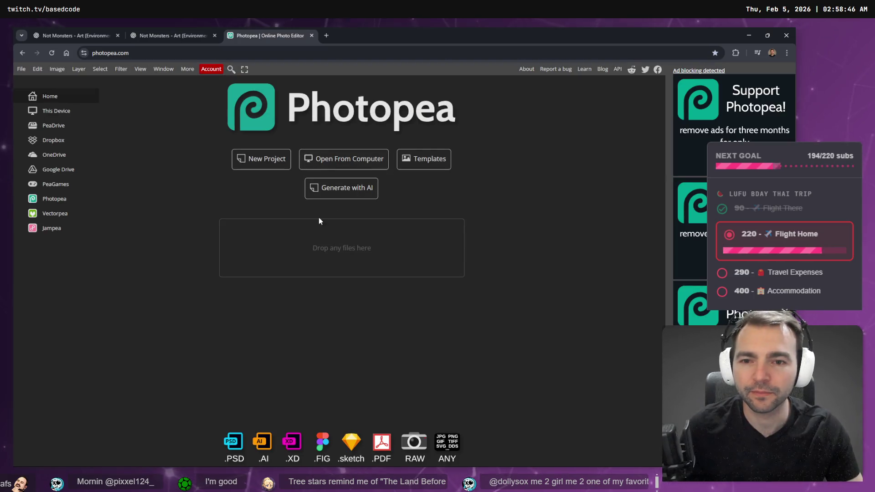
# Paste the copied maple leaf into Photopea and crop its top edge slightly
pyautogui.hotkey('ctrl', 'v')
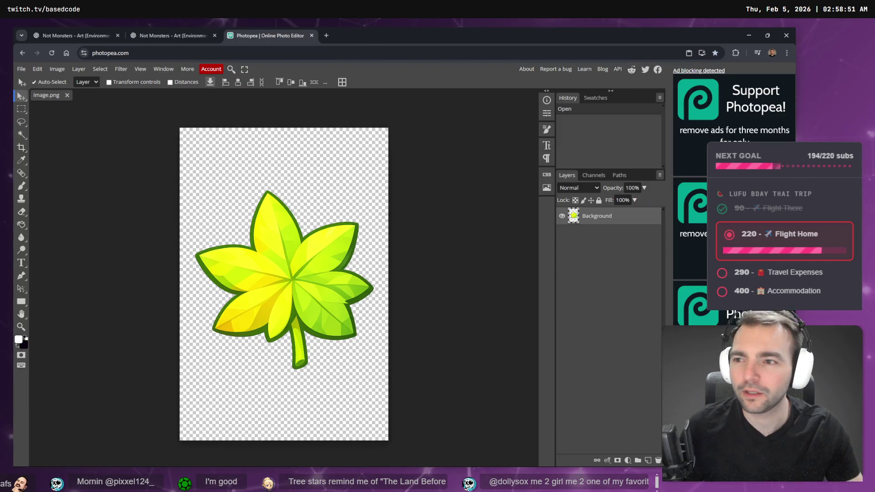
pyautogui.press('c')
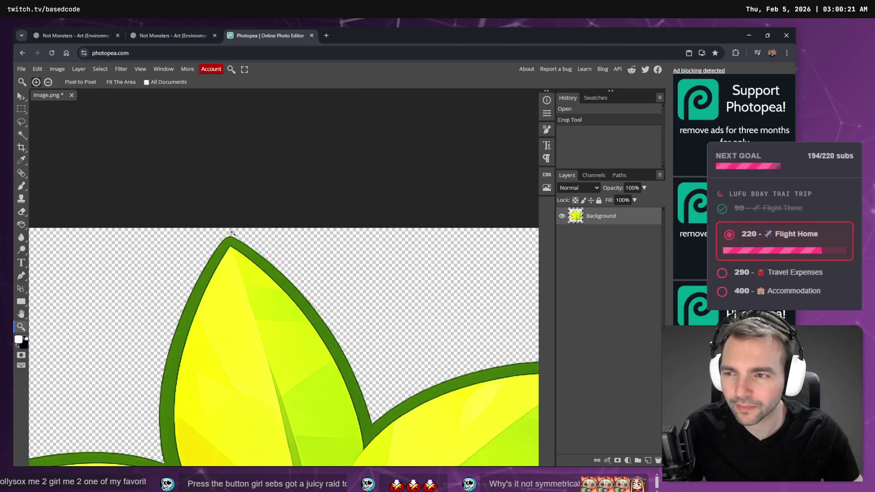
pyautogui.press('c')
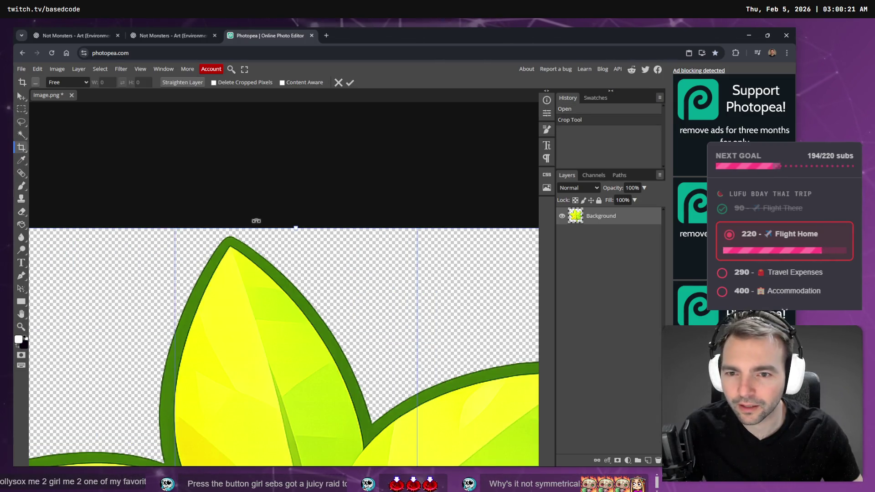
pyautogui.moveTo(300, 227); pyautogui.dragTo(308, 229)
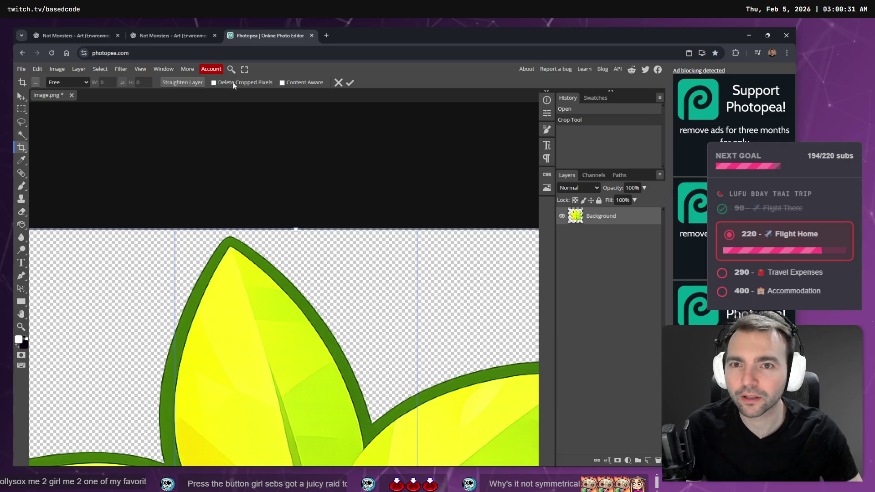
pyautogui.click(350, 83)
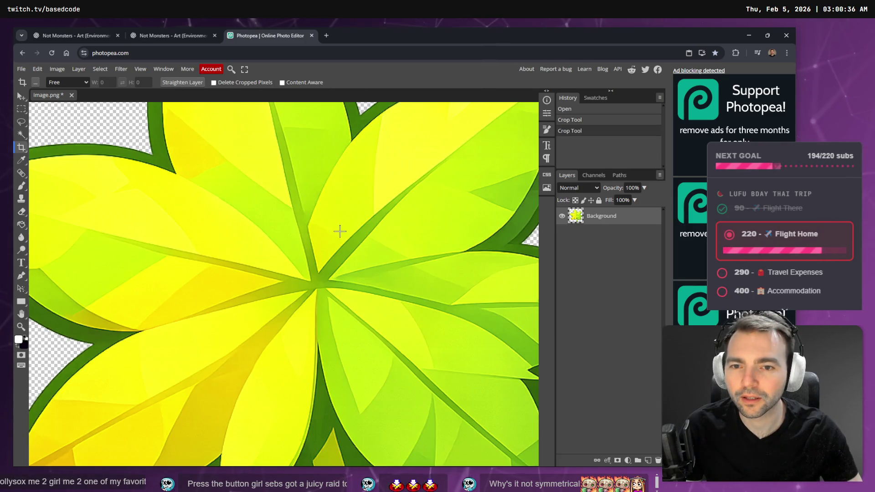
pyautogui.scroll(-5, 345, 263)
pyautogui.scroll(3, 344, 263)
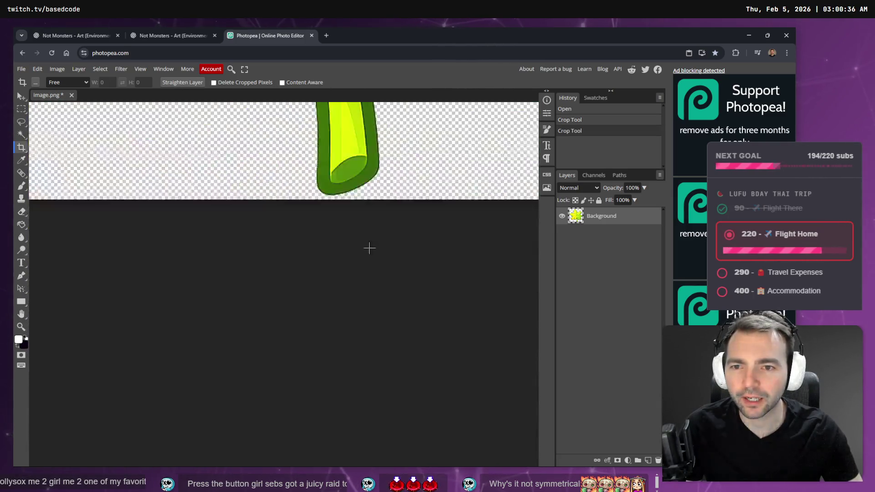
pyautogui.scroll(-4, 370, 248)
pyautogui.scroll(6, 393, 242)
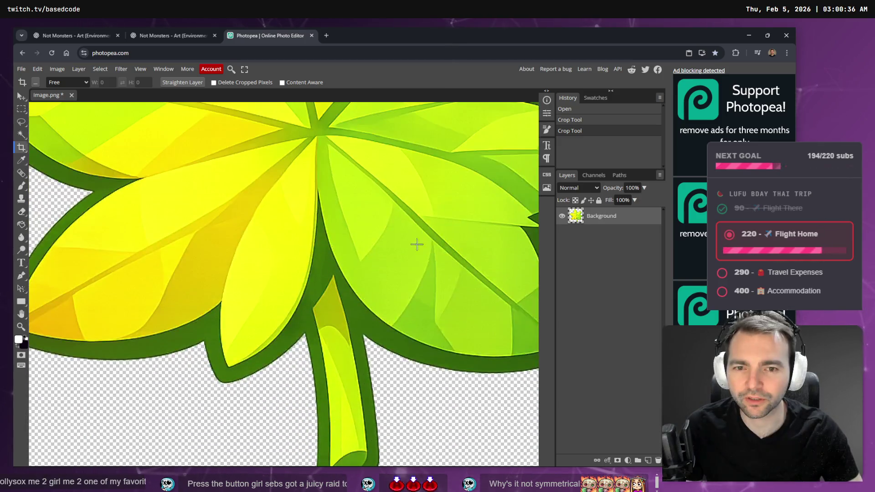
pyautogui.scroll(-4, 410, 237)
# Export the cropped leaf as PNG image (5).png and dismiss the ad-blocker notice
pyautogui.click(21, 69)
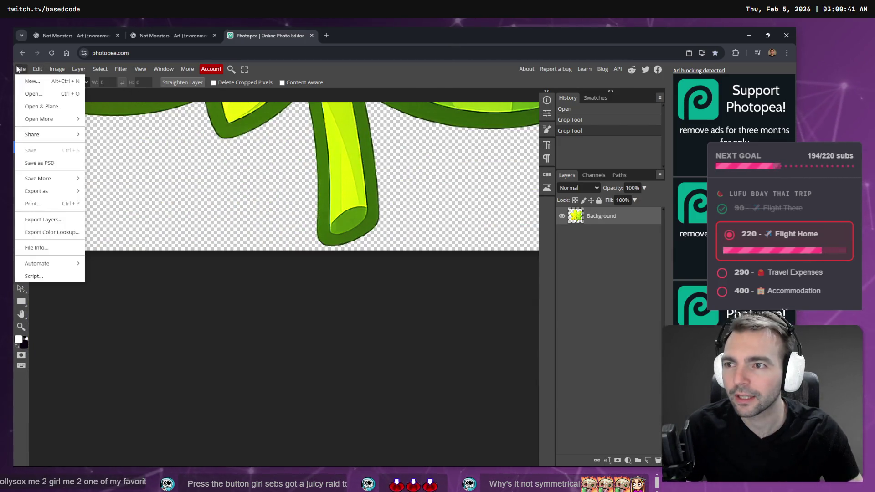
pyautogui.moveTo(58, 195)
pyautogui.click(98, 191)
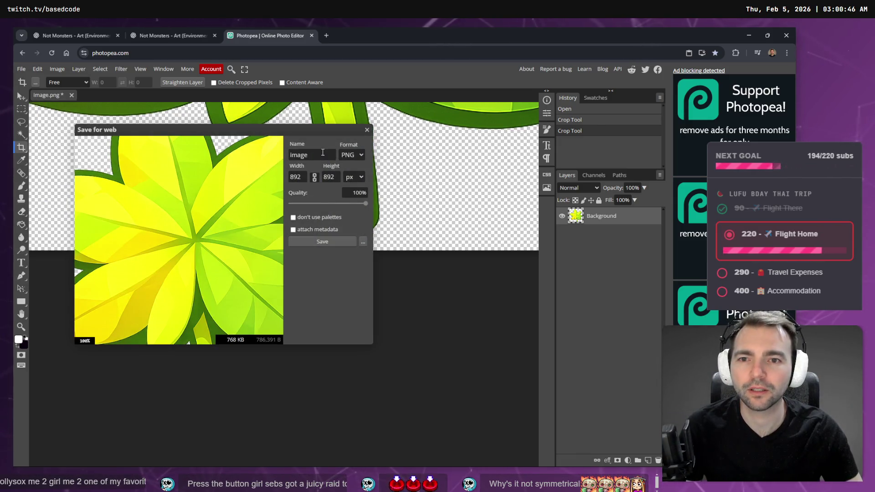
pyautogui.click(324, 241)
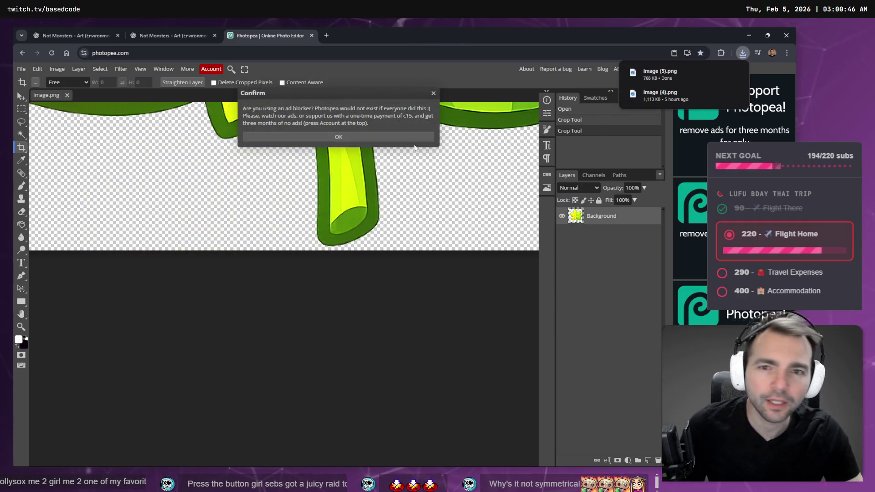
pyautogui.click(403, 137)
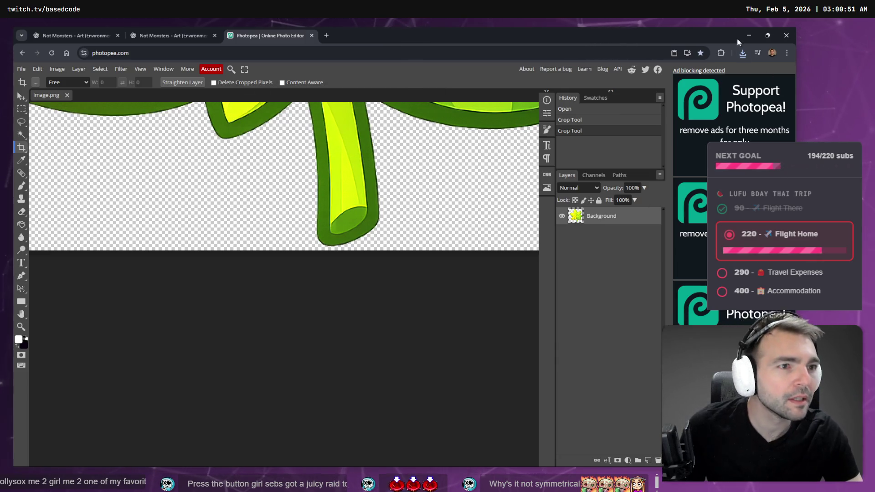
pyautogui.hotkey('alt', 'Tab')
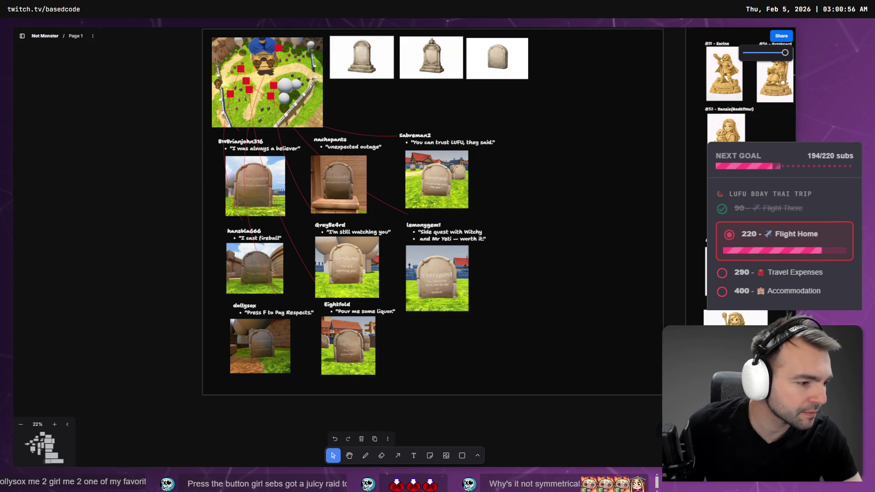
# Browse into the Plants folder, then select image (5).png in Downloads
pyautogui.hotkey('alt', 'Tab')
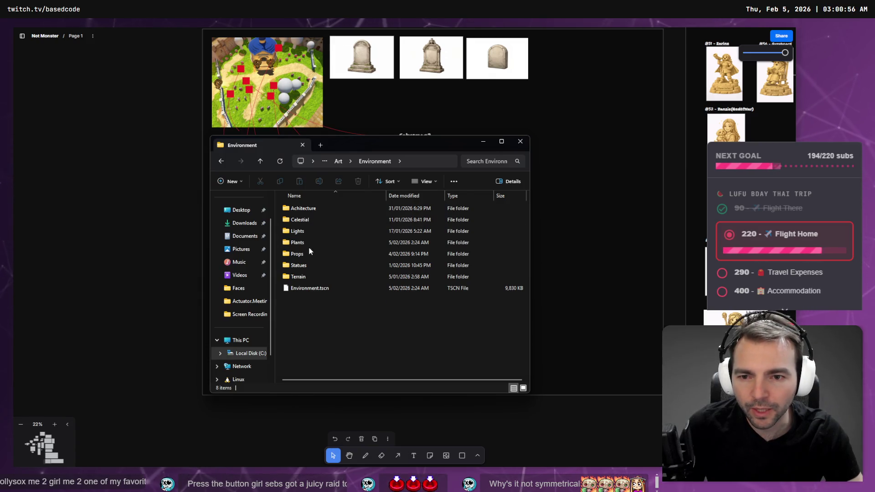
pyautogui.doubleClick(309, 242)
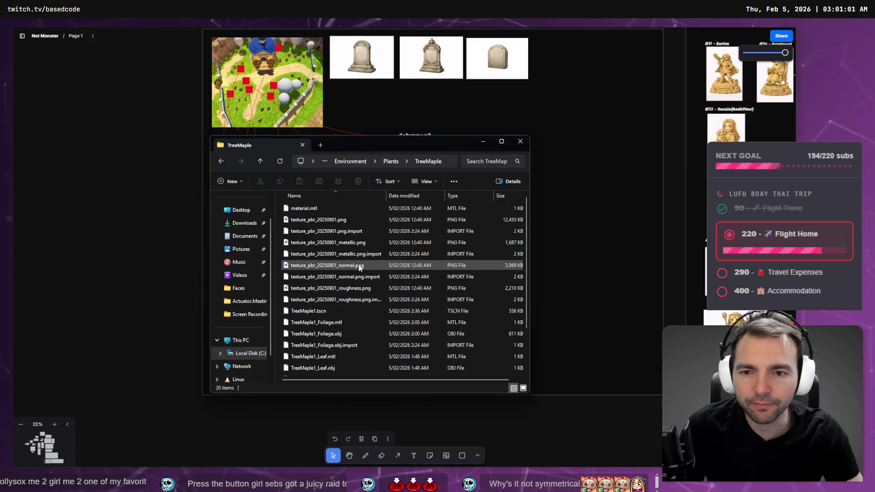
pyautogui.click(240, 227)
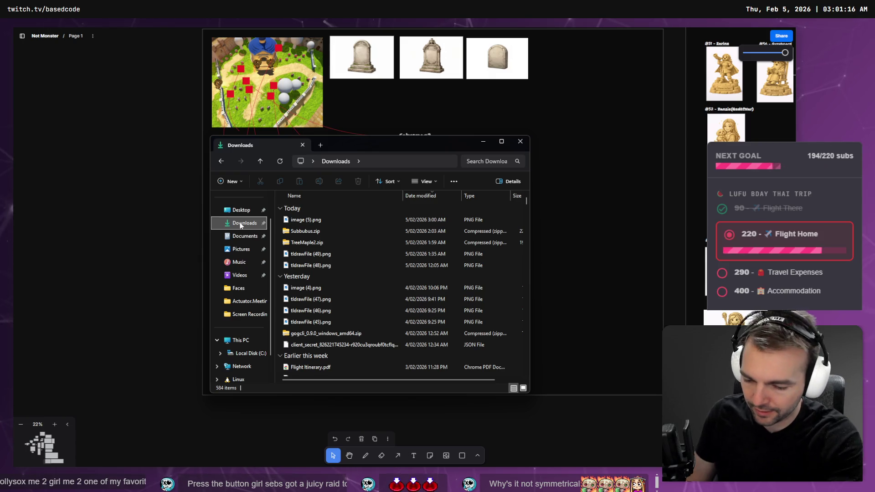
pyautogui.scroll(-1, 240, 226)
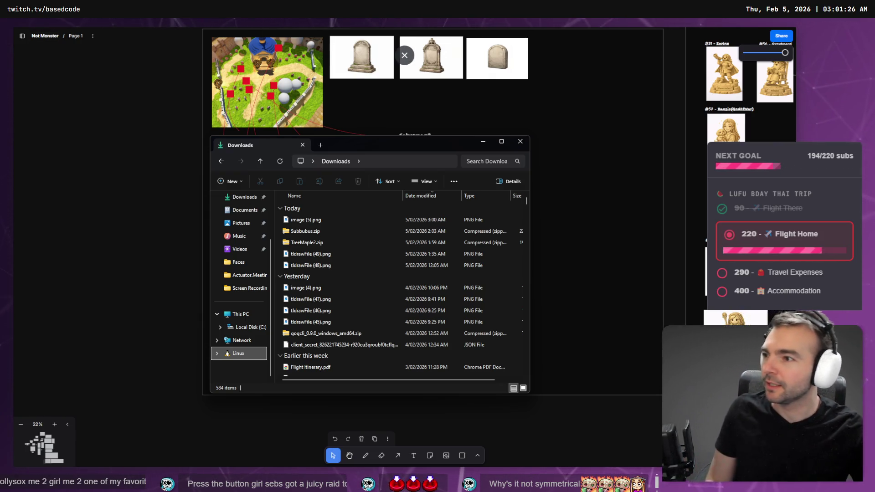
pyautogui.click(302, 222)
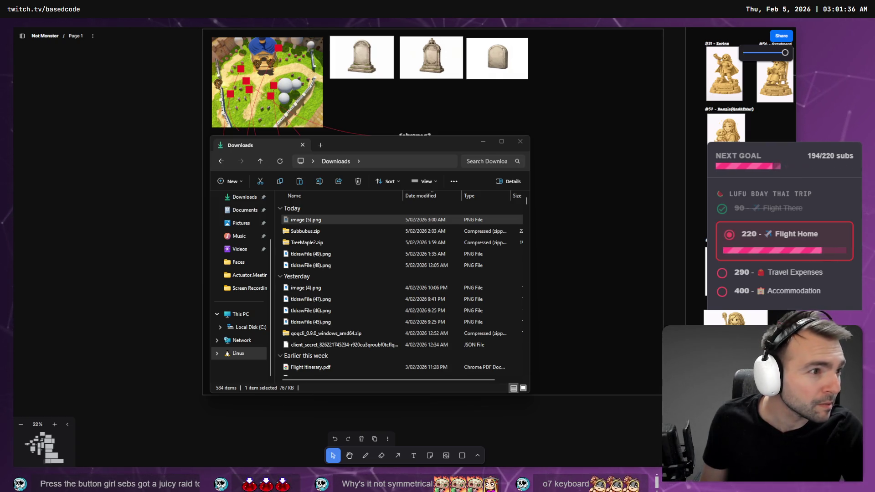
pyautogui.hotkey('alt', 'Tab')
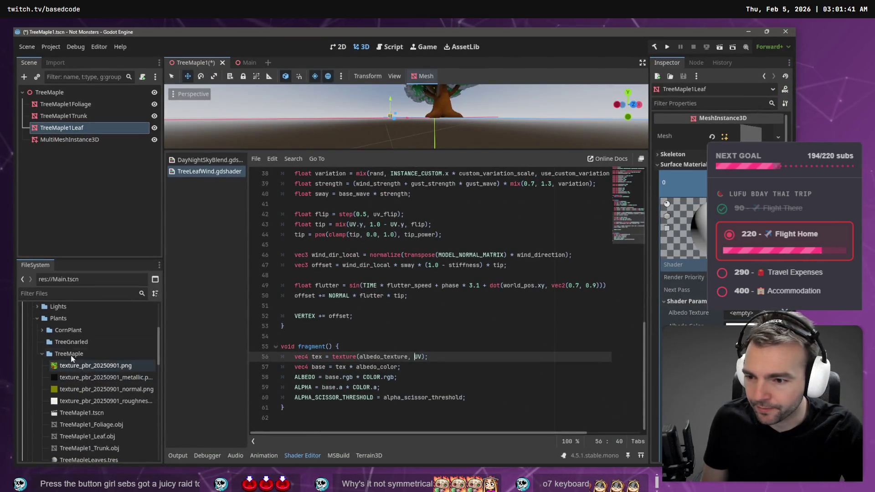
# Paste the leaf image into the TreeMaple project folder and rename it TreeMapleLeaf.png
pyautogui.rightClick(102, 381)
pyautogui.click(114, 459)
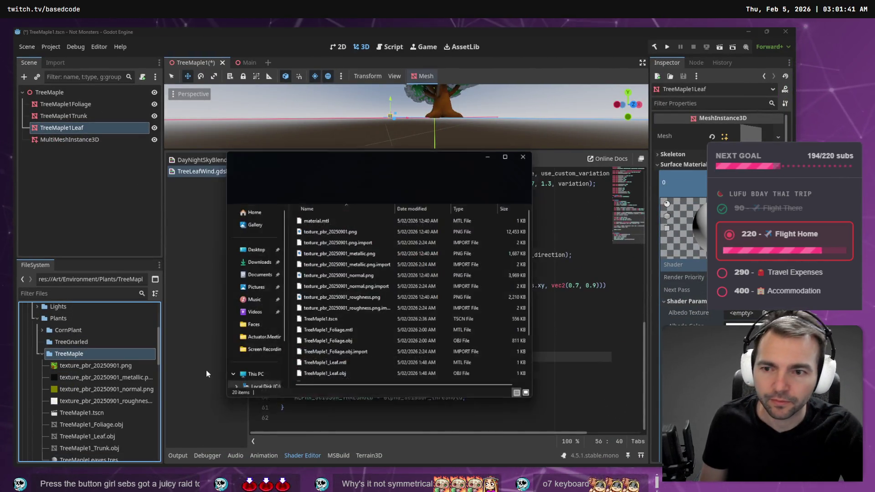
pyautogui.hotkey('ctrl', 'v')
pyautogui.click(330, 383)
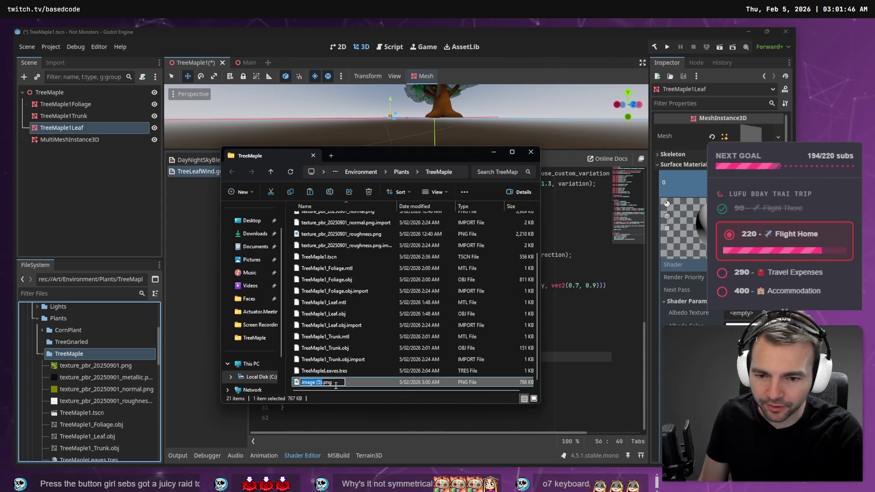
pyautogui.write('Map')
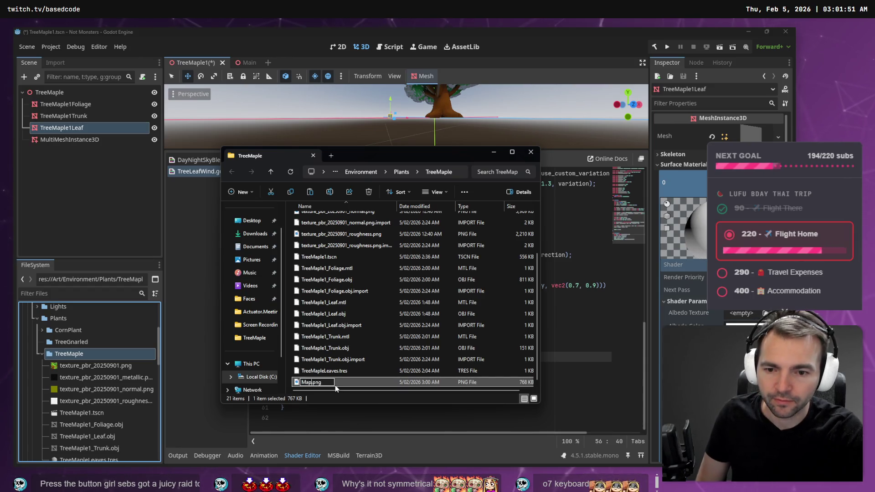
pyautogui.press('BackSpace')
pyautogui.write('Tre')
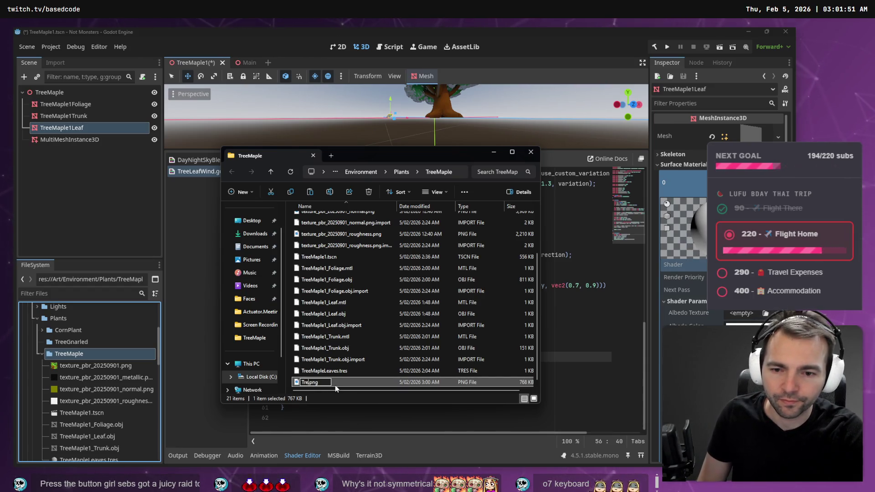
pyautogui.write('eMapleLeaf')
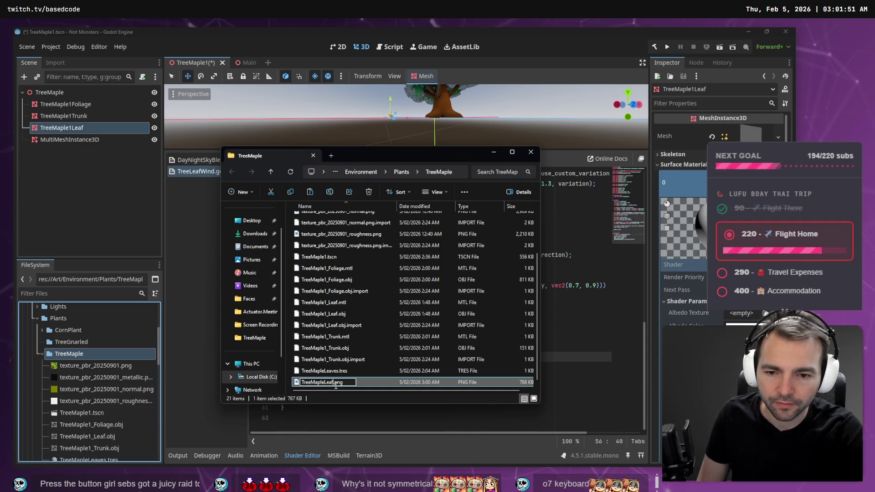
pyautogui.press('Return')
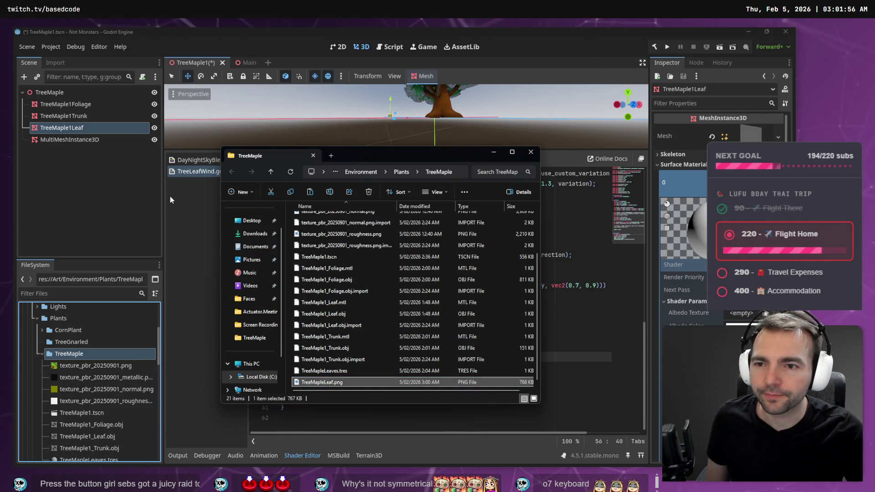
# Drop TreeMapleLeaf.png into the leaf material's Albedo Texture slot and frame the leaf
pyautogui.click(212, 54)
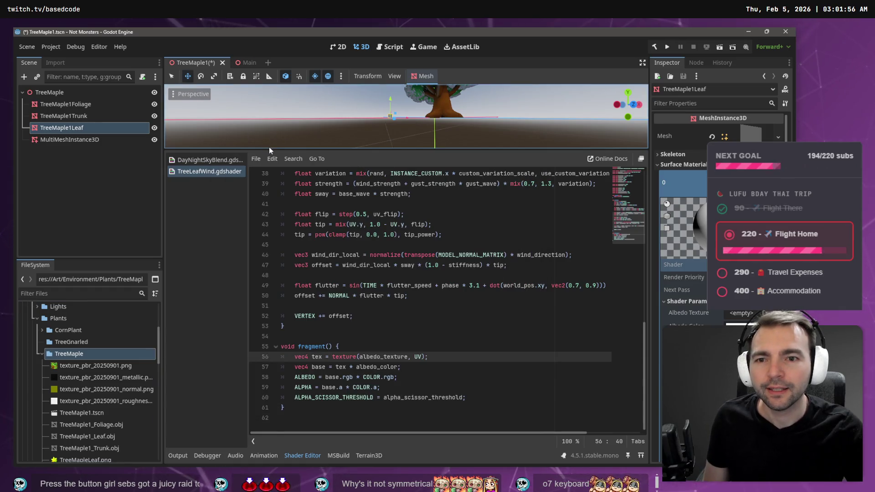
pyautogui.moveTo(270, 150); pyautogui.dragTo(250, 263)
pyautogui.scroll(-3, 98, 433)
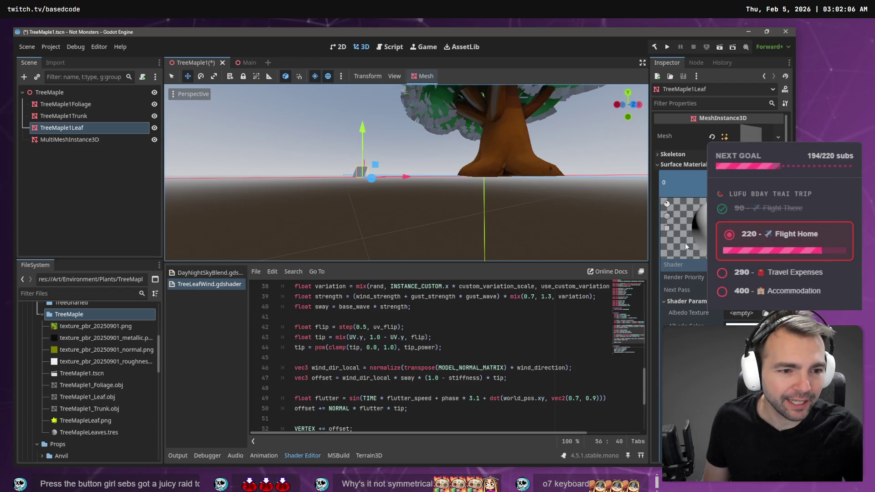
pyautogui.moveTo(68, 420); pyautogui.dragTo(746, 321)
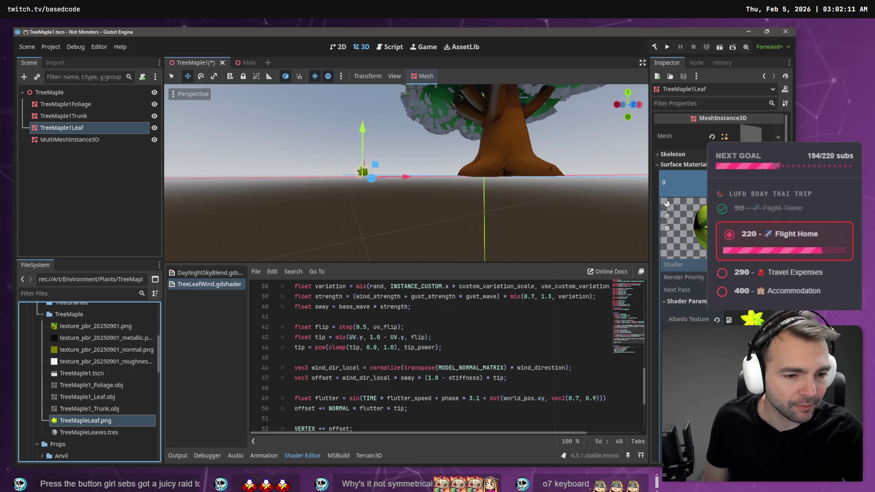
pyautogui.press('f')
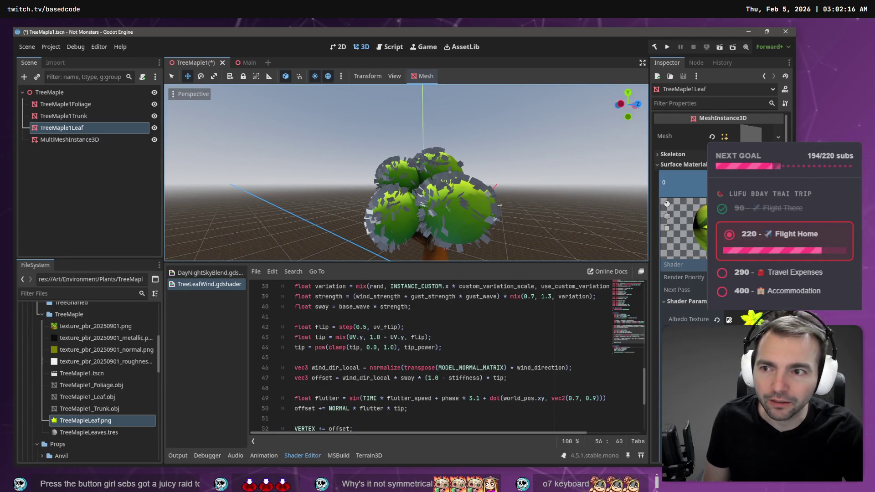
# Repopulate the MultiMesh with 4000 TreeMaple1Leaf instances over TreeMaple1Foliage
pyautogui.click(73, 140)
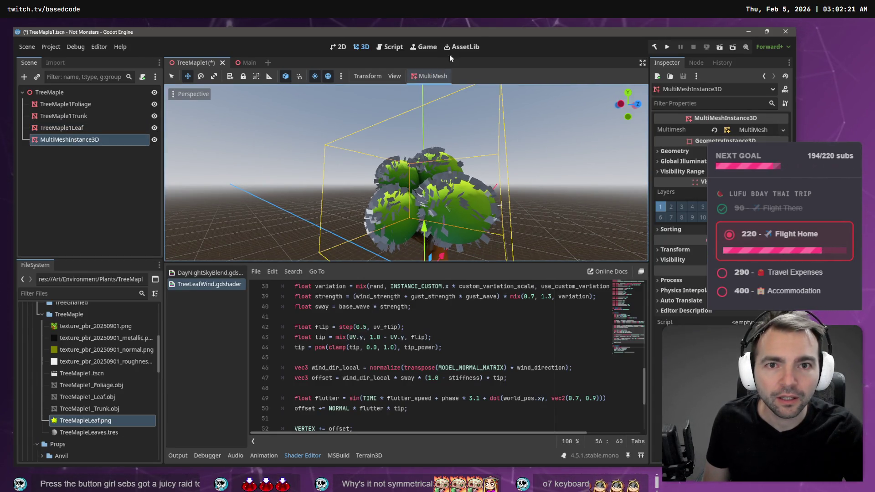
pyautogui.click(429, 76)
pyautogui.click(425, 88)
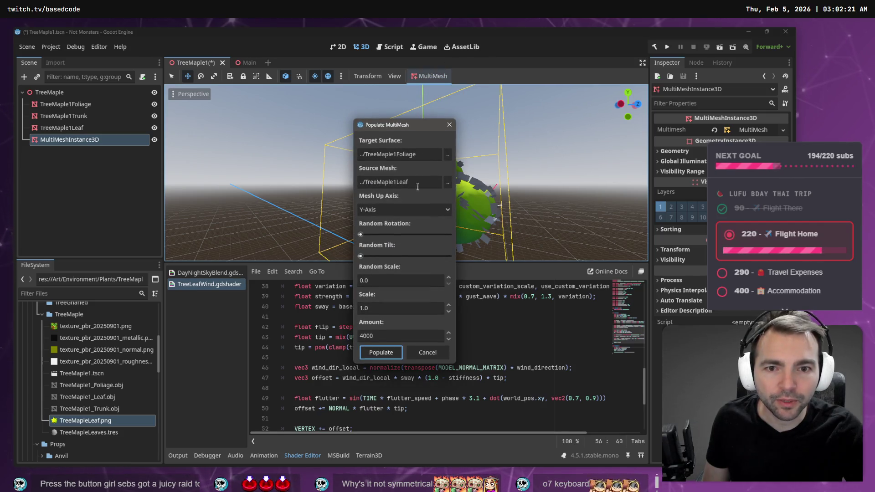
pyautogui.click(372, 356)
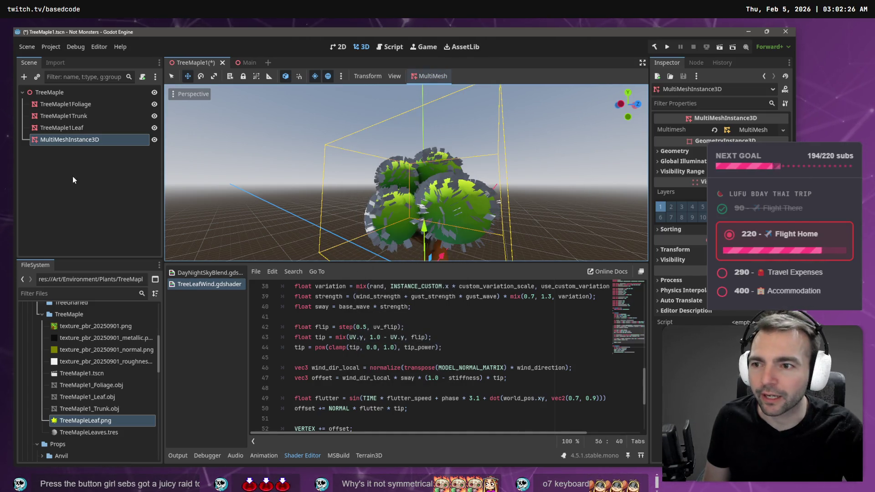
# Select TreeMaple1Leaf and frame it to inspect the textured leaf card
pyautogui.click(61, 128)
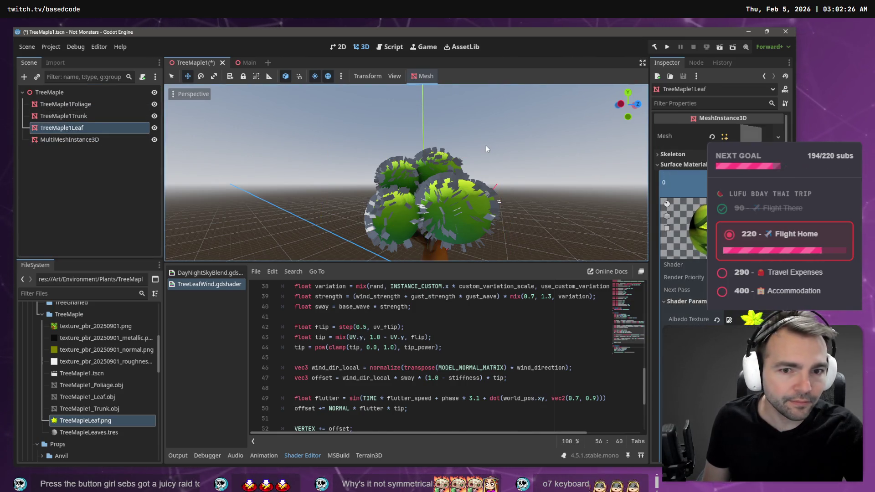
pyautogui.press('f')
pyautogui.scroll(-3, 681, 205)
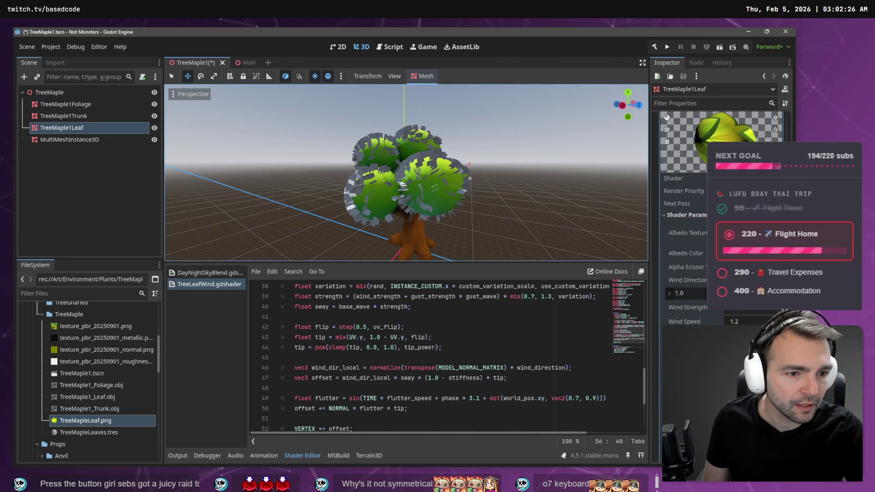
pyautogui.press('f')
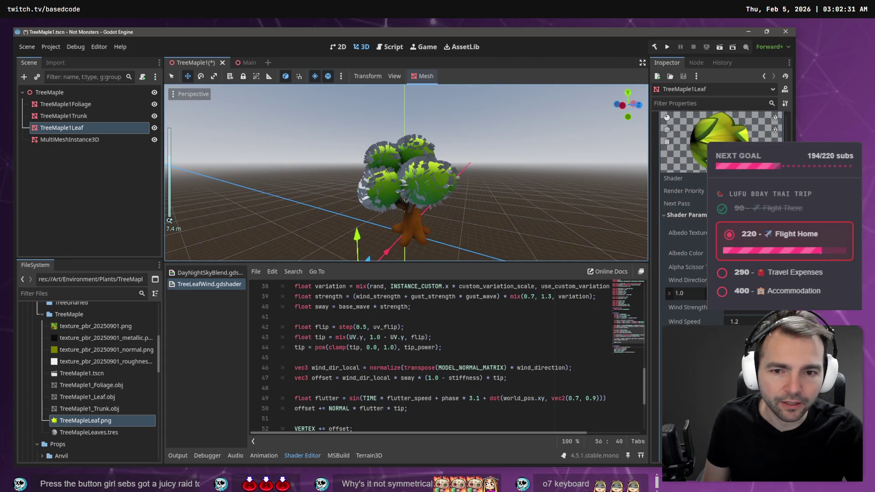
pyautogui.scroll(5, 433, 164)
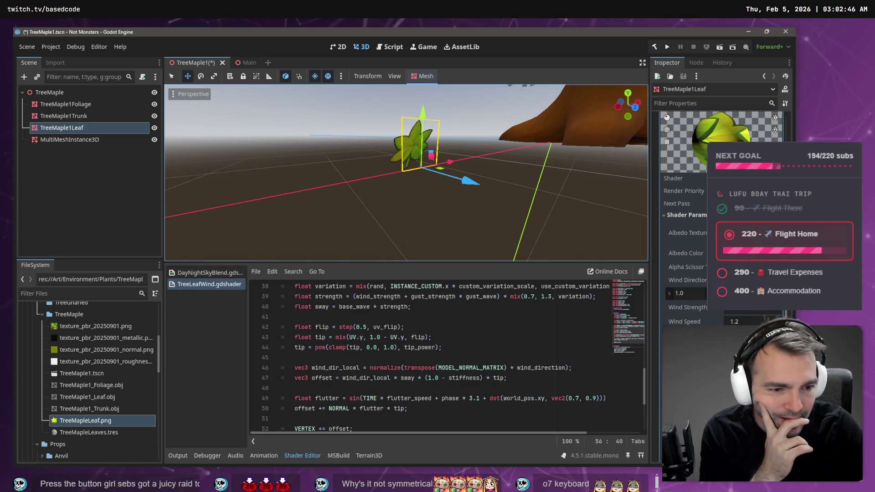
# Orbit around the tree, then save the TreeMaple1 scene
pyautogui.scroll(-3, 683, 205)
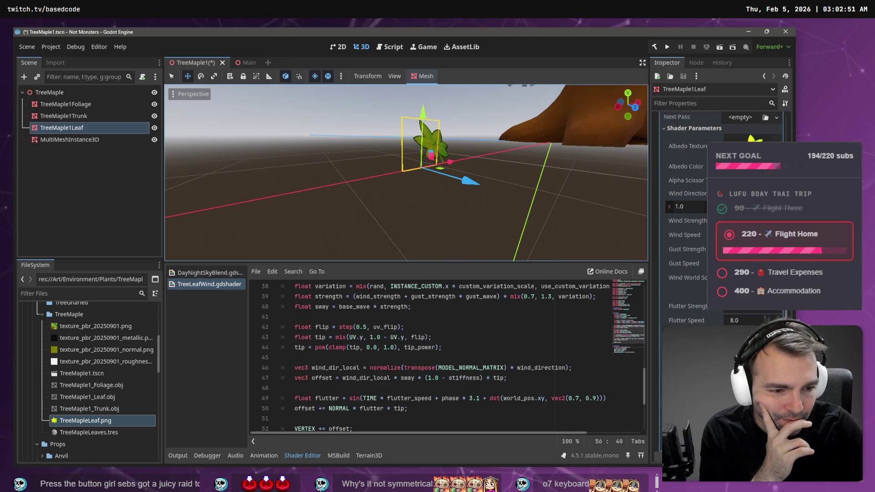
pyautogui.click(748, 255)
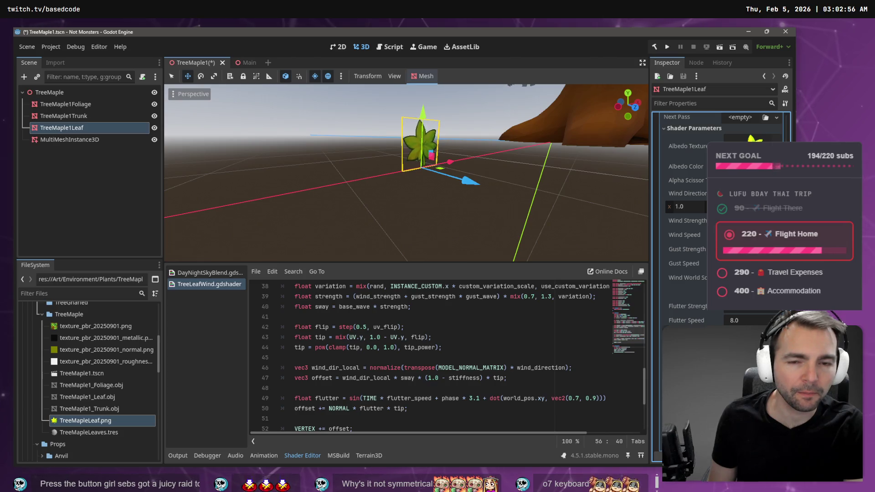
pyautogui.click(510, 178)
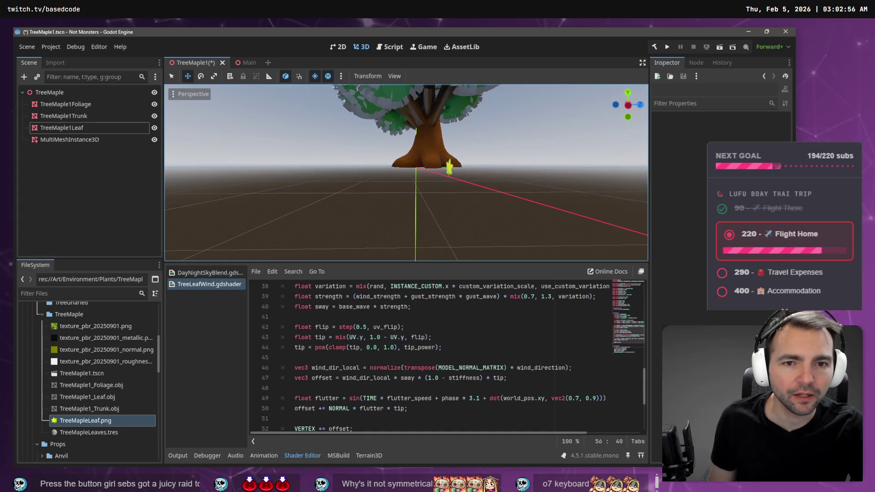
pyautogui.moveTo(406, 173); pyautogui.dragTo(350, 173)
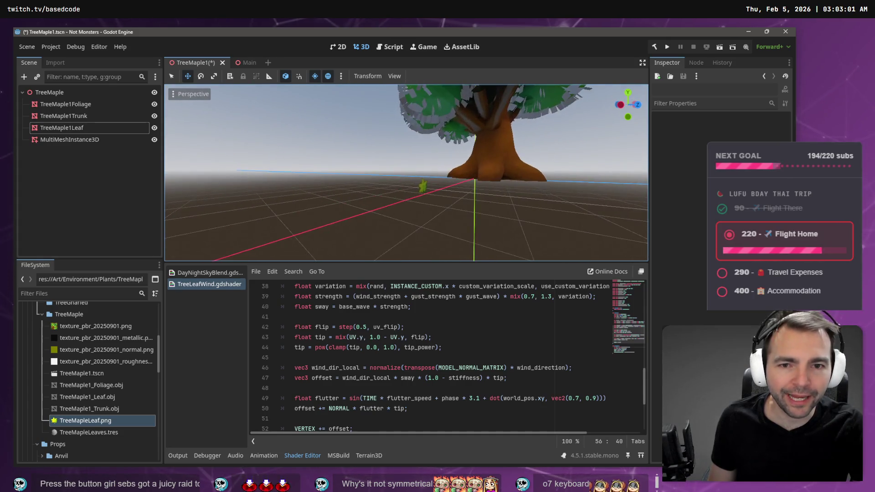
pyautogui.moveTo(457, 212)
pyautogui.mouseDown()
pyautogui.moveTo(444, 203)
pyautogui.moveTo(457, 212)
pyautogui.mouseUp()
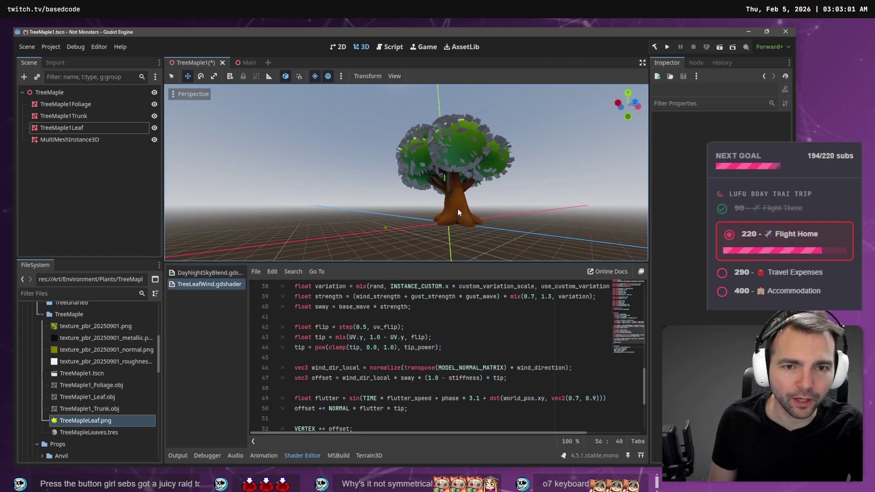
pyautogui.moveTo(470, 157); pyautogui.dragTo(451, 159)
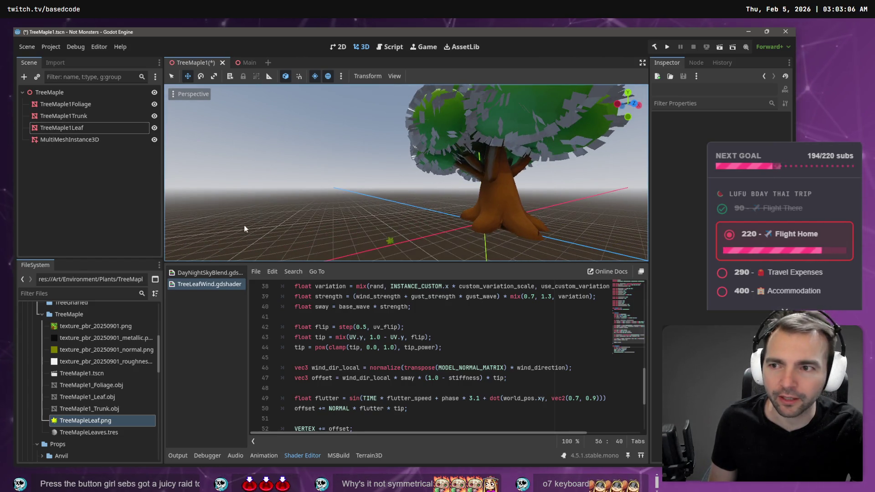
pyautogui.click(89, 127)
pyautogui.hotkey('ctrl', 's')
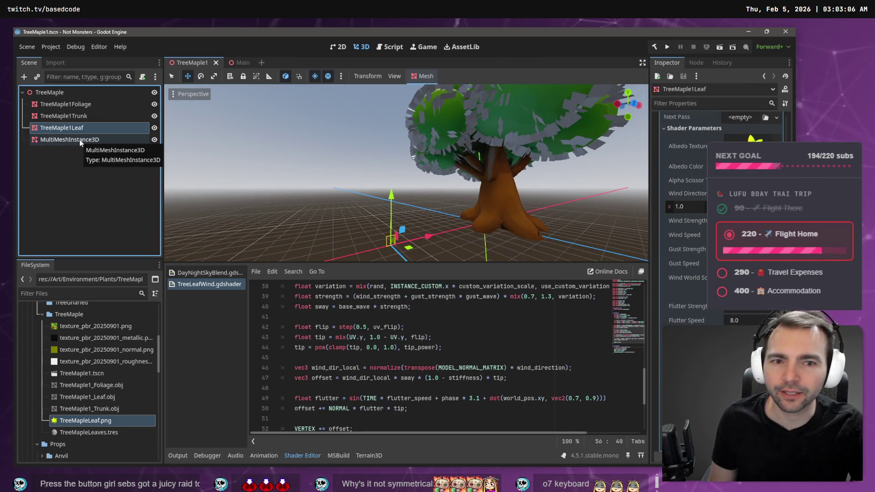
# Delete the MultiMeshInstance3D node and confirm the removal
pyautogui.click(79, 139)
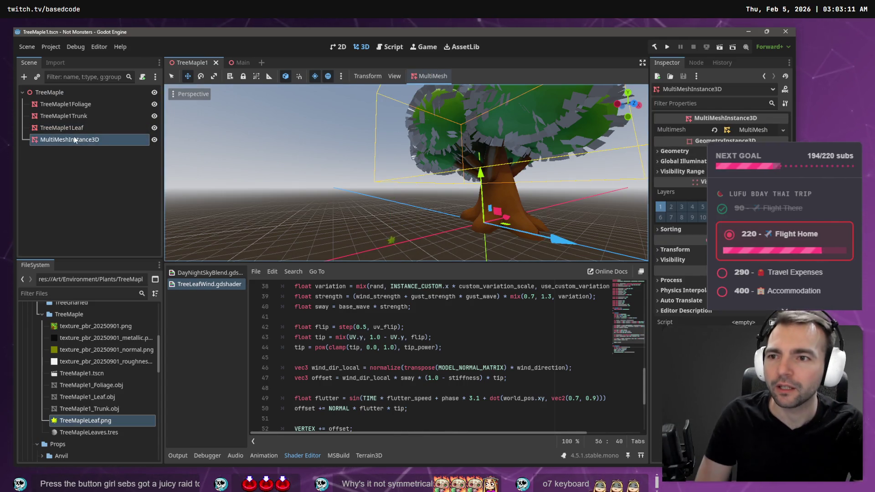
pyautogui.press('Delete')
pyautogui.press('Return')
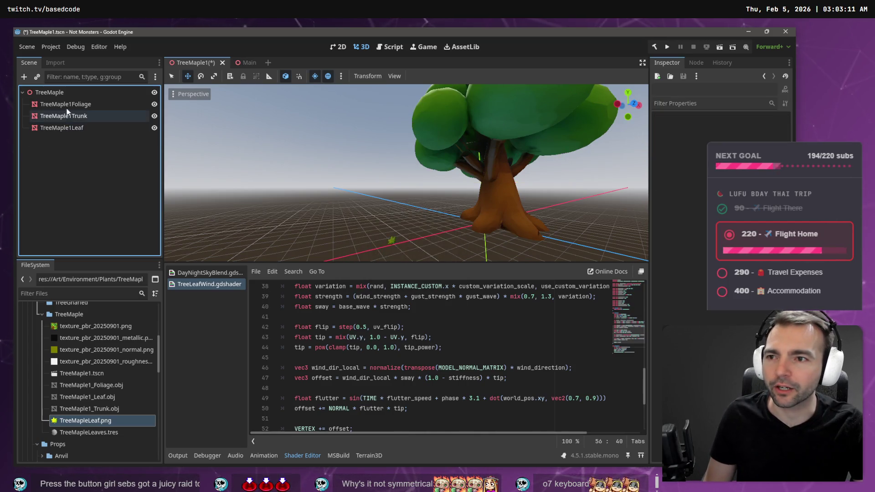
# Add a new MultiMeshInstance3D child to the TreeMaple root node
pyautogui.click(69, 94)
pyautogui.rightClick(68, 95)
pyautogui.click(111, 101)
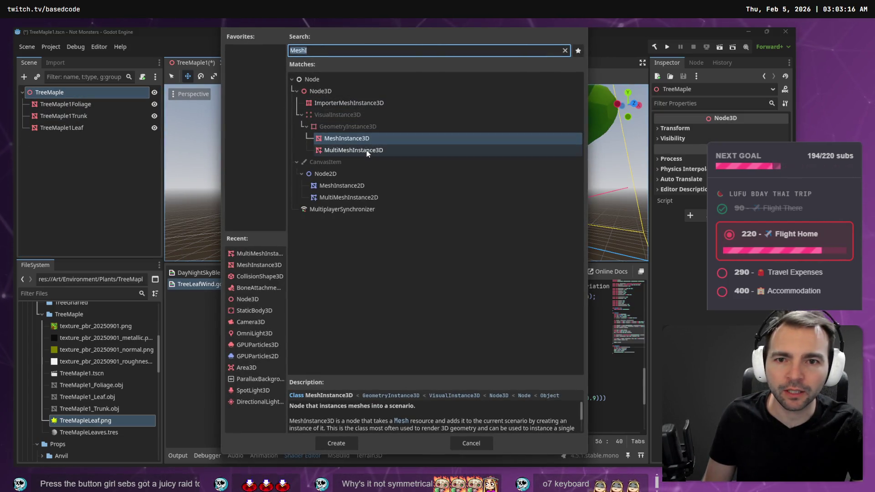
pyautogui.press('Return')
# Populate TreeMaple1Foliage with TreeMaple1Leaf instances at random scale 0.1
pyautogui.click(433, 76)
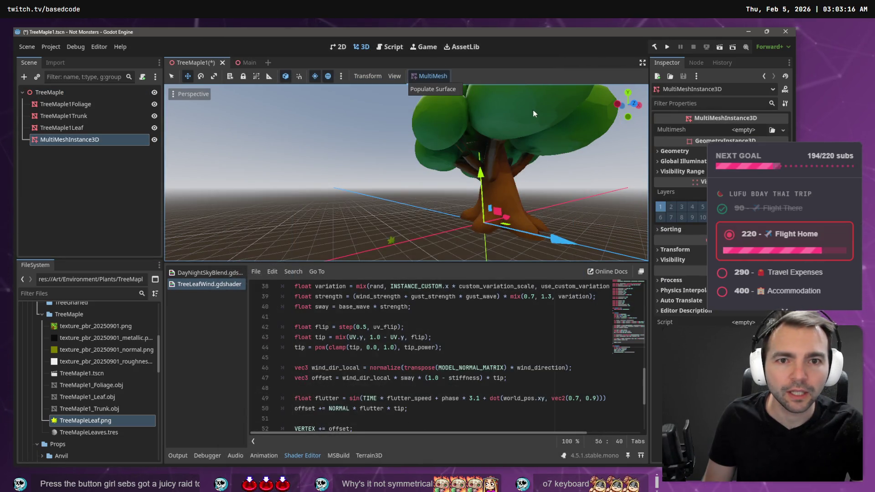
pyautogui.click(436, 91)
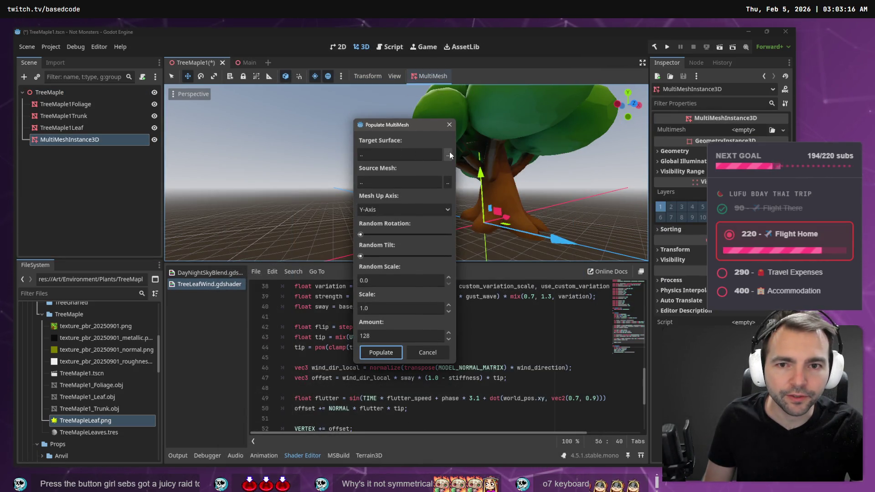
pyautogui.click(448, 155)
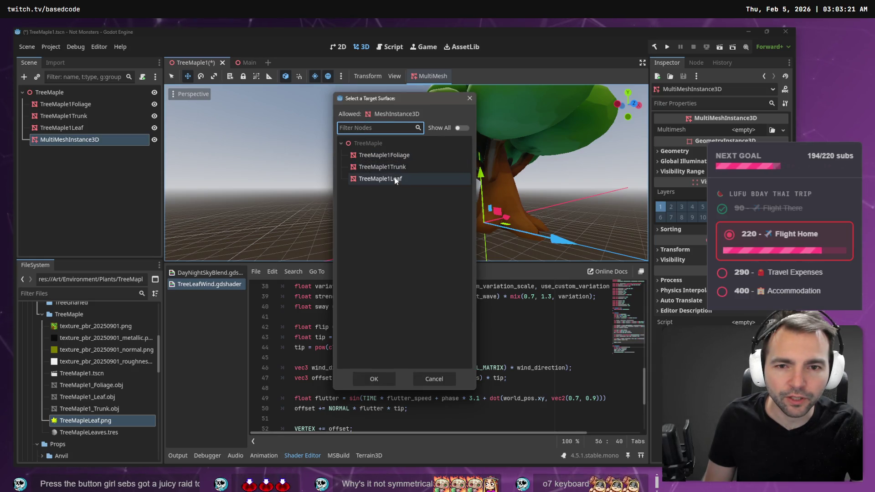
pyautogui.doubleClick(412, 156)
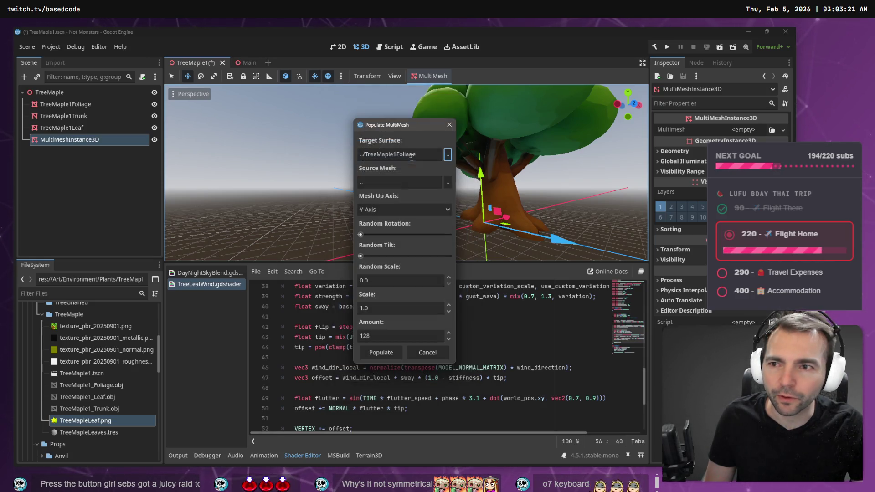
pyautogui.click(448, 182)
pyautogui.click(399, 180)
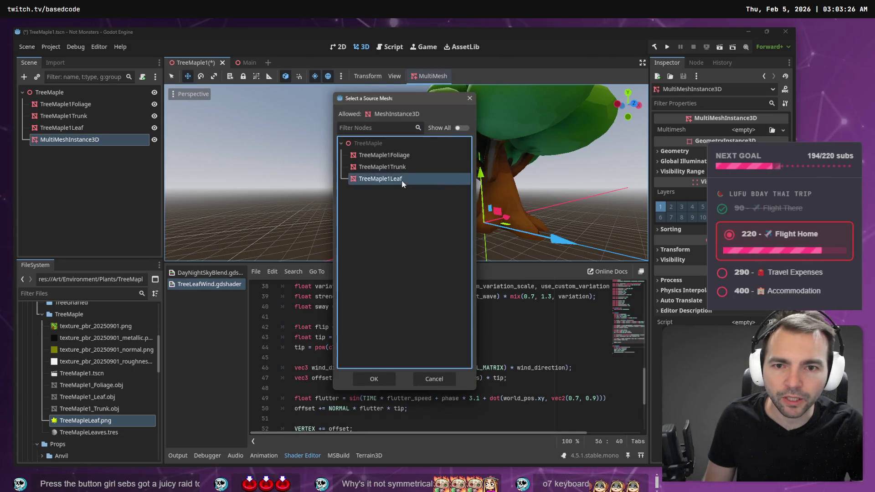
pyautogui.click(385, 326)
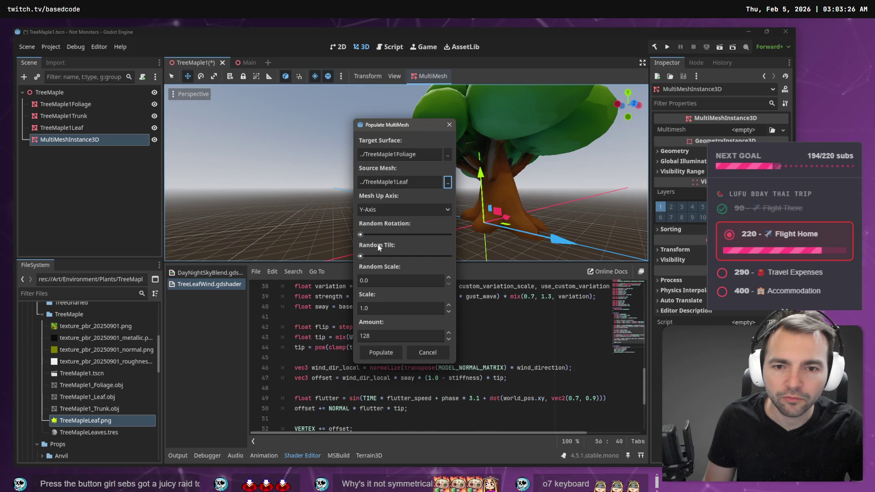
pyautogui.click(408, 282)
pyautogui.write('0.1')
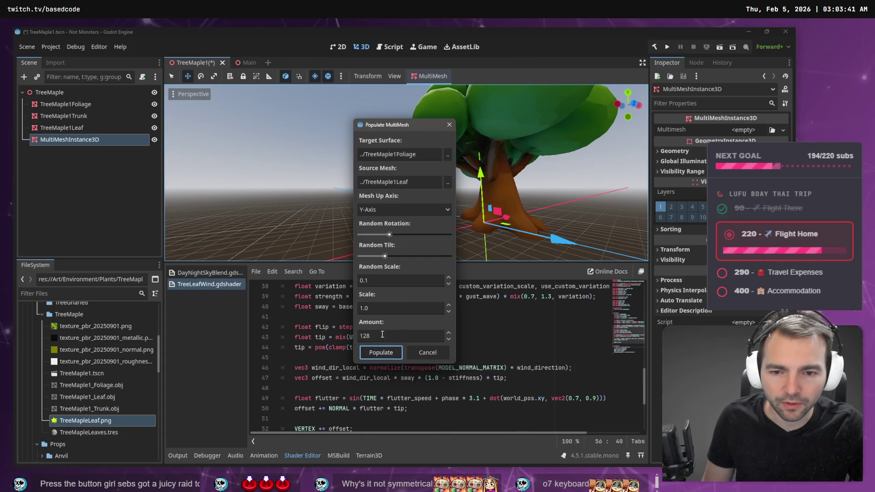
pyautogui.click(382, 335)
pyautogui.write('4000')
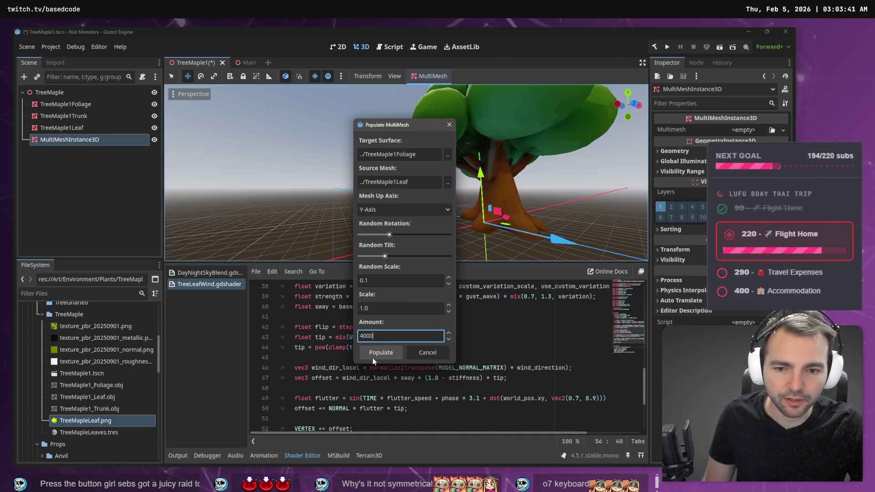
pyautogui.click(373, 356)
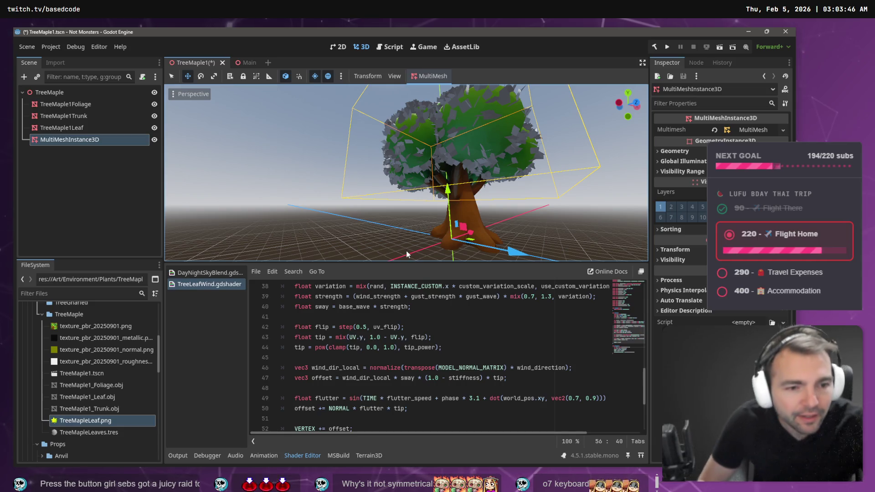
pyautogui.hotkey('ctrl', 'alt', 'r')
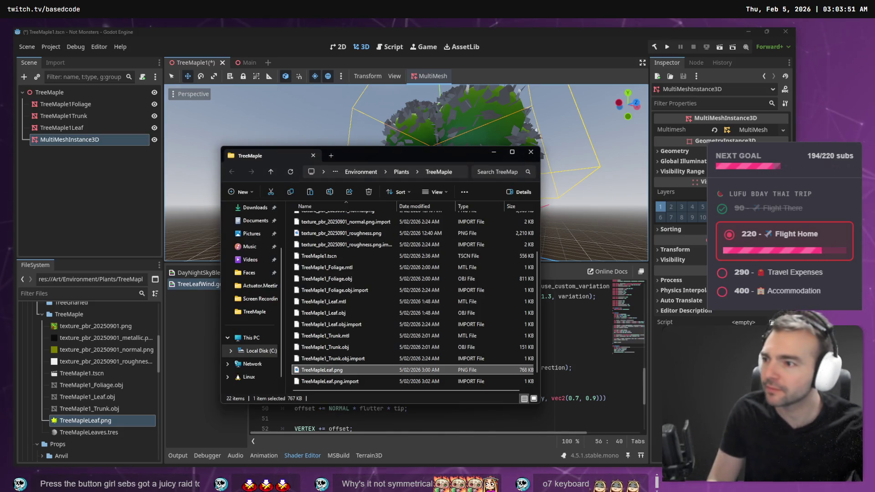
# Leave the TreeMaple folder and begin a follow-up message in the Codex chat
pyautogui.click(670, 154)
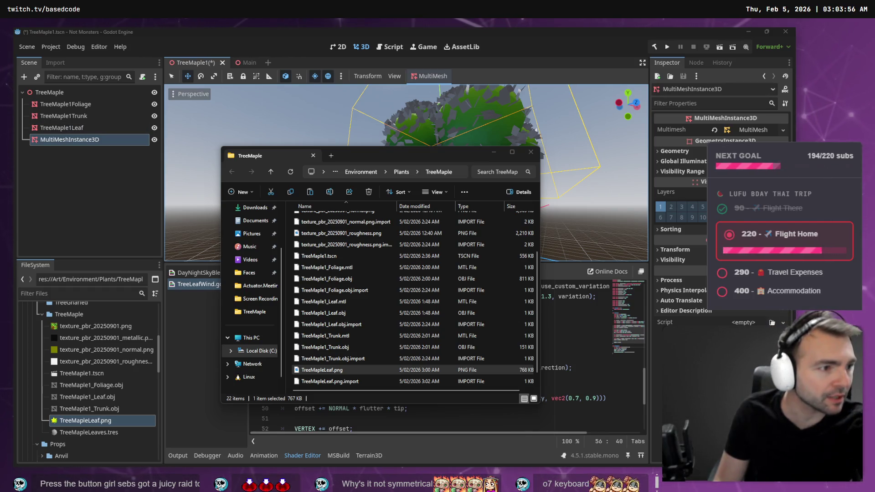
pyautogui.hotkey('alt', 'Tab')
pyautogui.click(117, 407)
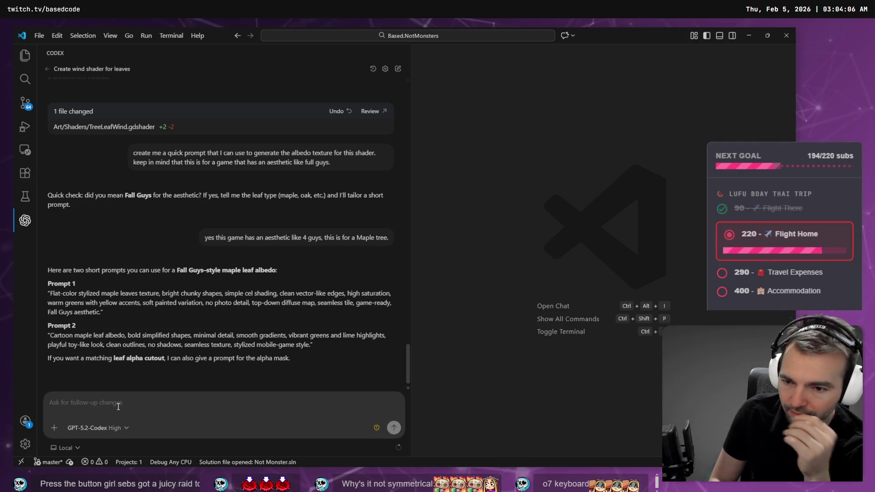
# Dictate and send Codex the question about why the MultiMeshInstance3D leaves look Lambert-shaded
pyautogui.press('super+h')
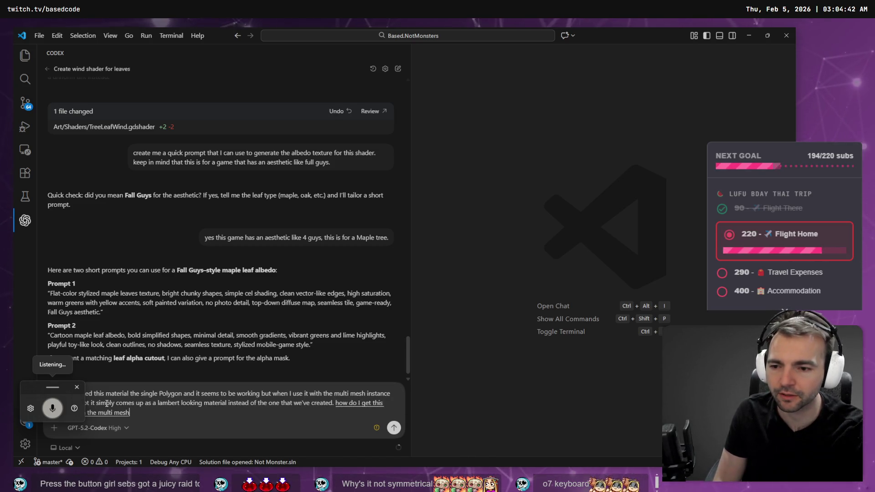
pyautogui.press('Return')
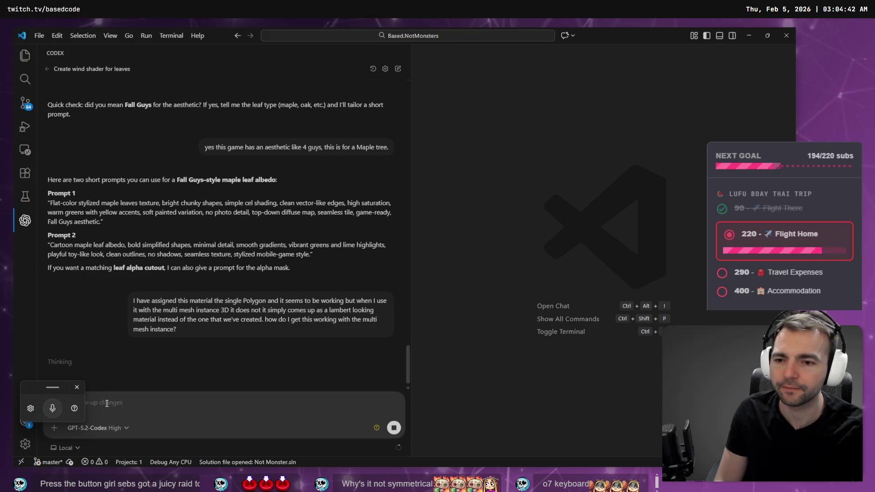
pyautogui.hotkey('alt', 'Tab')
pyautogui.hotkey('alt', 'Tab')
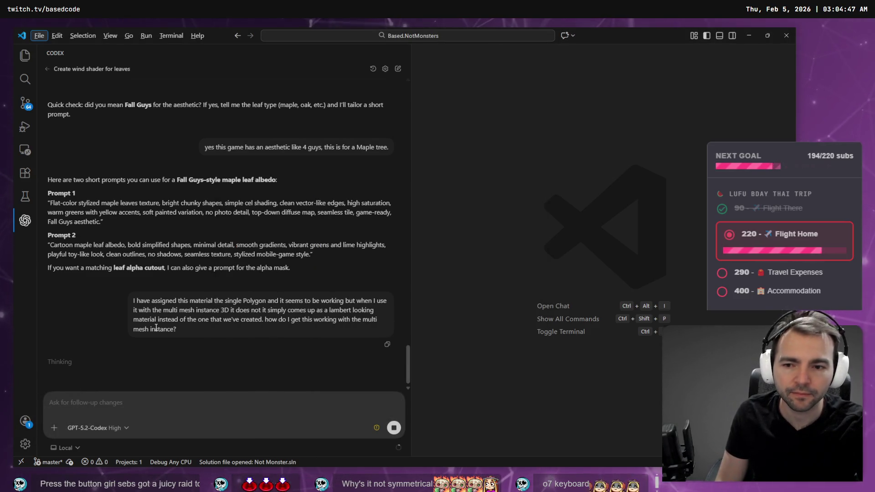
pyautogui.hotkey('alt', 'Tab')
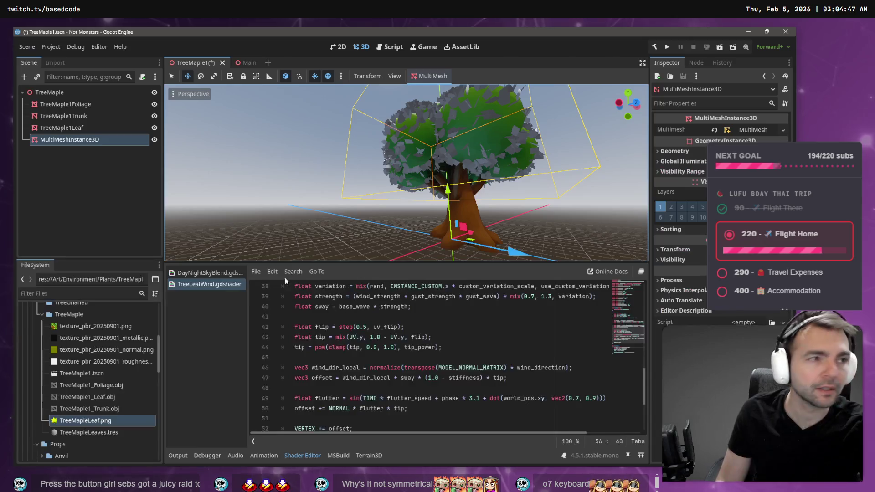
# Deselect the MultiMeshInstance3D and zoom the viewport to inspect the maple's dense green leaf canopy
pyautogui.click(422, 107)
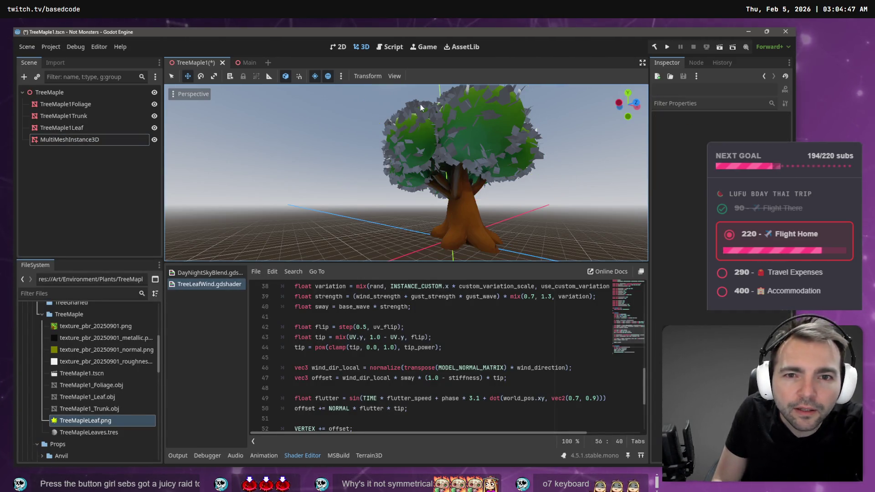
pyautogui.click(69, 136)
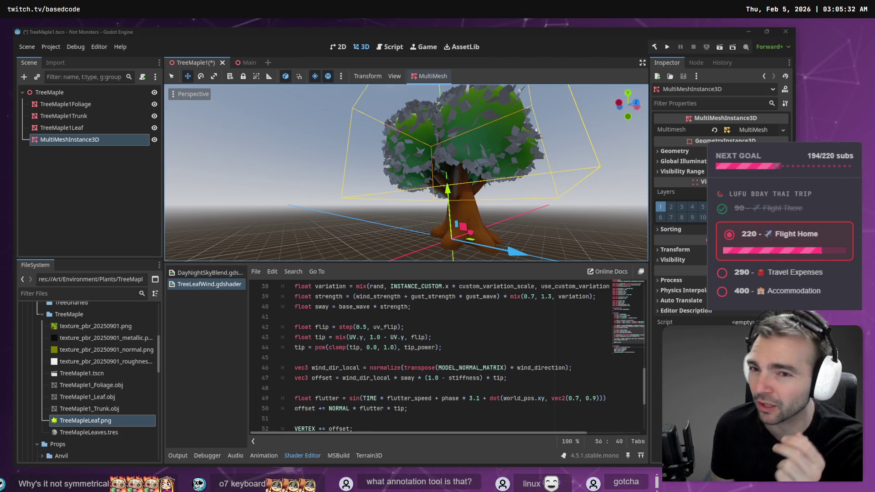
pyautogui.click(293, 172)
pyautogui.scroll(-5, 293, 171)
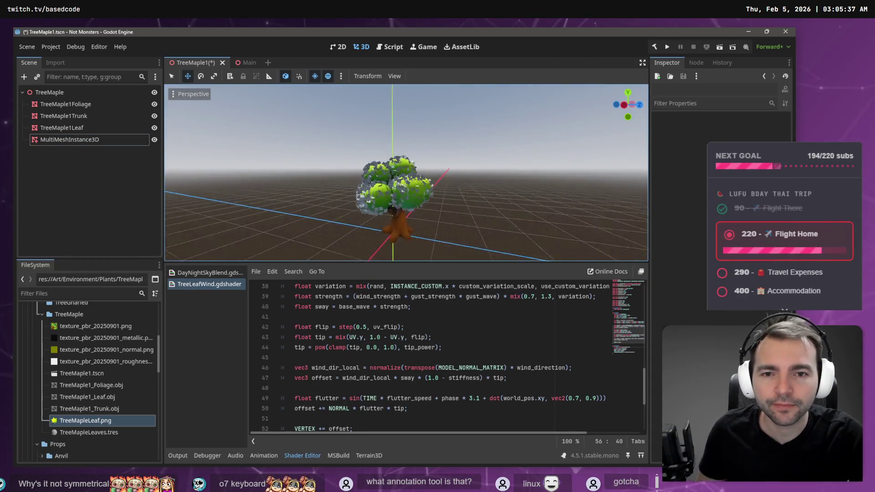
pyautogui.scroll(3, 405, 174)
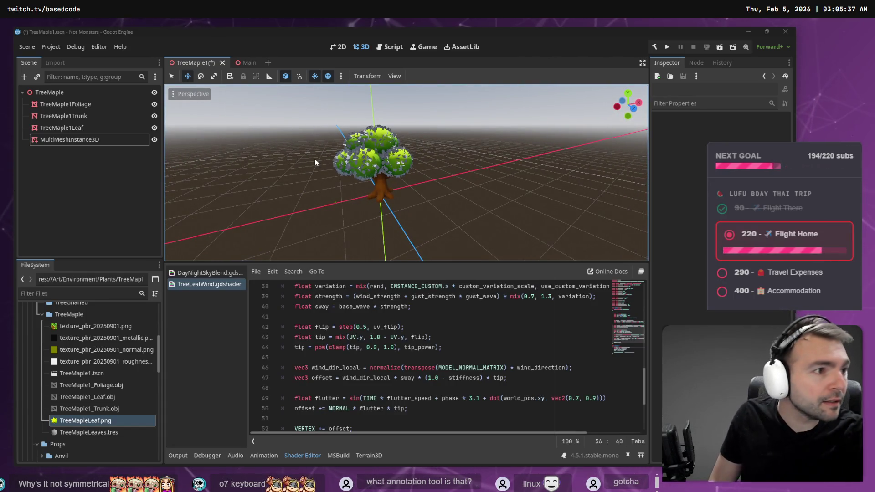
pyautogui.hotkey('alt', 'Tab')
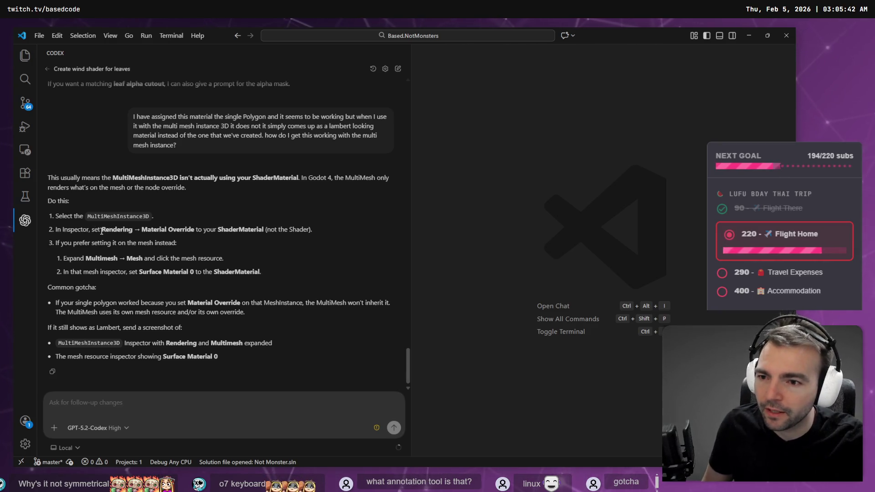
# Select MultiMeshInstance3D and look through its MultiMesh resource properties against Codex's override instructions
pyautogui.hotkey('alt', 'Tab')
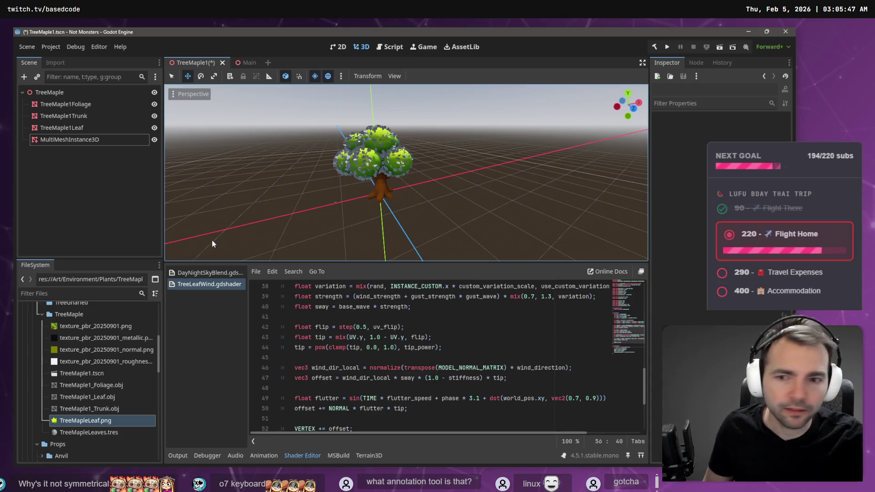
pyautogui.click(96, 138)
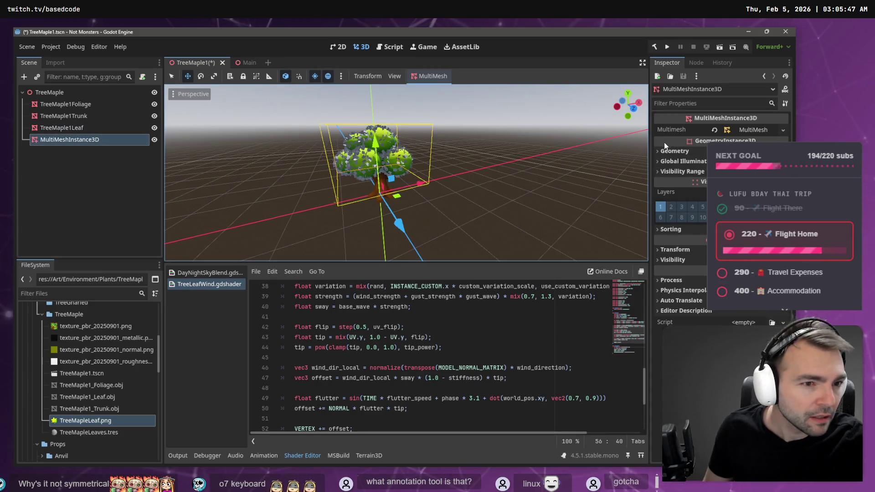
pyautogui.click(751, 130)
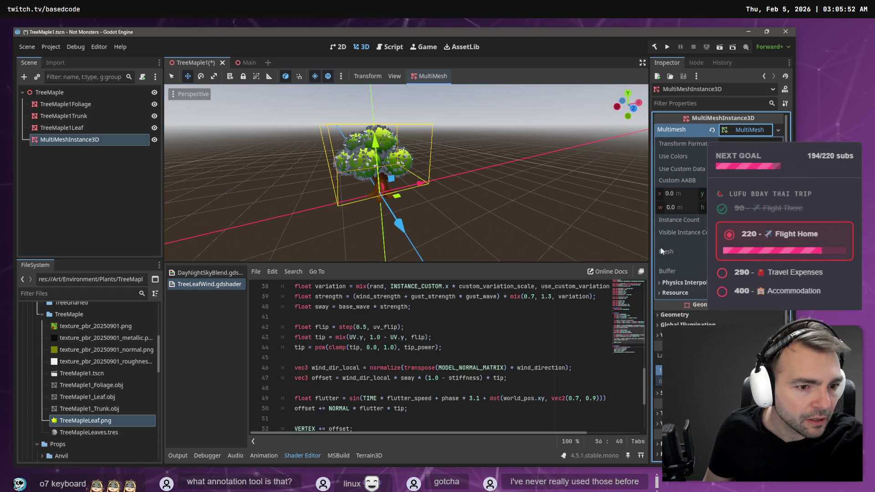
pyautogui.scroll(-3, 679, 205)
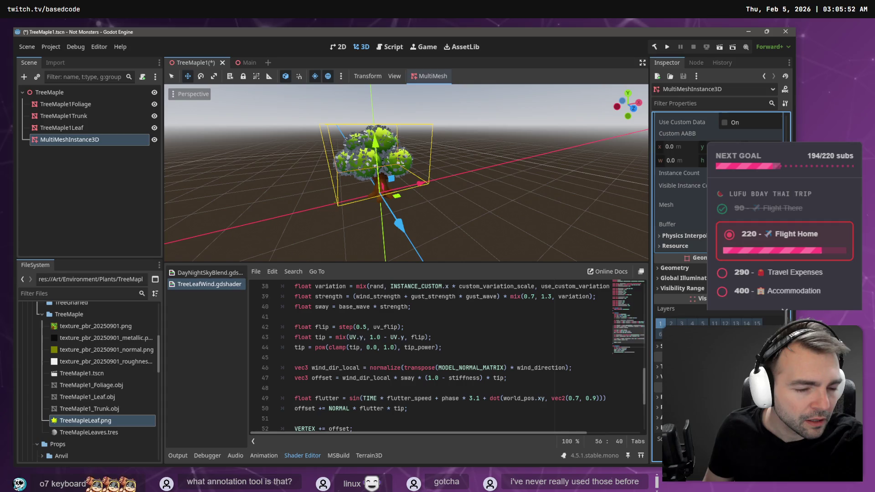
pyautogui.scroll(3, 678, 205)
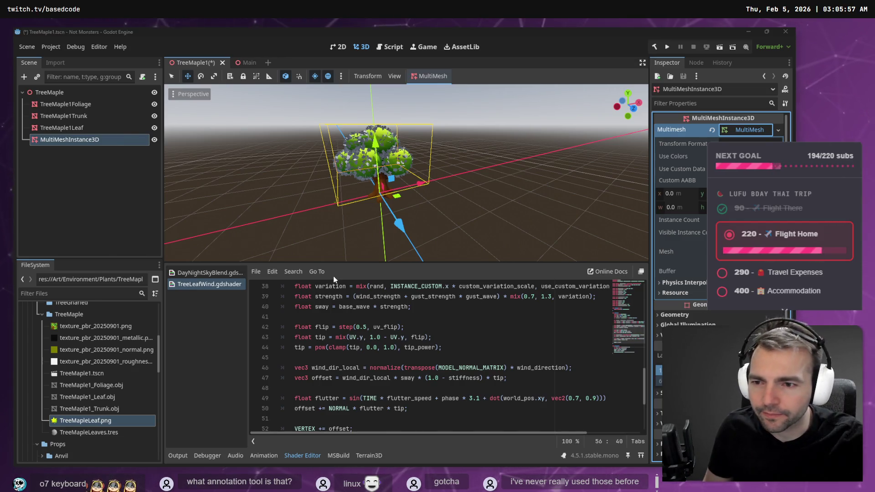
pyautogui.hotkey('alt', 'Tab')
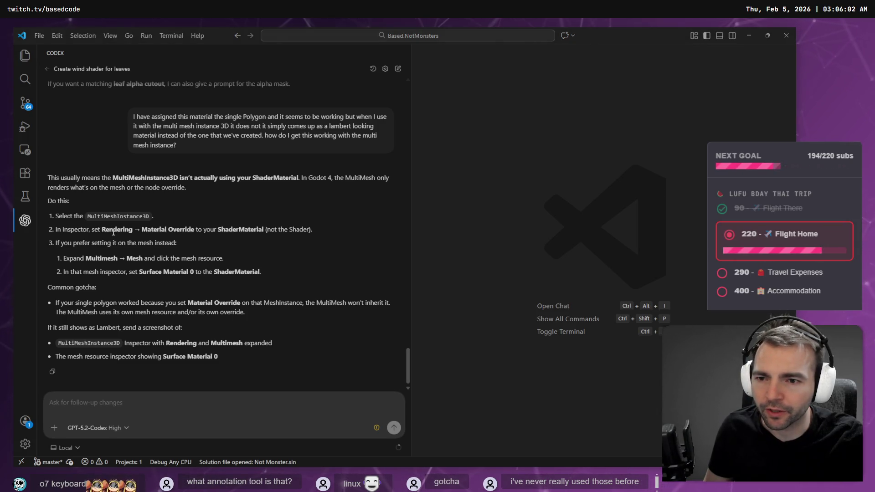
pyautogui.hotkey('alt', 'Tab')
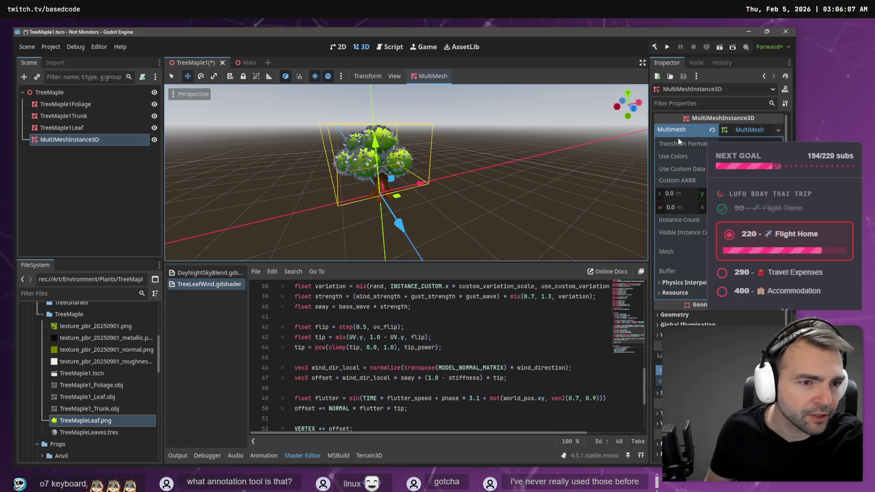
pyautogui.click(766, 130)
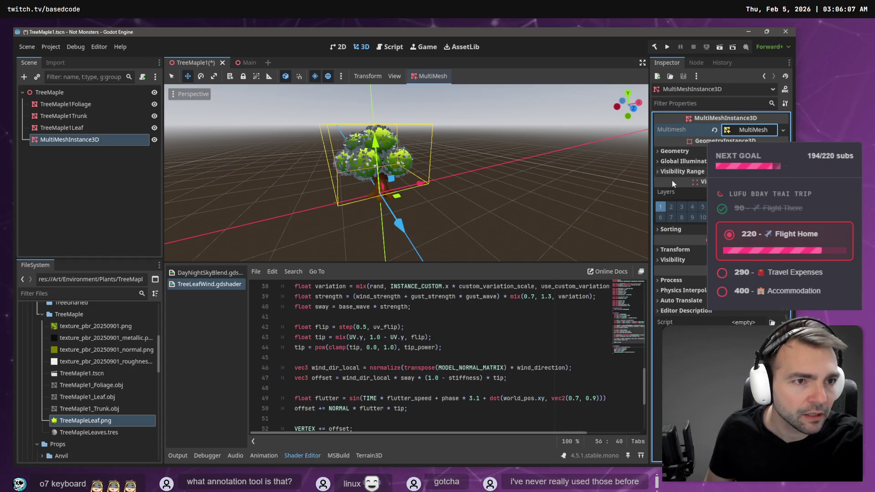
# Screenshot the MultiMeshInstance3D inspector and paste it as image.png into the Codex follow-up
pyautogui.press('Print')
pyautogui.moveTo(651, 55)
pyautogui.mouseDown()
pyautogui.moveTo(804, 360)
pyautogui.moveTo(793, 355)
pyautogui.mouseUp()
pyautogui.hotkey('ctrl', 'c')
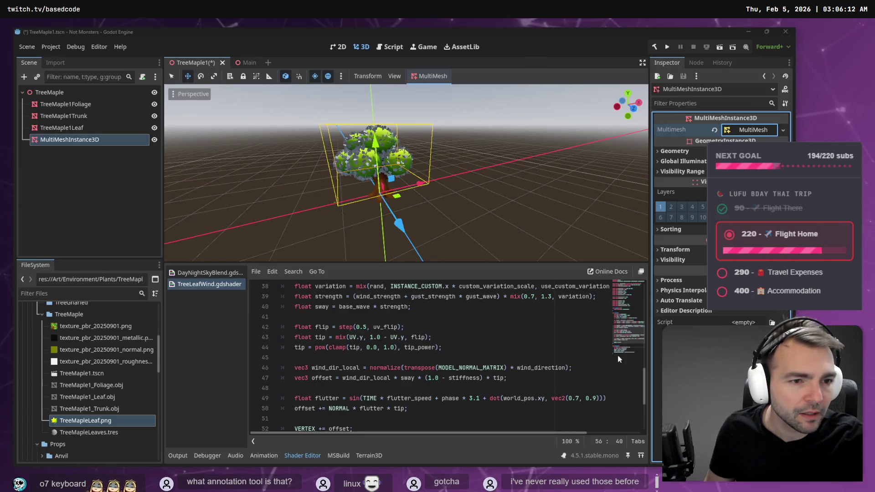
pyautogui.hotkey('alt', 'Tab')
pyautogui.click(210, 404)
pyautogui.hotkey('ctrl', 'v')
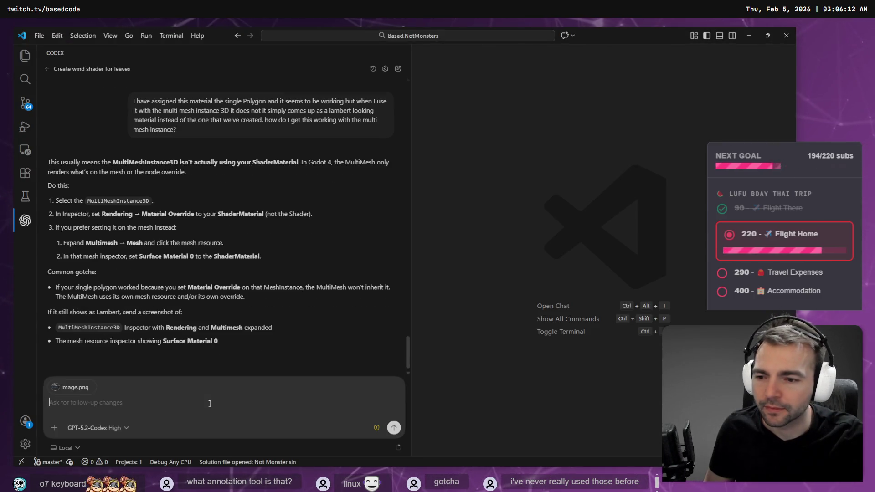
# Voice-type the follow-up noting the inspector shows no Rendering section for Material Override
pyautogui.press('super+h')
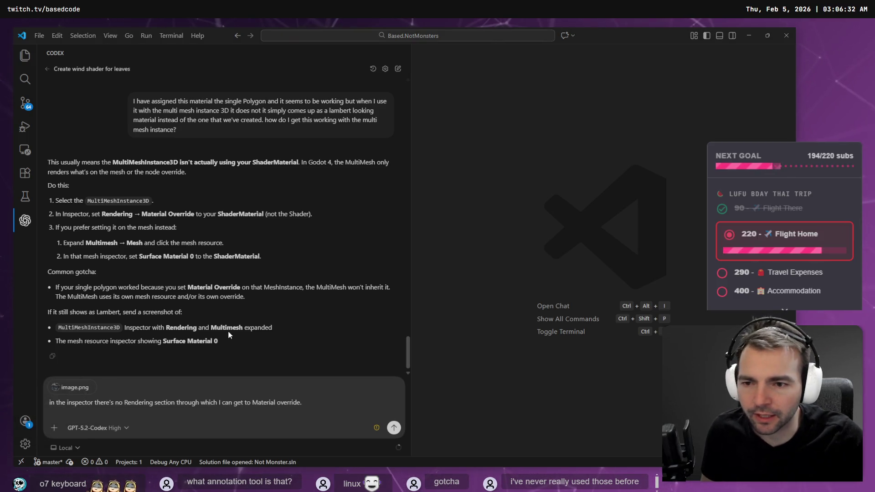
pyautogui.hotkey('alt', 'Tab')
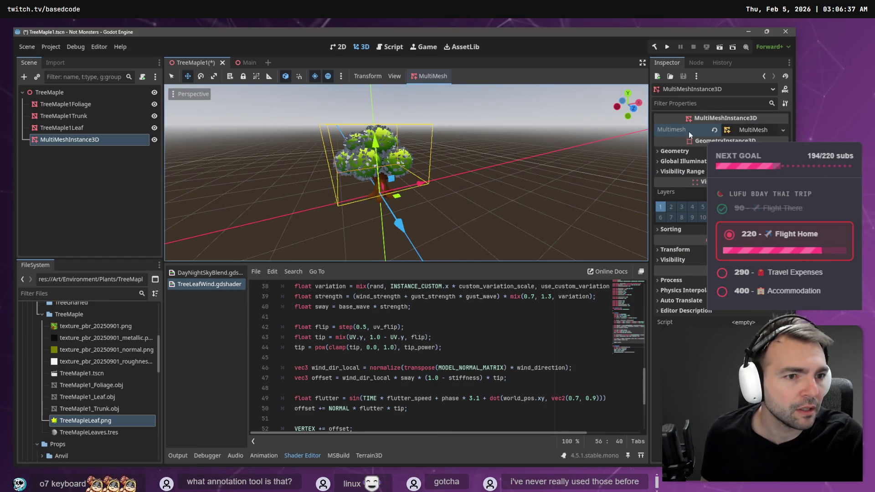
# Expand the MultiMesh resource, its mesh, and the mesh's surface settings in the Inspector
pyautogui.click(782, 132)
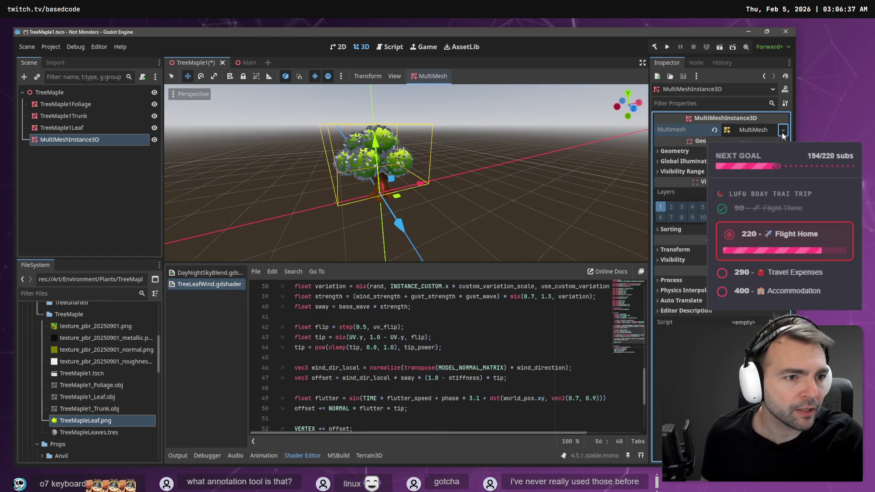
pyautogui.click(752, 130)
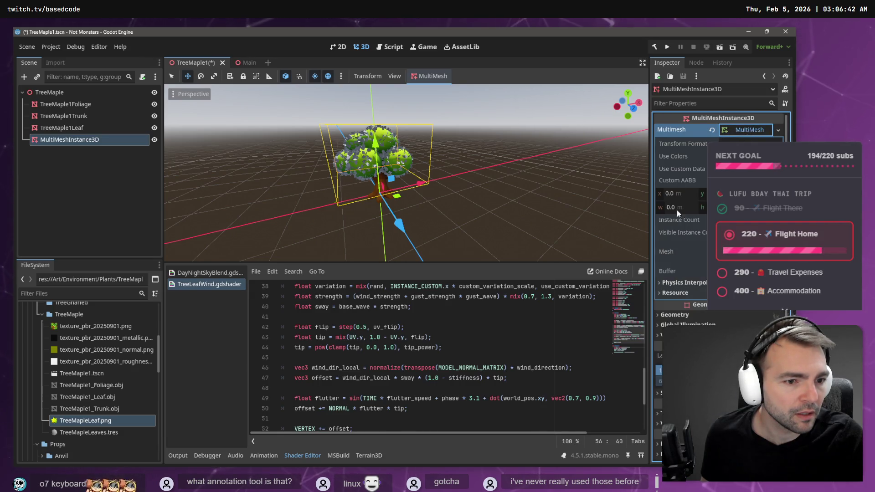
pyautogui.scroll(-3, 720, 228)
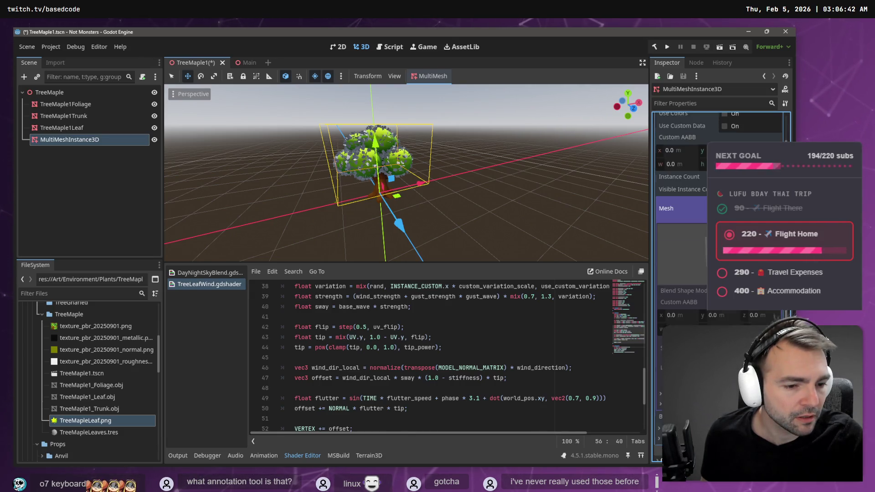
pyautogui.click(660, 350)
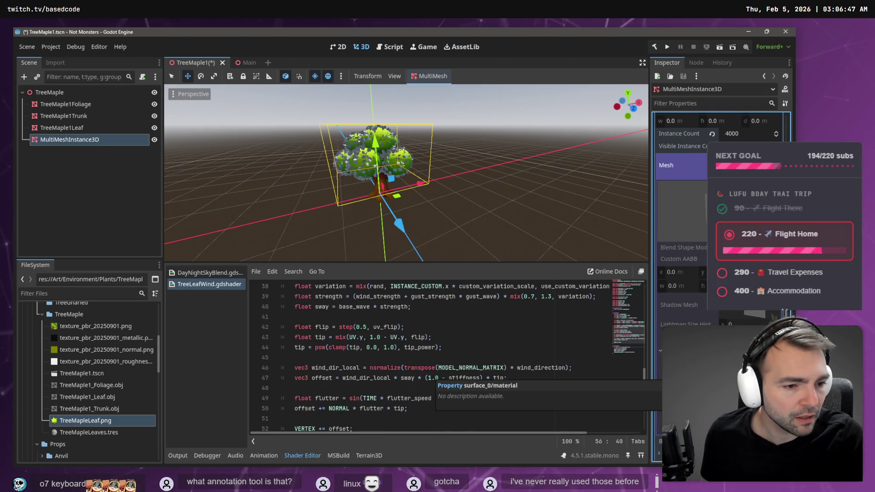
pyautogui.click(660, 387)
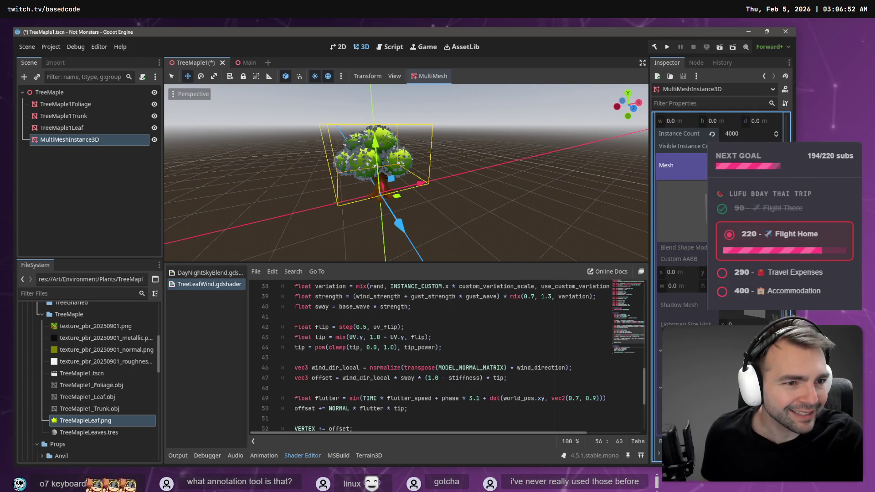
pyautogui.scroll(4, 679, 228)
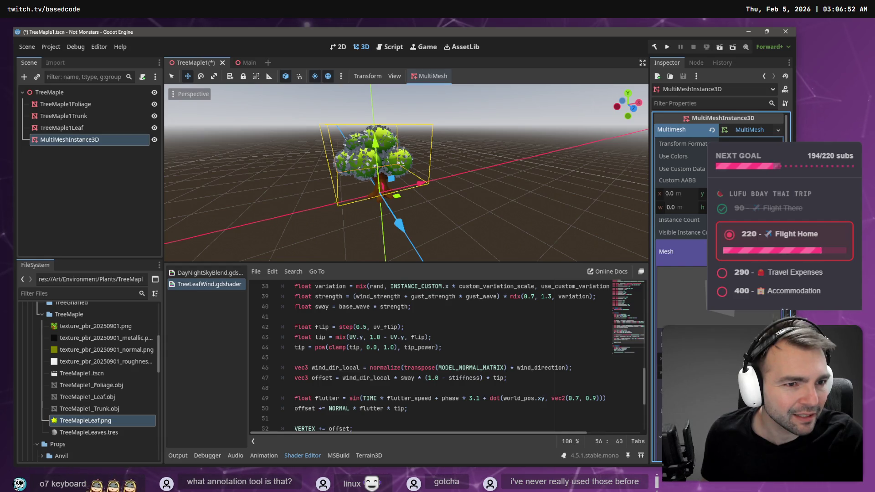
pyautogui.scroll(-5, 720, 219)
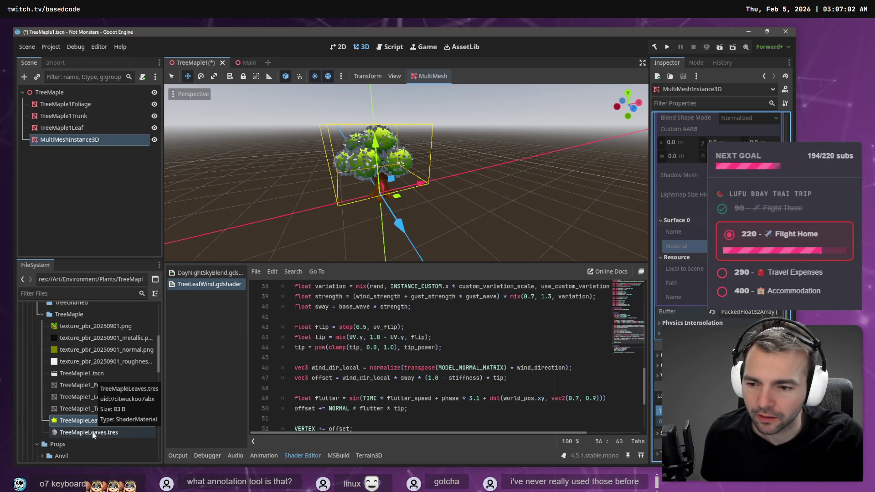
# Drag the TreeMapleLeaves material from FileSystem into the MultiMesh settings
pyautogui.moveTo(92, 432)
pyautogui.mouseDown()
pyautogui.moveTo(219, 413)
pyautogui.moveTo(92, 420)
pyautogui.moveTo(825, 123)
pyautogui.moveTo(773, 113)
pyautogui.moveTo(751, 165)
pyautogui.mouseUp()
pyautogui.moveTo(681, 143); pyautogui.dragTo(684, 148)
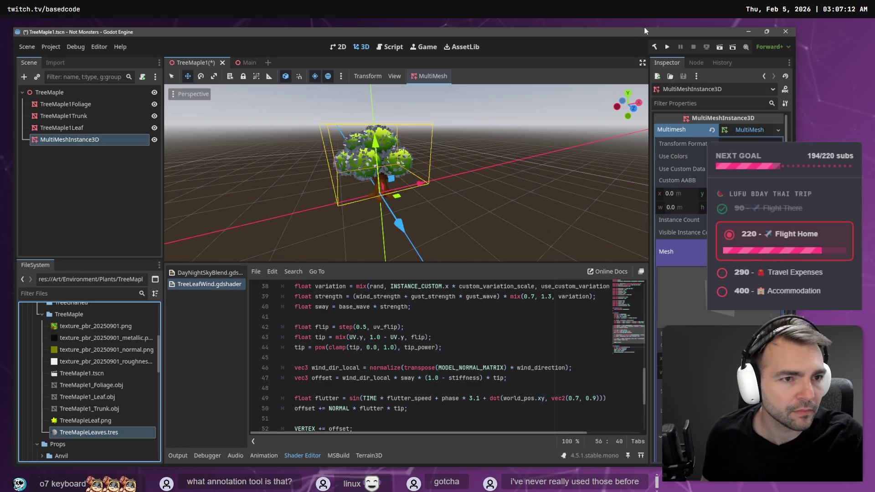
pyautogui.scroll(-2, 695, 209)
pyautogui.scroll(2, 697, 214)
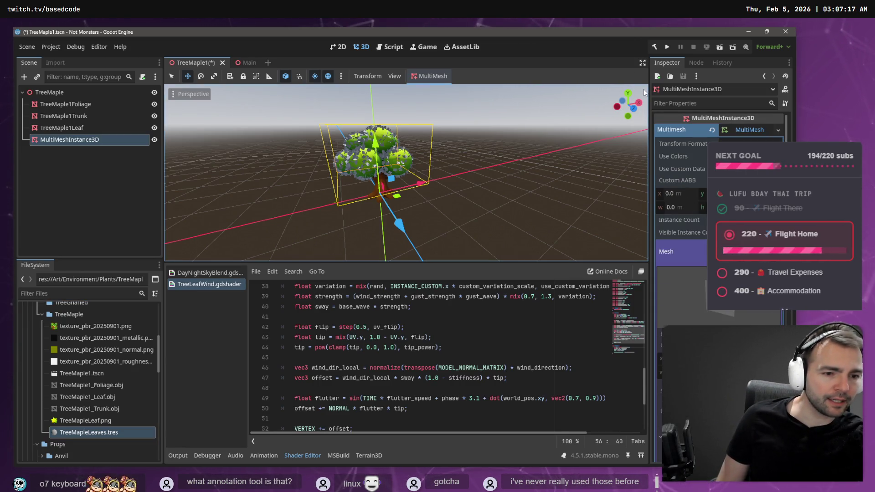
# Capture the expanded MultiMesh settings and paste the image into the Codex chat
pyautogui.press('Print')
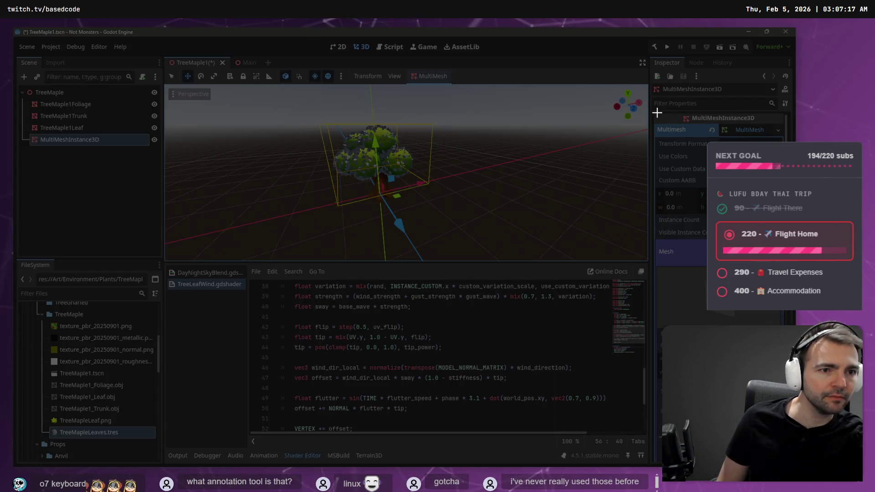
pyautogui.moveTo(655, 121)
pyautogui.mouseDown()
pyautogui.moveTo(703, 162)
pyautogui.moveTo(757, 438)
pyautogui.mouseUp()
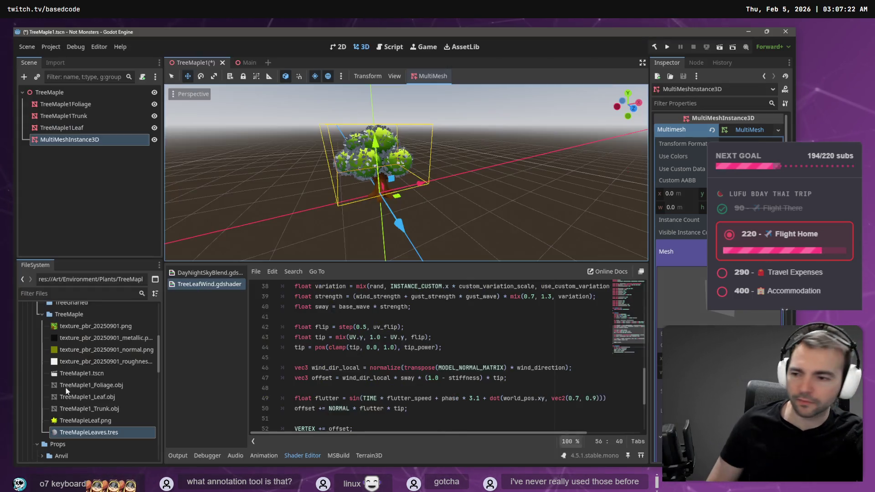
pyautogui.hotkey('alt', 'Tab')
pyautogui.hotkey('ctrl', 'v')
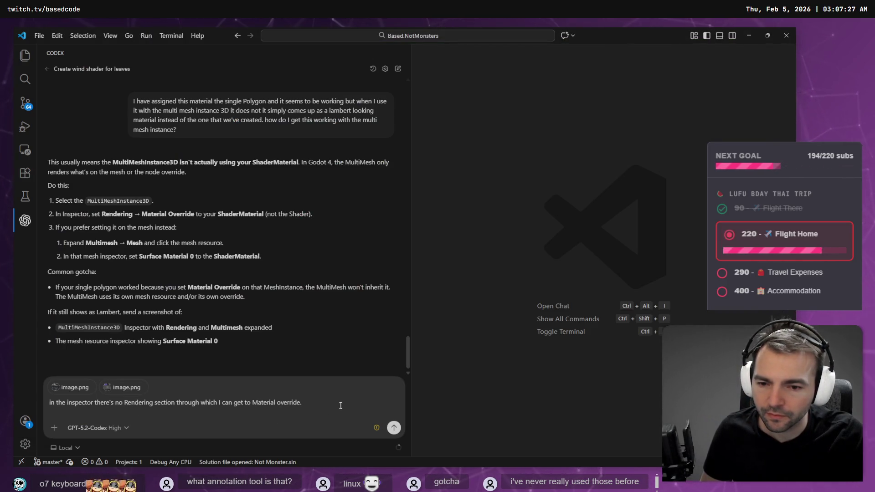
# Dictate and send the two-screenshot follow-up saying the surface material can't be reached
pyautogui.press('super+h')
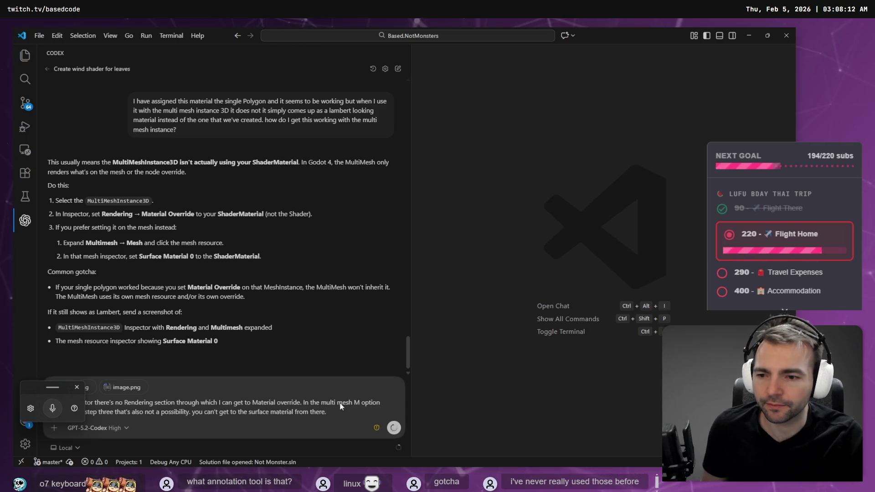
pyautogui.press('Return')
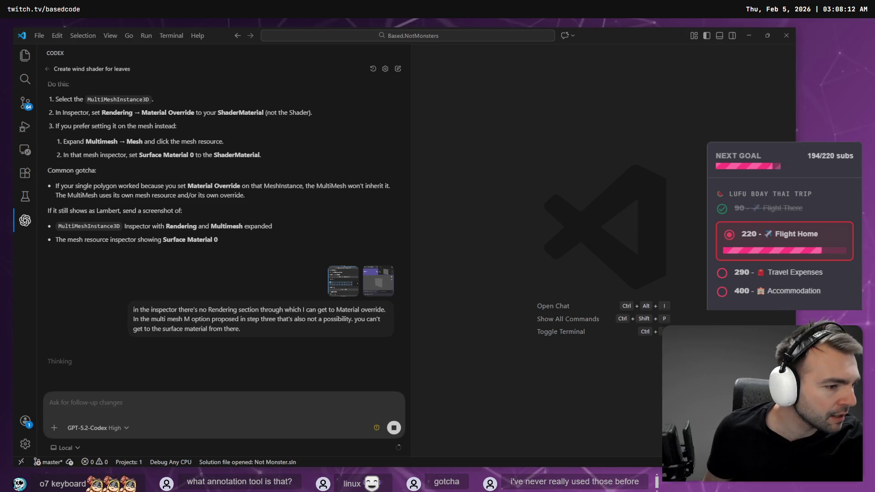
pyautogui.hotkey('alt', 'Tab')
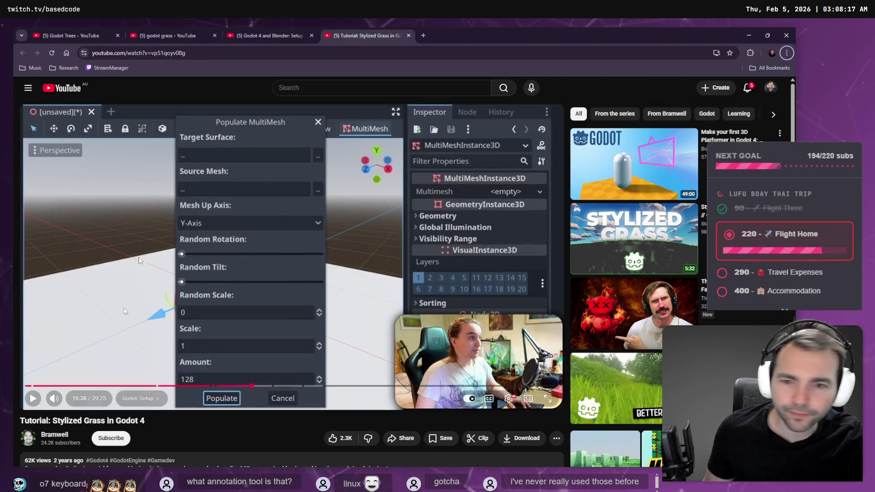
# Play and seek the Stylized Grass tutorial to its Geometry > Material Override step, then pause
pyautogui.click(241, 336)
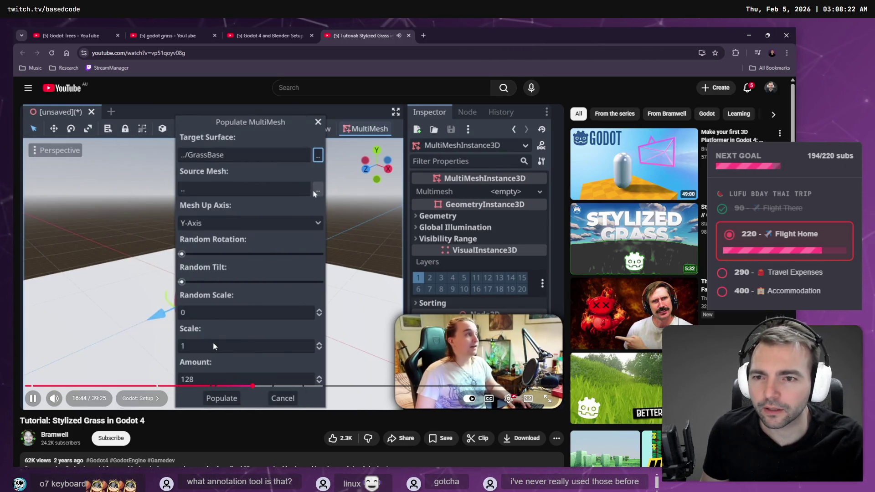
pyautogui.press('Right')
pyautogui.press('Right')
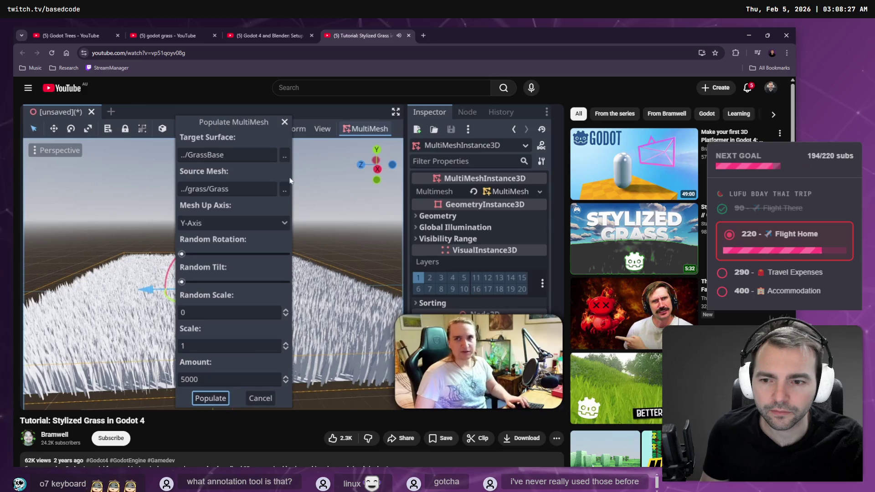
pyautogui.press('l')
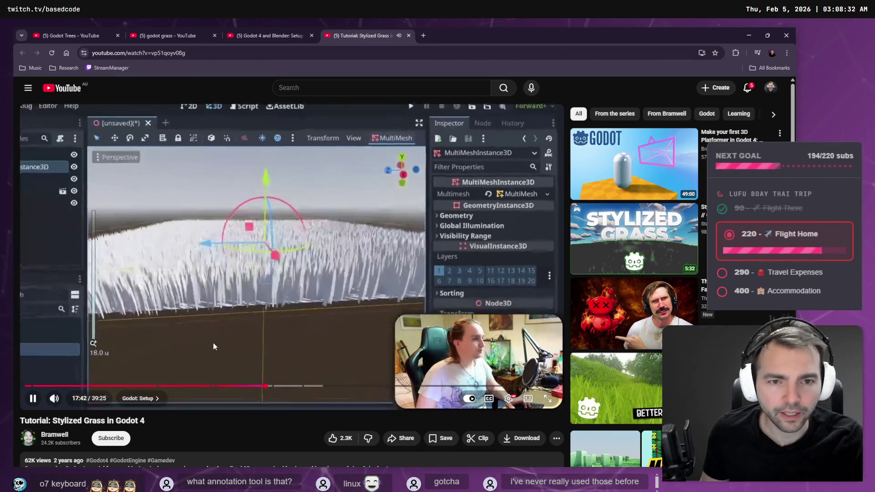
pyautogui.press('Right')
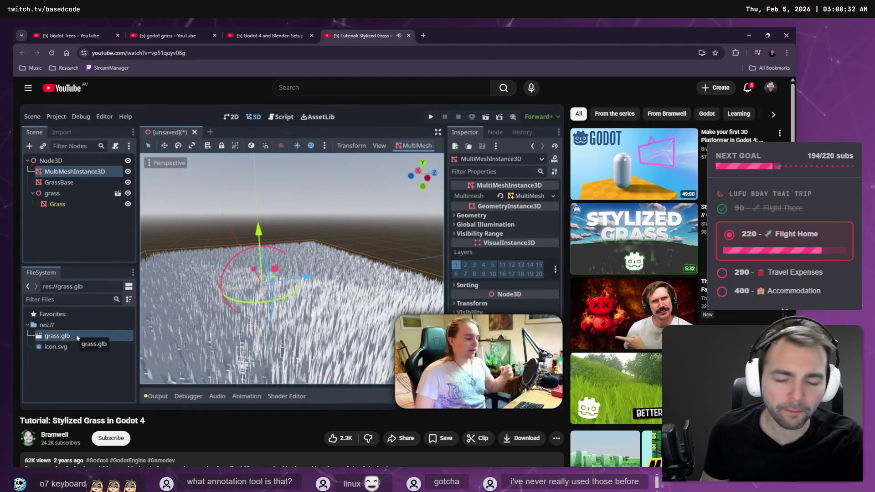
pyautogui.press('Right')
pyautogui.press('Right')
pyautogui.press('Right')
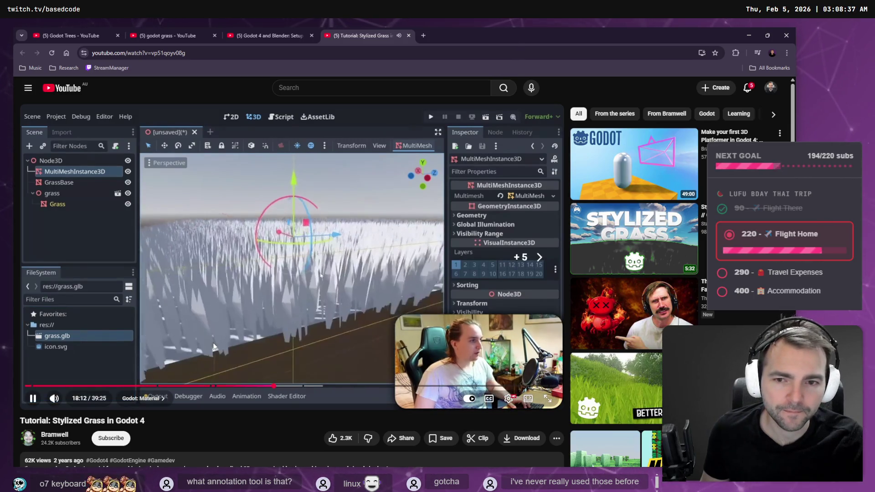
pyautogui.press('Left')
pyautogui.press('Left')
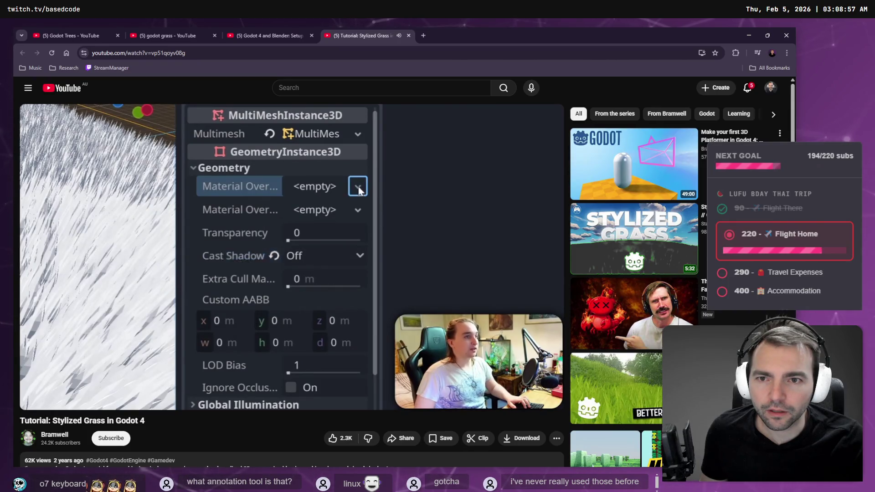
pyautogui.click(214, 347)
# Back in Godot, collapse the MultiMesh resource and expand the instance's Geometry section
pyautogui.hotkey('alt', 'Tab')
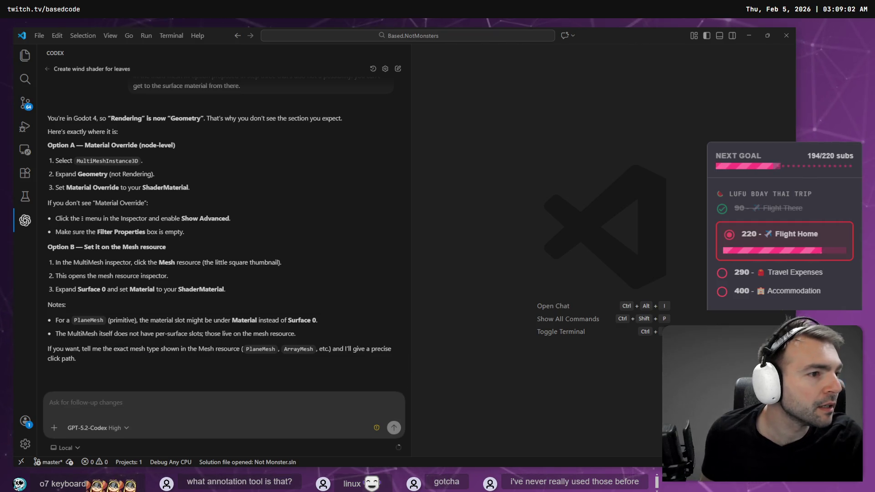
pyautogui.hotkey('alt', 'Tab')
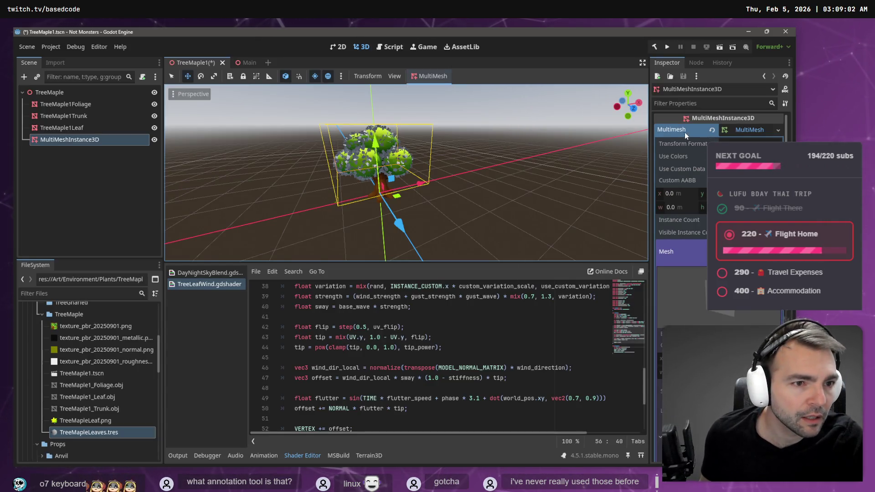
pyautogui.click(762, 134)
pyautogui.click(679, 151)
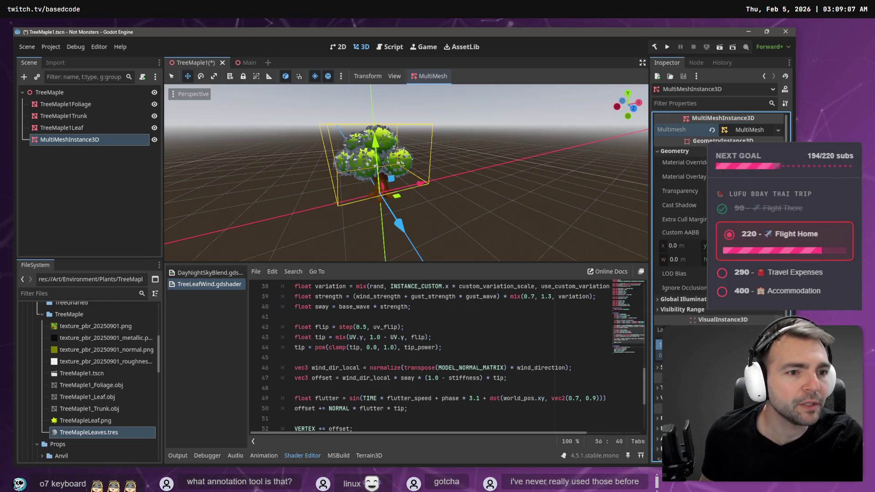
# Assign the TreeMapleLeaves material as the MultiMeshInstance3D's Material Override
pyautogui.click(752, 163)
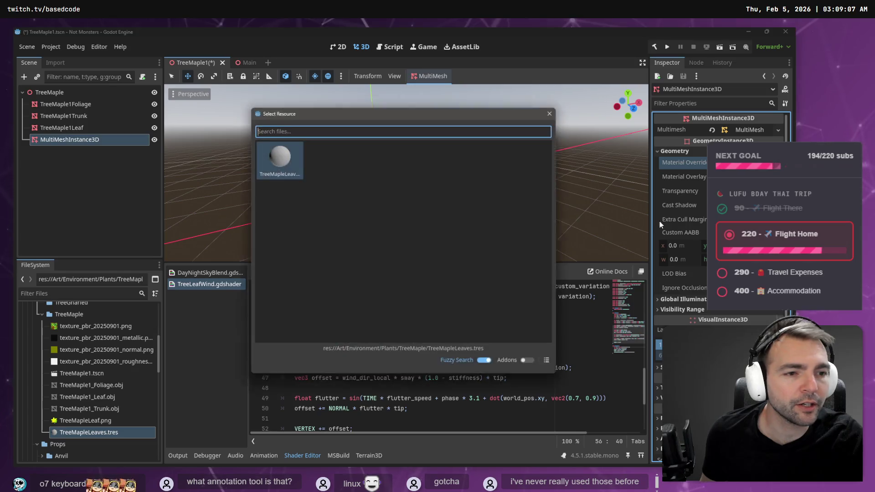
pyautogui.doubleClick(272, 168)
pyautogui.click(308, 190)
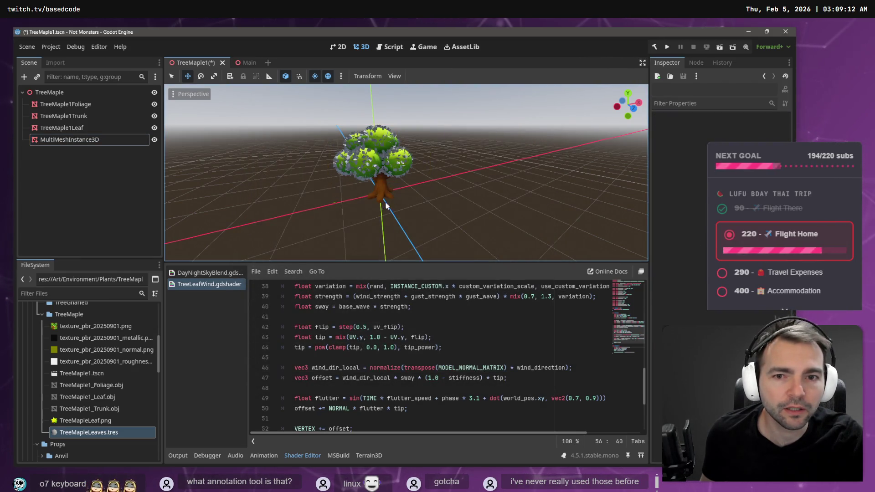
pyautogui.click(114, 139)
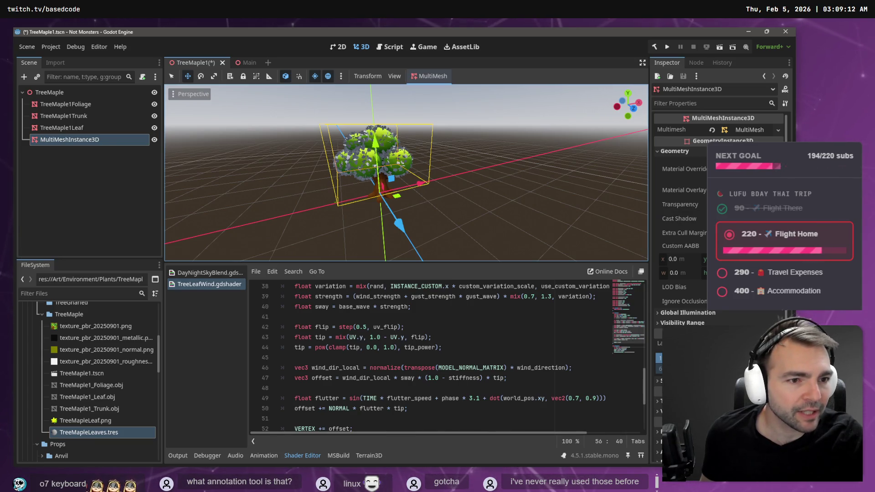
# Expand the override material and set its shader to TreeLeafWind
pyautogui.click(779, 169)
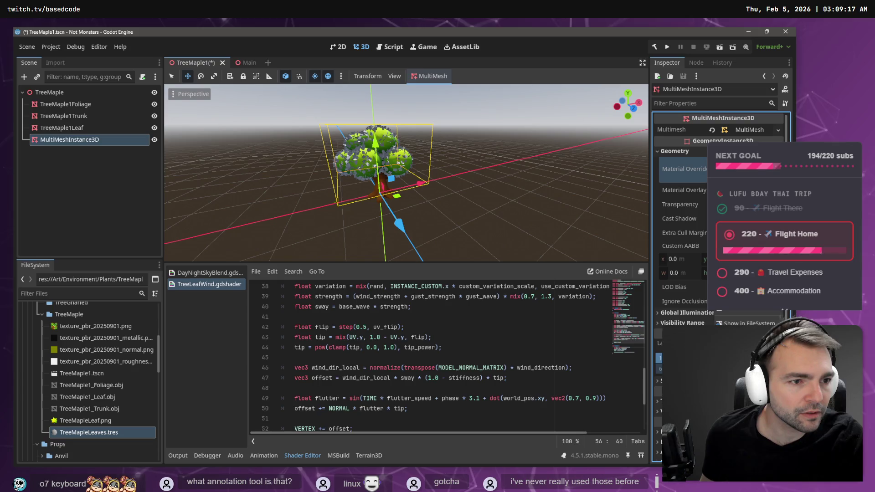
pyautogui.click(747, 169)
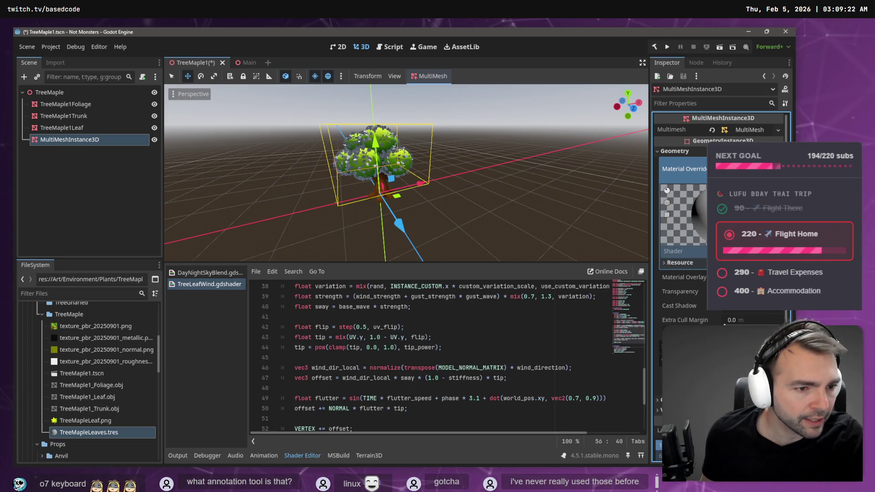
pyautogui.click(752, 273)
pyautogui.doubleClick(294, 147)
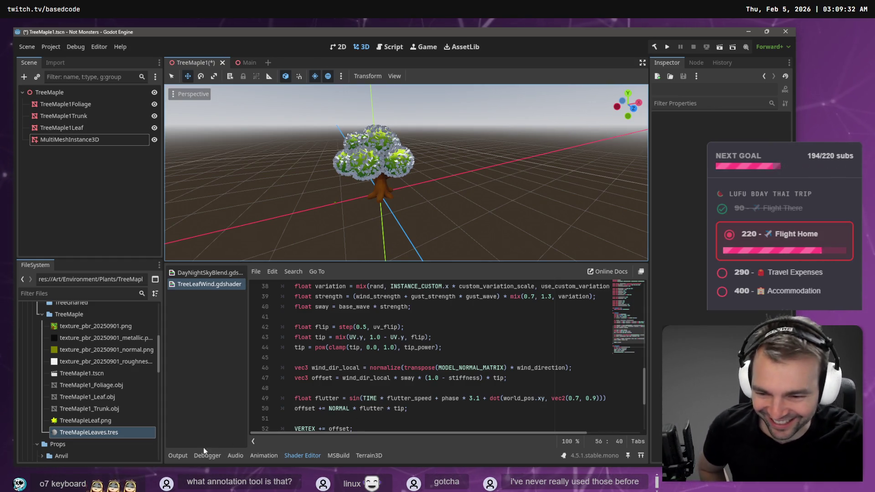
pyautogui.click(182, 453)
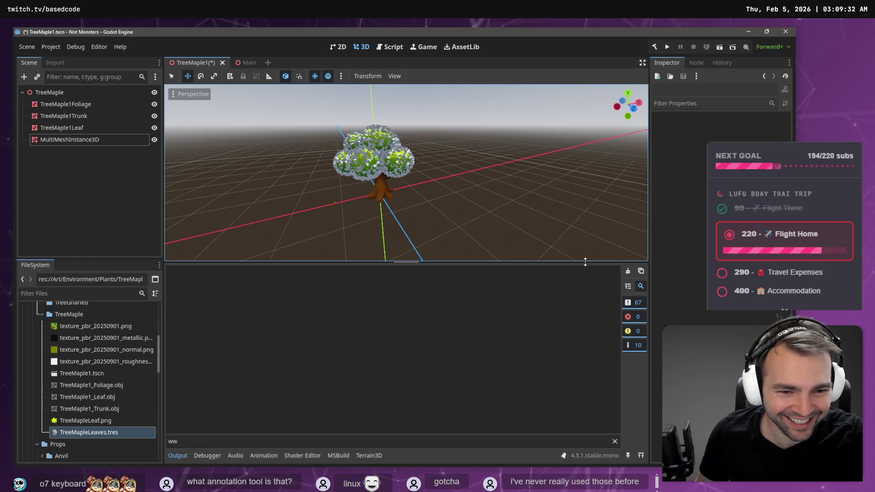
# Enlarge the 3D viewport and zoom in on the maple tree
pyautogui.moveTo(585, 261); pyautogui.dragTo(555, 402)
pyautogui.scroll(5, 406, 221)
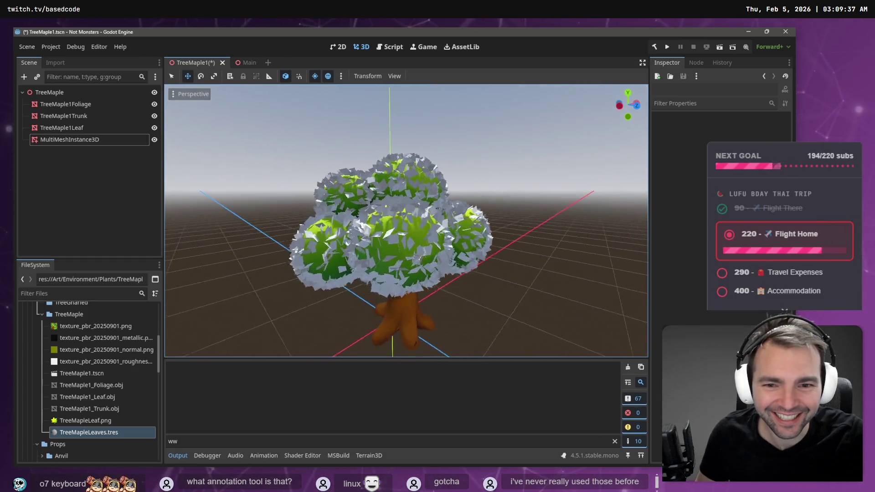
pyautogui.scroll(3, 497, 159)
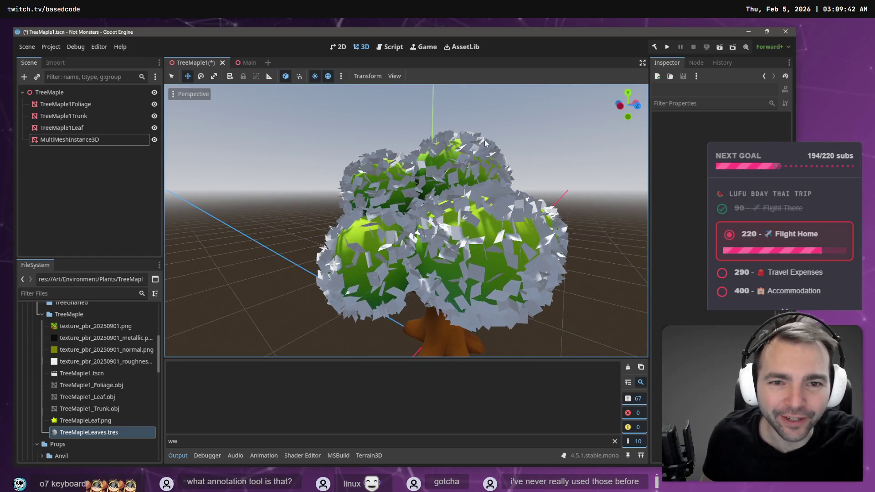
# Set TreeMapleLeaf.png as the albedo texture of the leaves' wind shader material
pyautogui.click(86, 139)
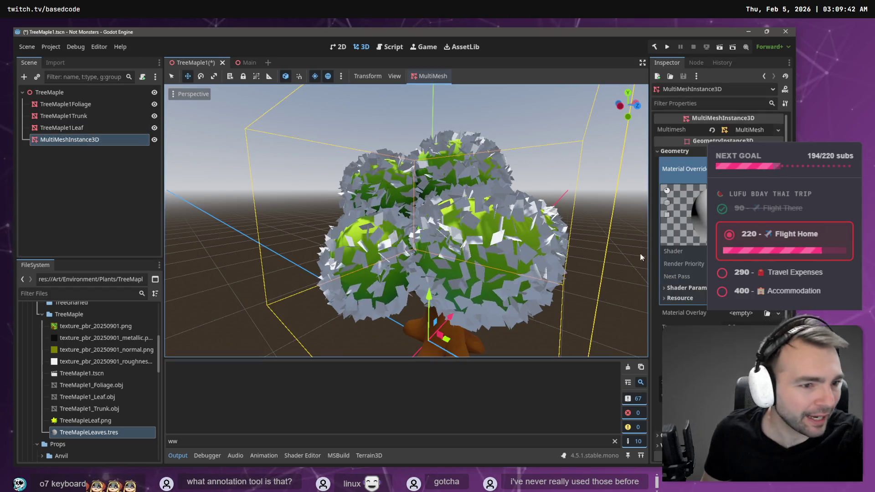
pyautogui.click(683, 251)
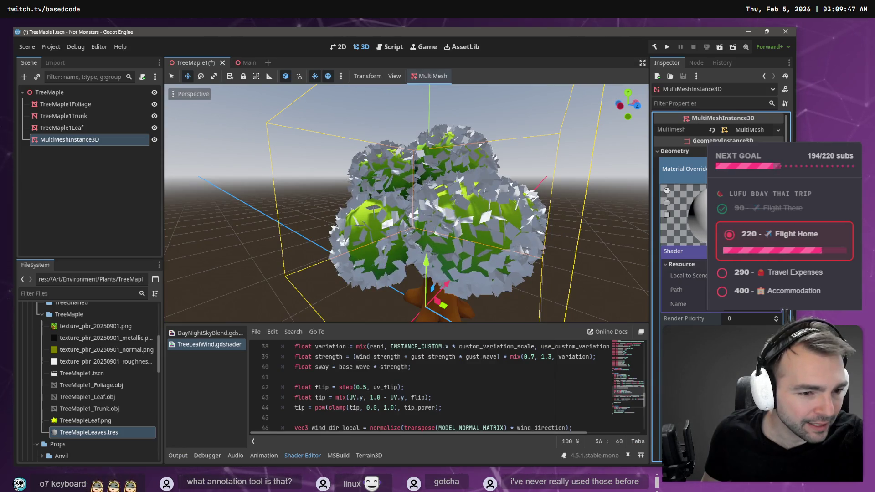
pyautogui.scroll(-3, 681, 218)
pyautogui.scroll(-2, 681, 219)
pyautogui.moveTo(85, 420)
pyautogui.mouseDown()
pyautogui.moveTo(174, 412)
pyautogui.moveTo(692, 256)
pyautogui.moveTo(747, 223)
pyautogui.mouseUp()
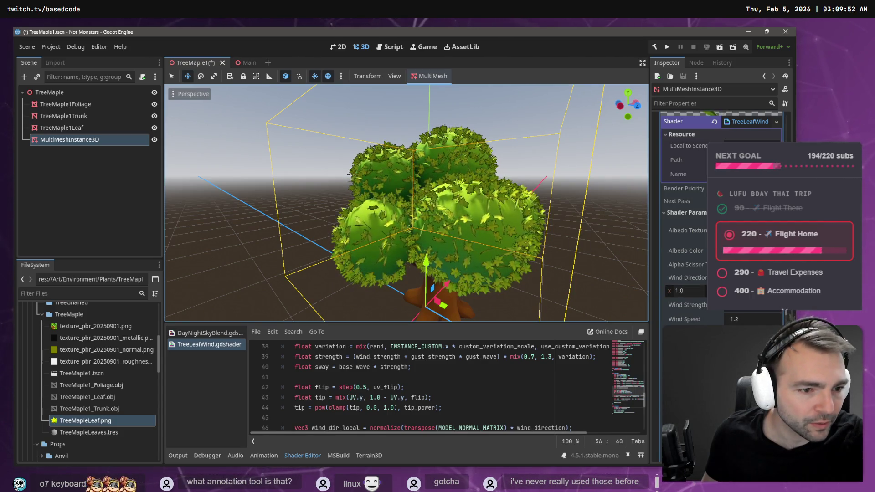
# Deselect the leaves, save the TreeMaple1 scene, and orbit to view the textured canopy
pyautogui.scroll(-2, 720, 228)
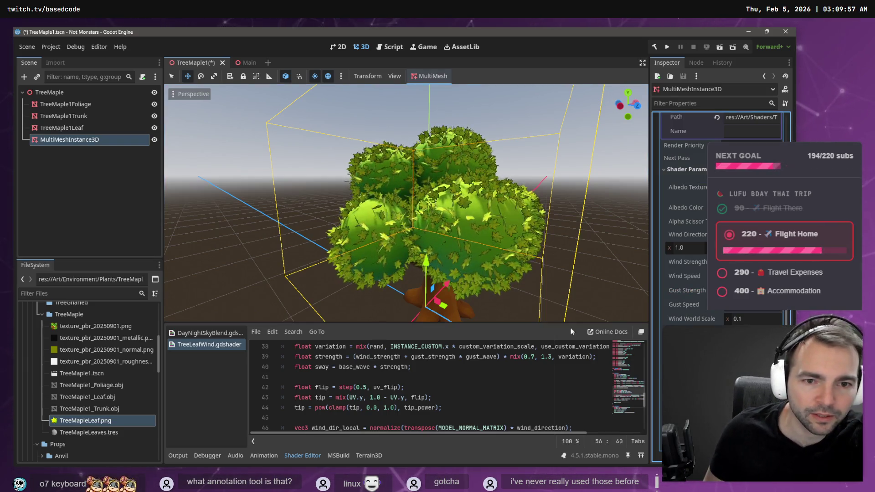
pyautogui.scroll(4, 497, 192)
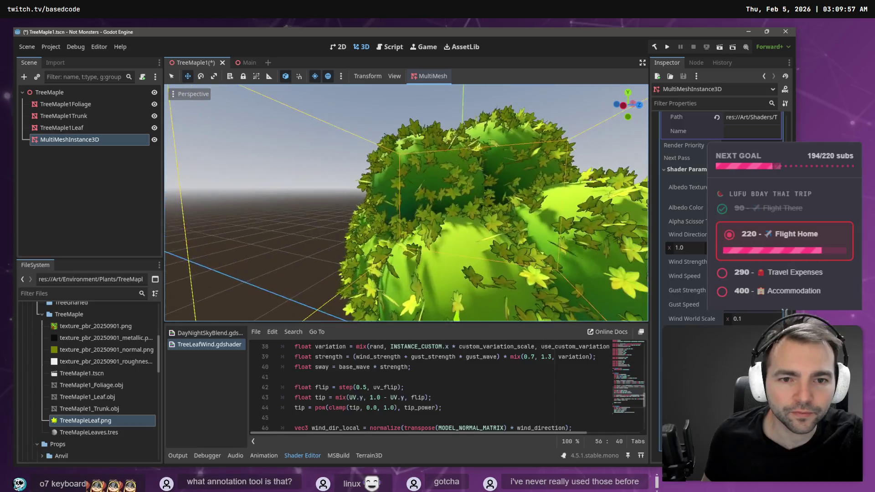
pyautogui.scroll(-5, 521, 153)
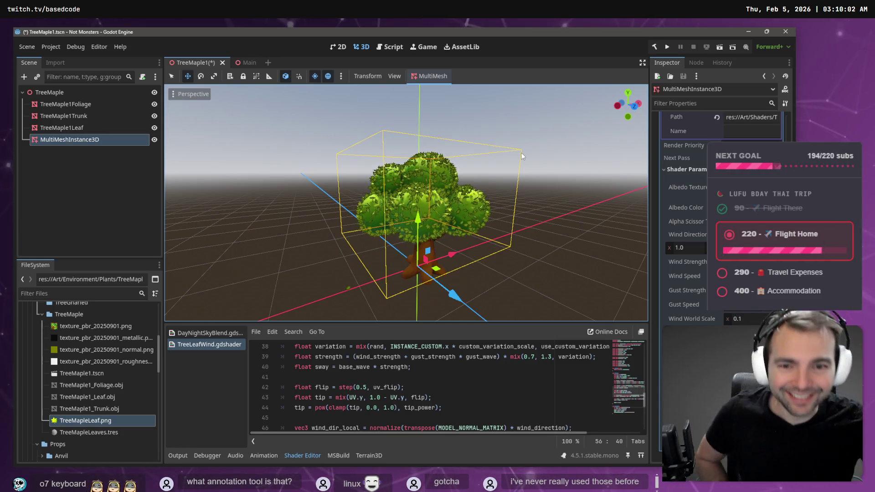
pyautogui.click(548, 135)
pyautogui.hotkey('ctrl', 's')
pyautogui.moveTo(543, 143)
pyautogui.mouseDown()
pyautogui.moveTo(633, 145)
pyautogui.moveTo(542, 150)
pyautogui.mouseUp()
pyautogui.scroll(3, 406, 203)
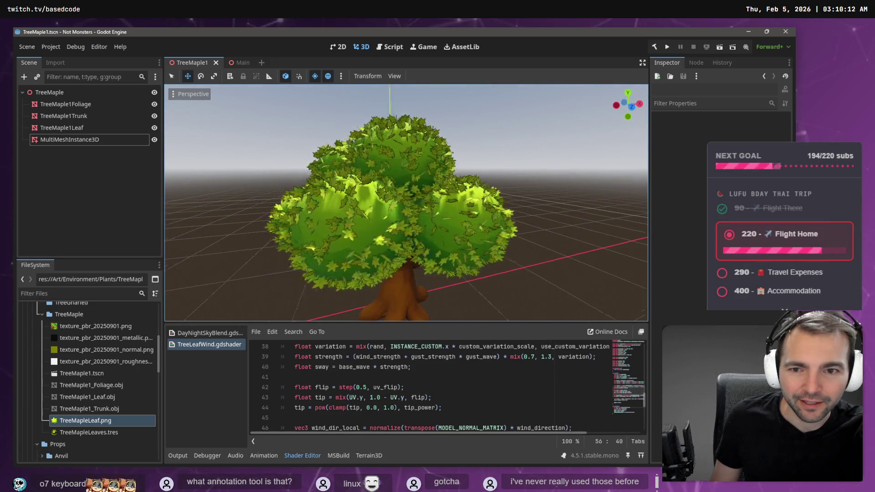
pyautogui.scroll(-3, 406, 203)
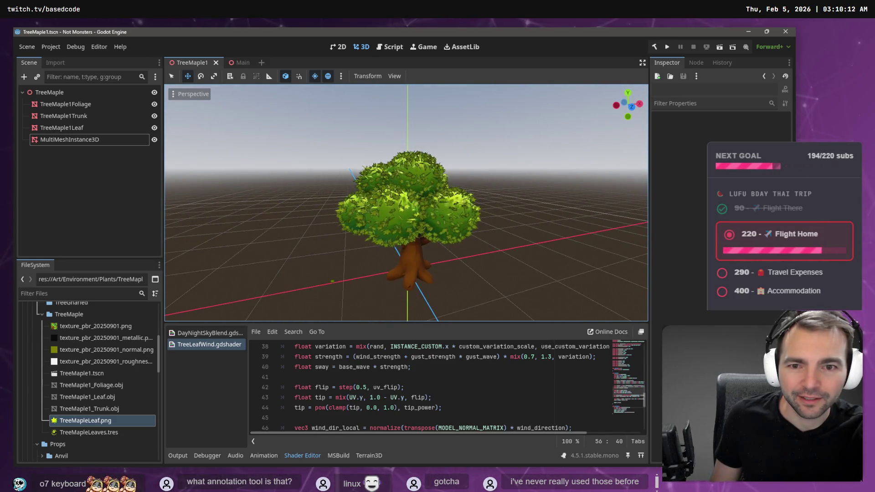
pyautogui.hotkey('alt', 'Tab')
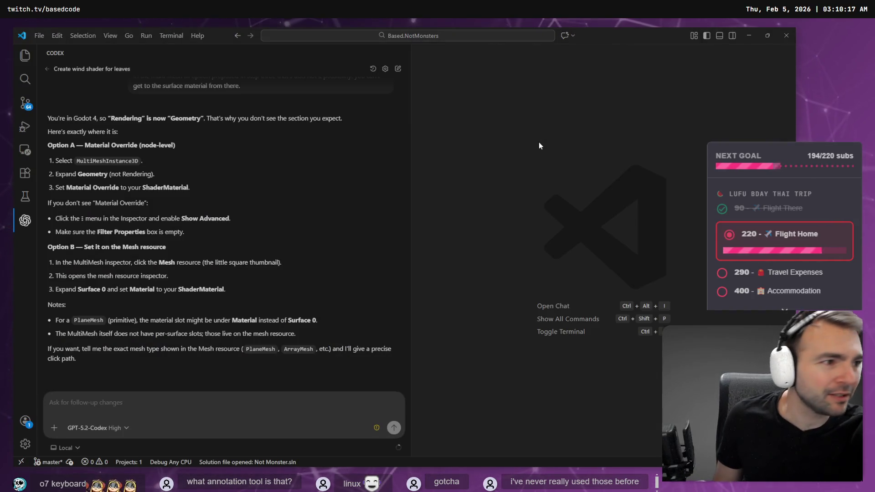
# Open the leaf image for editing in the ChatGPT conversation in Chrome
pyautogui.hotkey('alt', 'Tab')
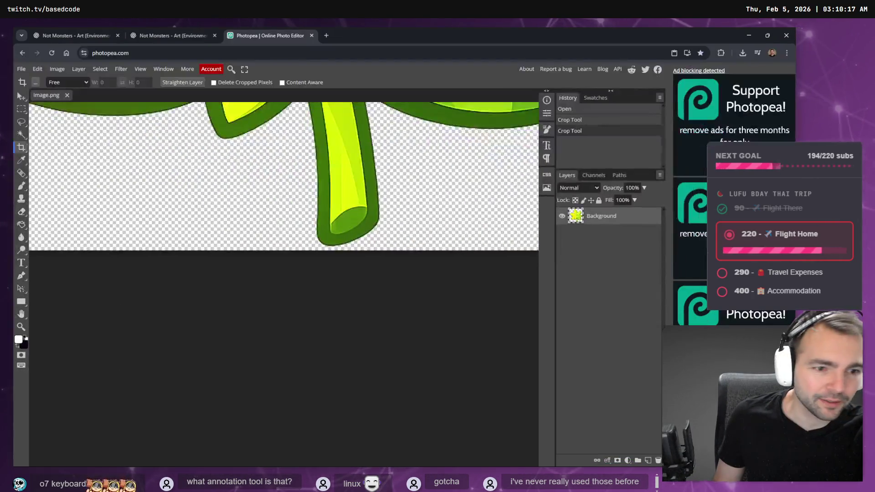
pyautogui.click(170, 34)
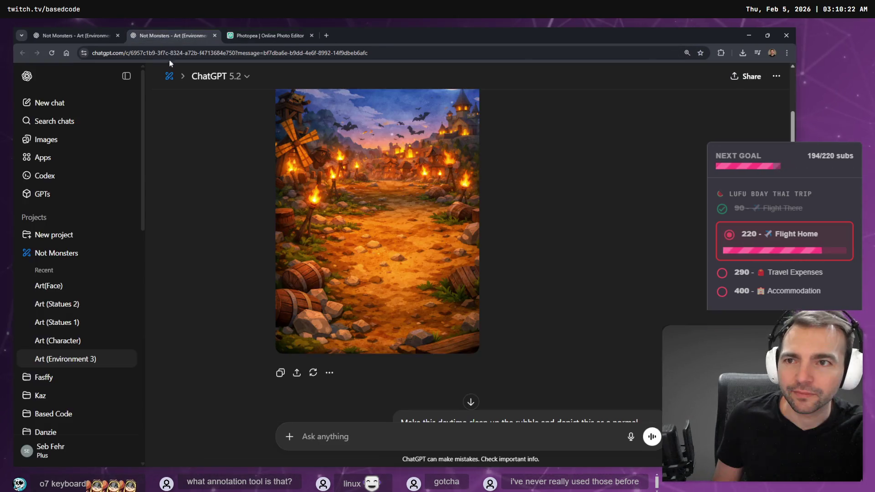
pyautogui.click(94, 35)
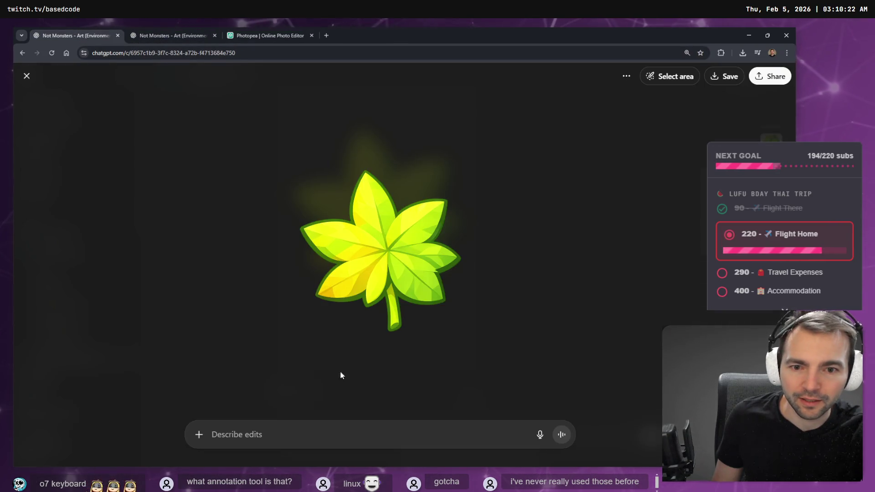
# Dictate a request to remove the leaf's outline, keep its alpha and make it square, then return to Godot
pyautogui.press('super+h')
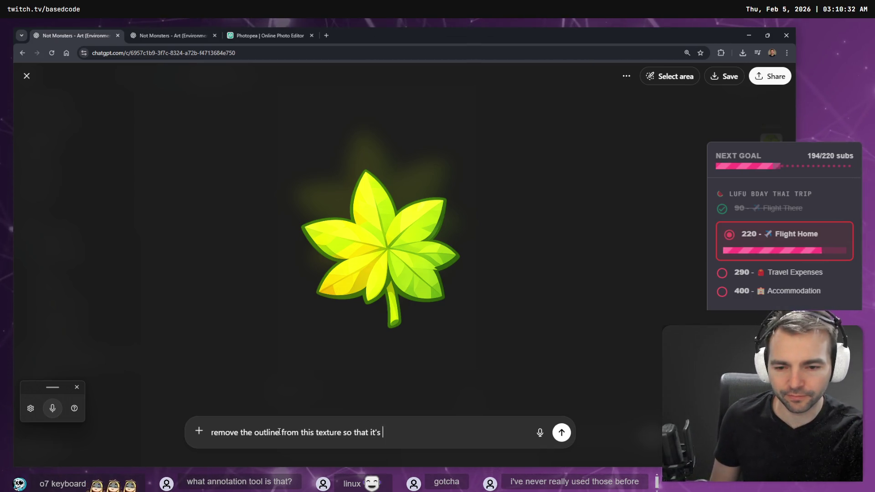
pyautogui.press('BackSpace')
pyautogui.press('BackSpace')
pyautogui.press('BackSpace')
pyautogui.write('.')
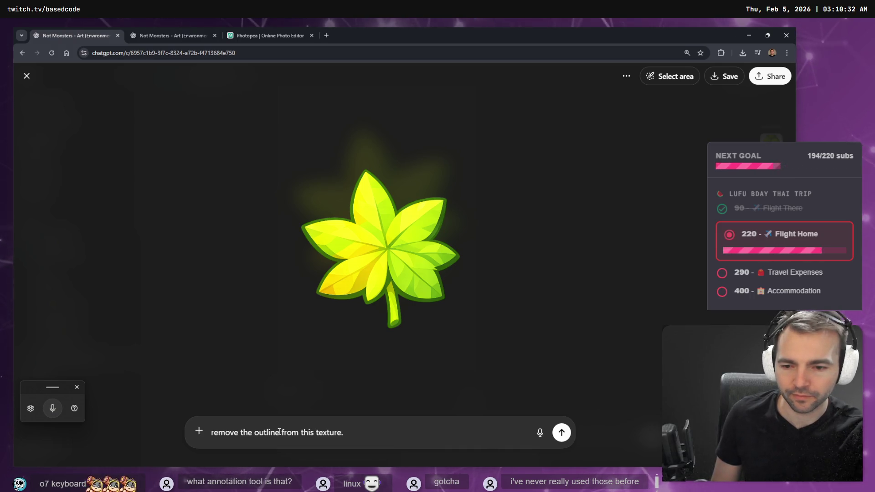
pyautogui.press('super+h')
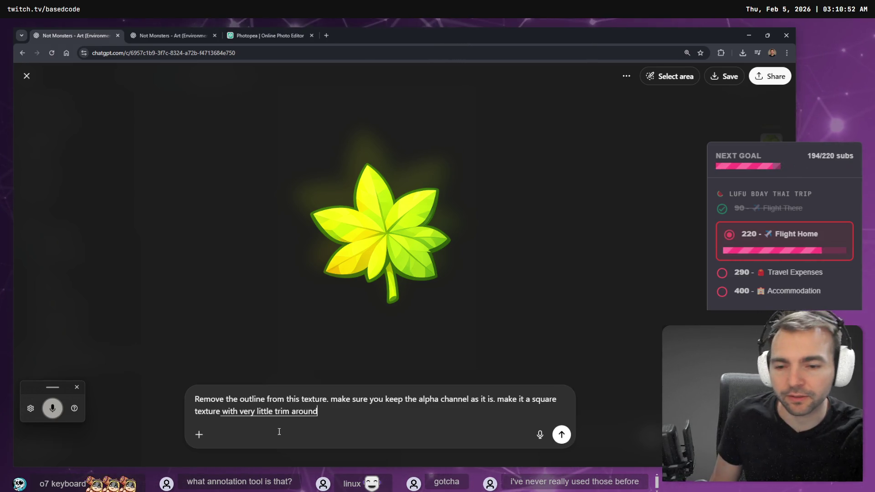
pyautogui.hotkey('alt', 'Tab')
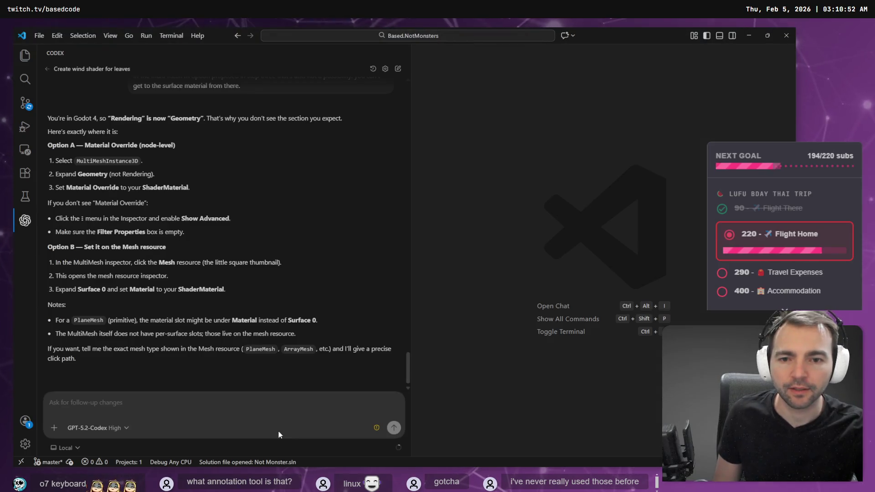
pyautogui.hotkey('alt', 'Tab')
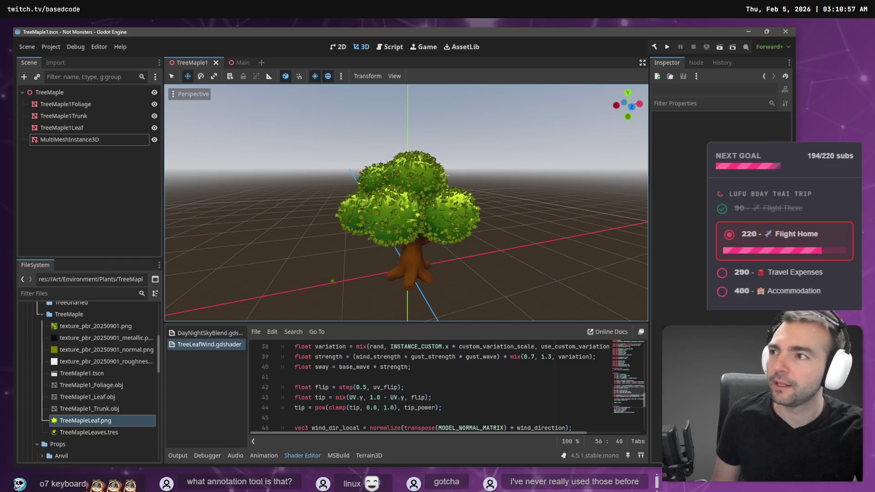
# Switch from the TreeMaple1 maple to the Main town scene
pyautogui.moveTo(433, 133); pyautogui.dragTo(417, 134)
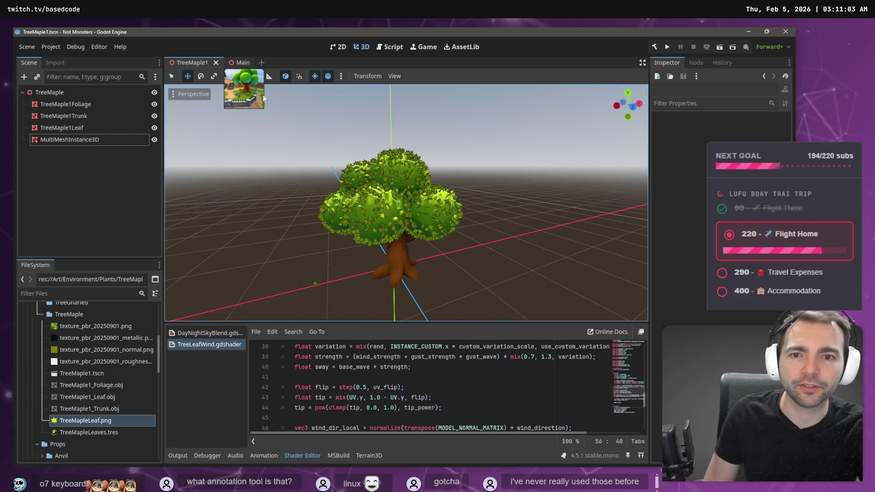
pyautogui.click(240, 62)
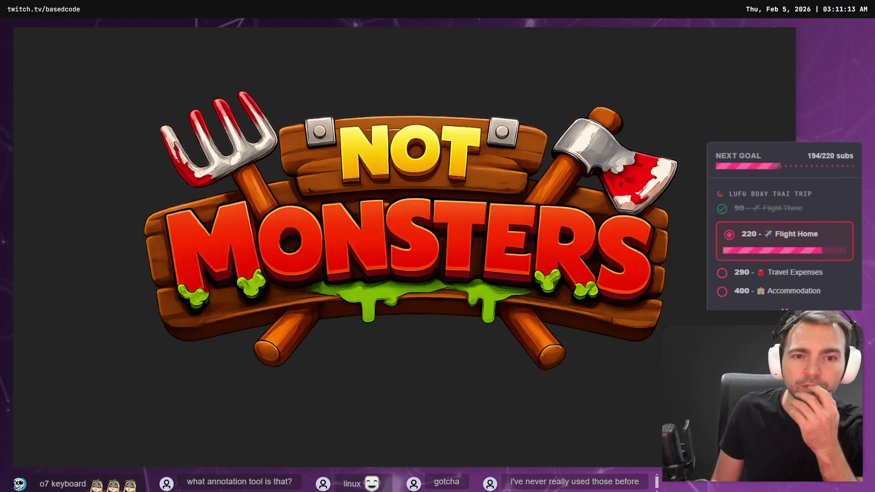
# Walk the character through the town past the maples toward the graveyard
pyautogui.press('s')
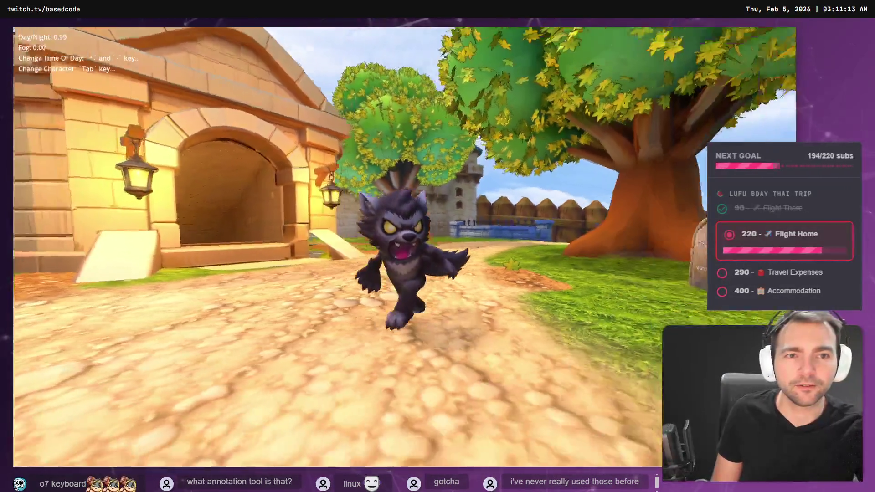
pyautogui.press('d')
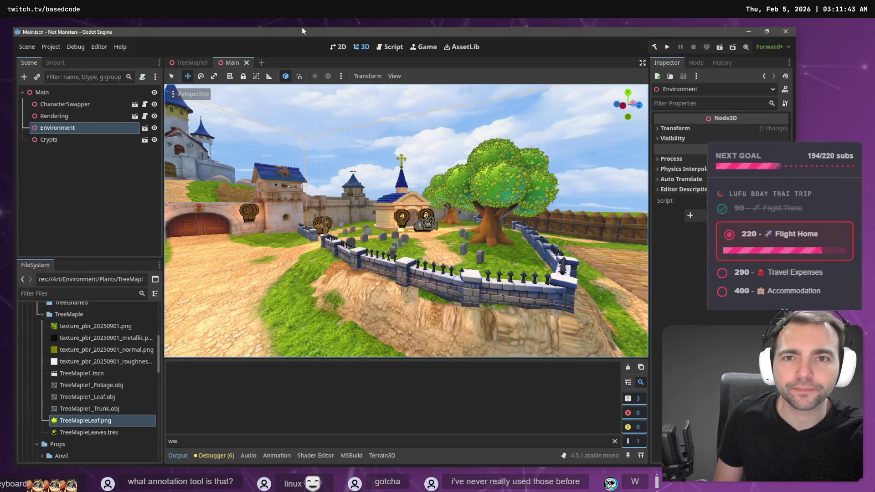
# Repopulate the TreeMaple1 MultiMesh with 4000 leaf cards over TreeMaple1Foliage, then select the Wind Speed parameter
pyautogui.click(189, 63)
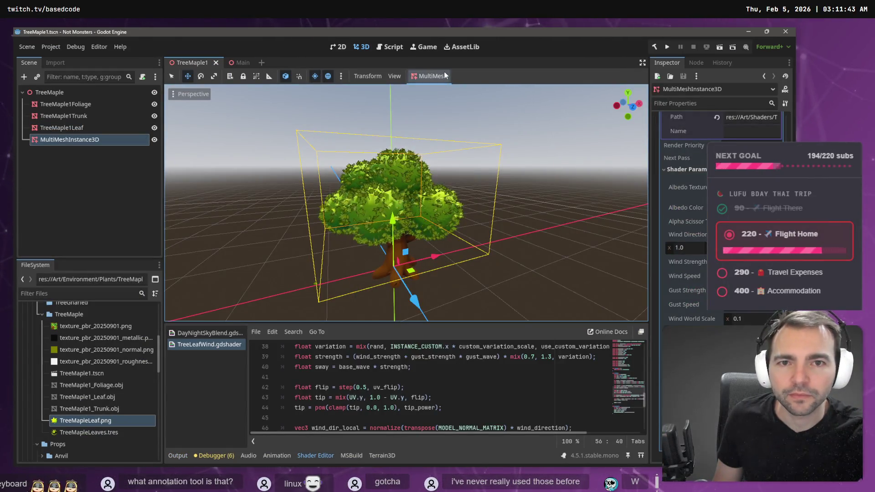
pyautogui.click(433, 90)
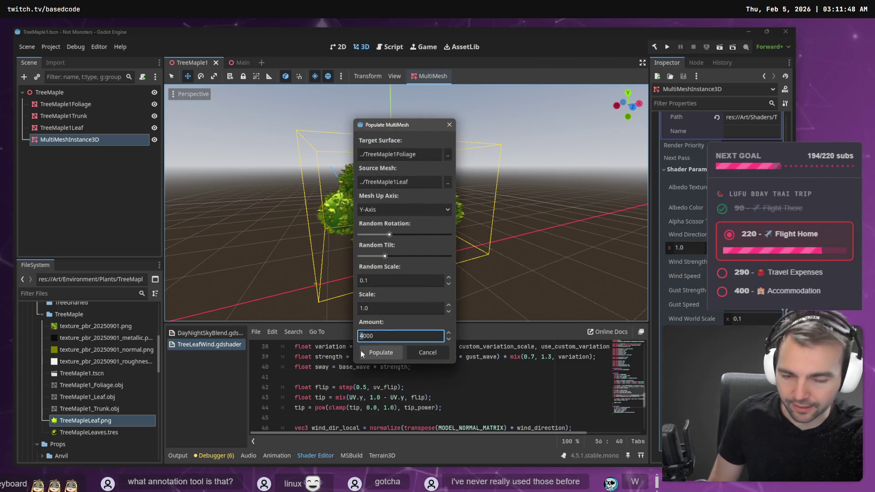
pyautogui.click(381, 351)
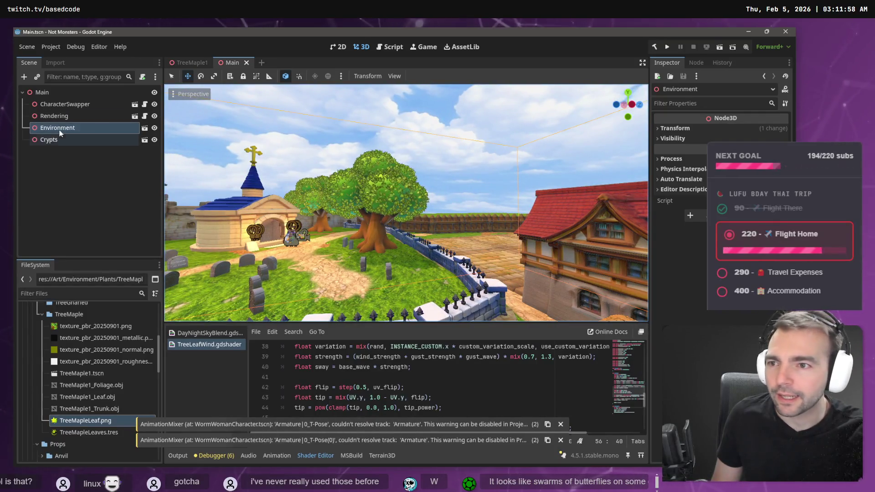
pyautogui.click(181, 63)
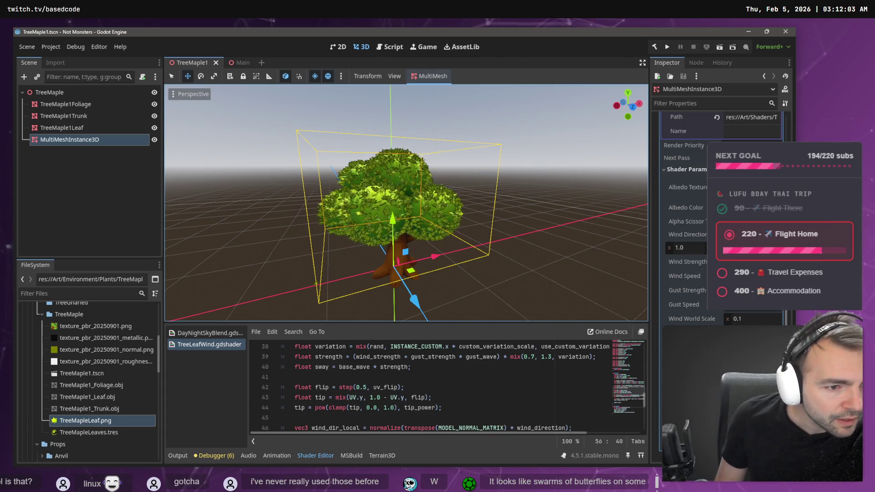
pyautogui.click(685, 276)
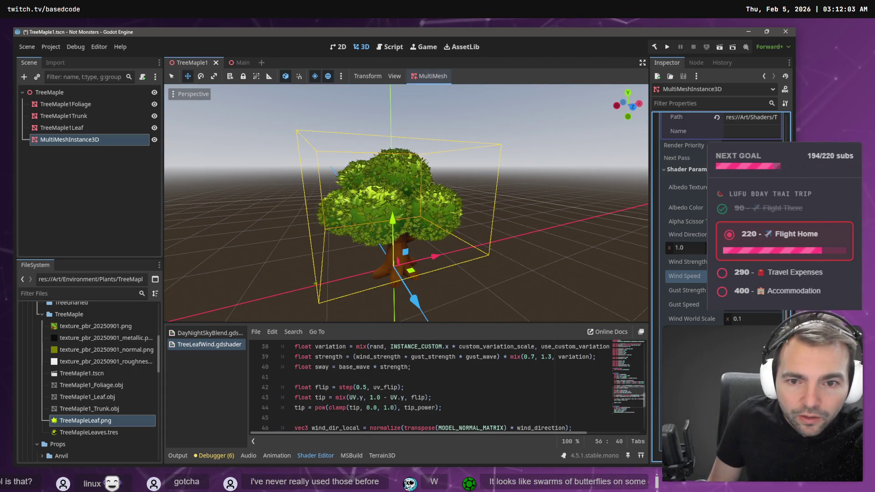
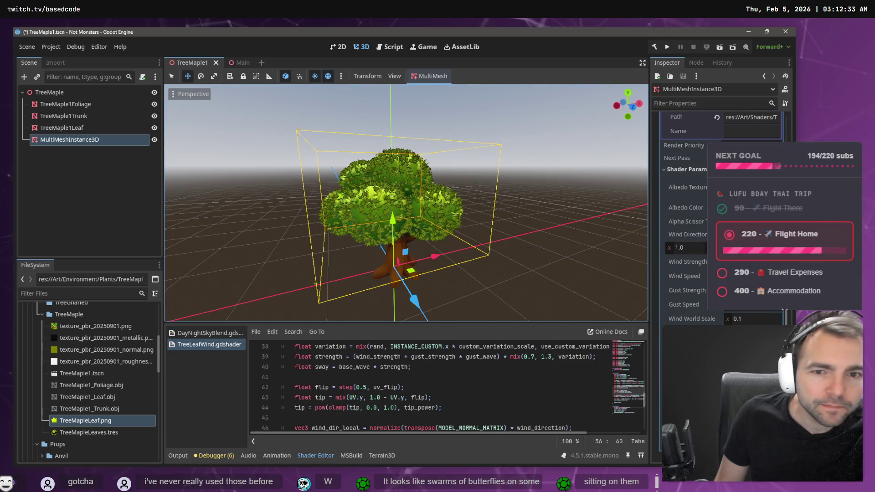
# Set a brighter Albedo Color in the leaf wind shader parameters, then switch to VS Code's Codex chat
pyautogui.click(752, 207)
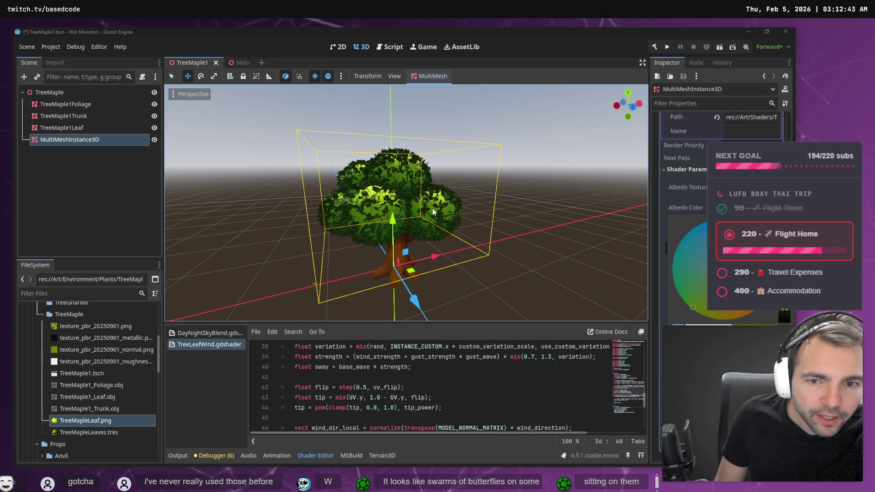
pyautogui.click(633, 197)
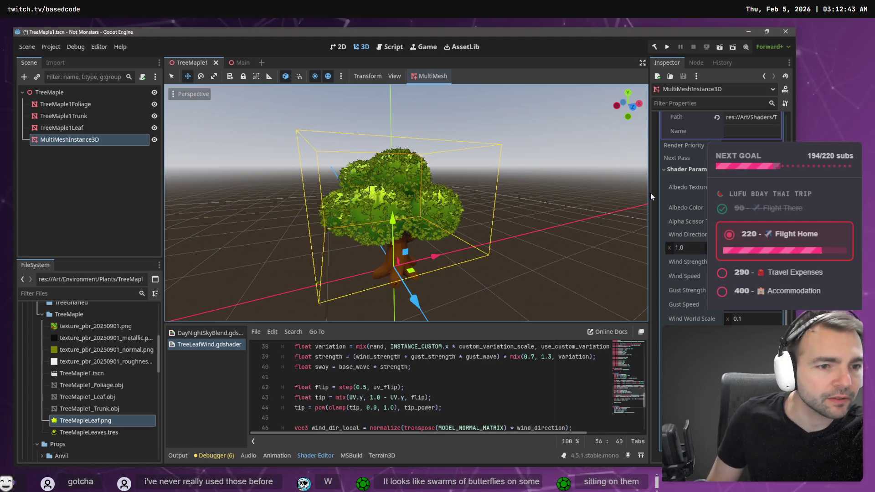
pyautogui.scroll(5, 405, 203)
pyautogui.scroll(-4, 406, 203)
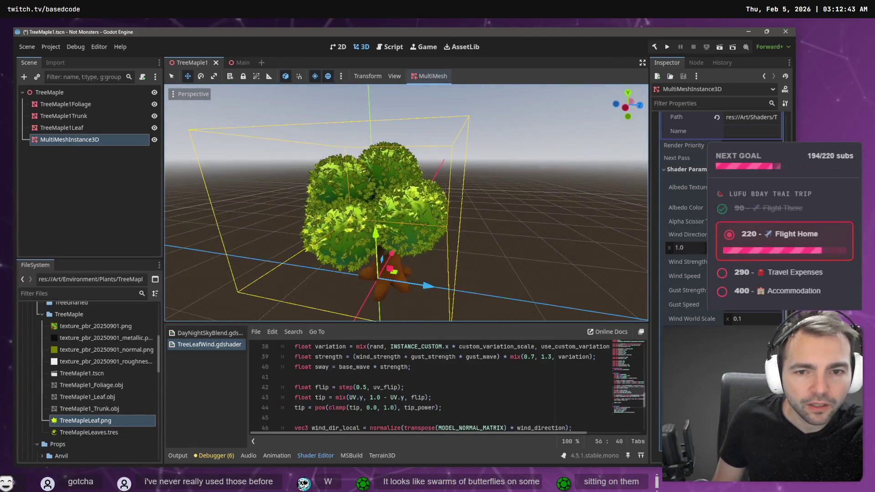
pyautogui.scroll(4, 406, 203)
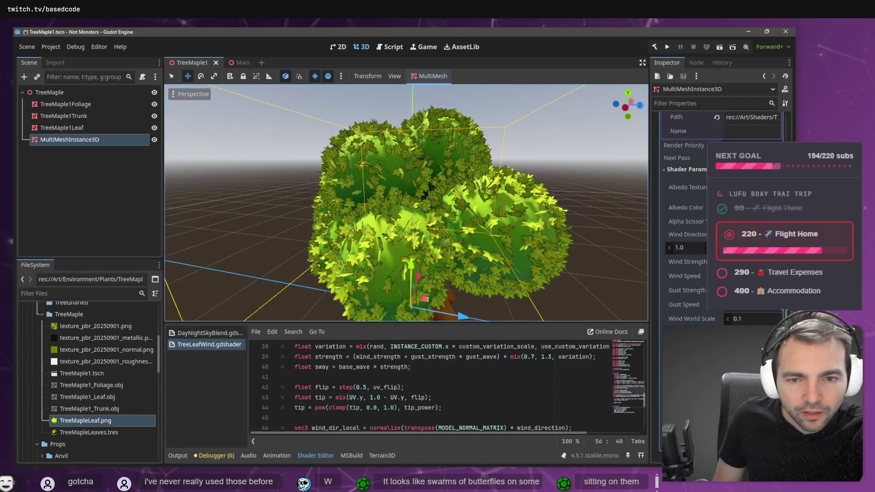
pyautogui.hotkey('alt', 'Tab')
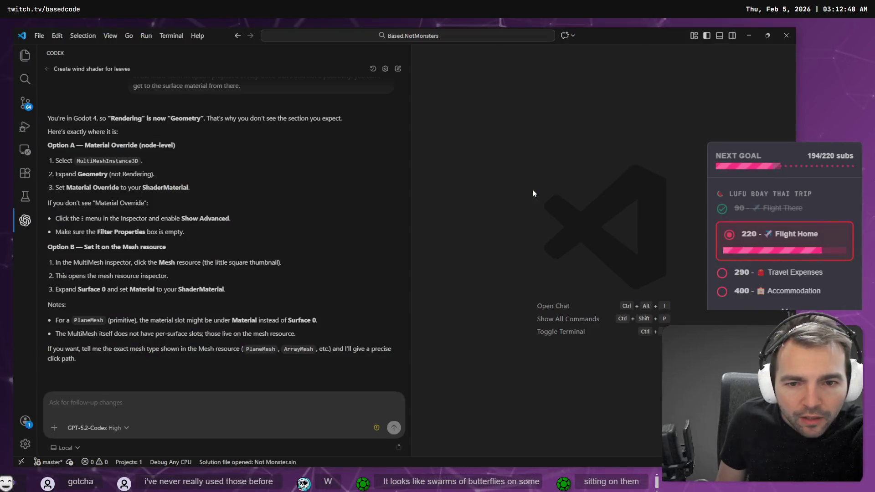
# Check the leaf image ChatGPT is generating in Chrome, then return to Godot's TreeMaple1 scene
pyautogui.hotkey('alt', 'Tab')
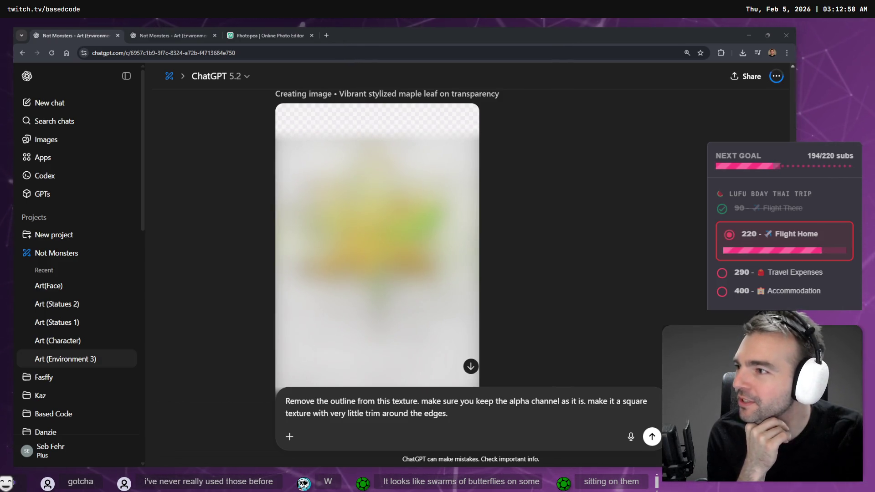
pyautogui.click(206, 105)
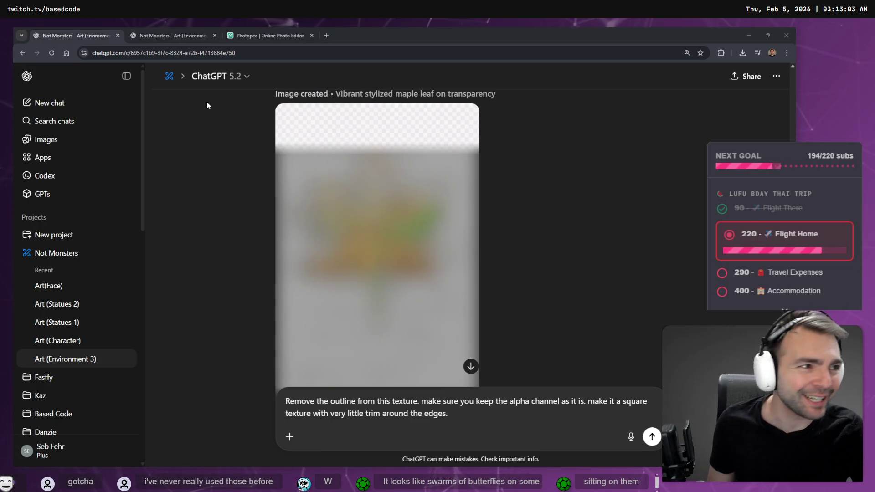
pyautogui.hotkey('alt', 'Tab')
pyautogui.click(442, 136)
pyautogui.scroll(-10, 442, 135)
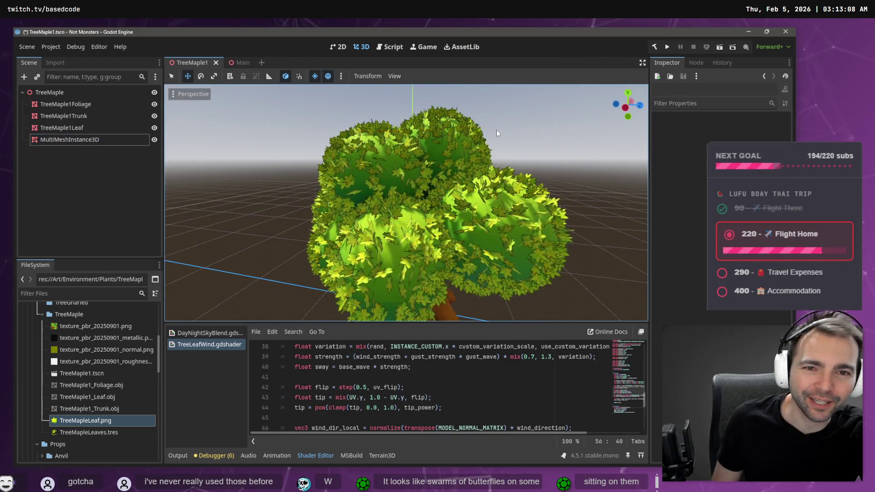
# Orbit around the maple tree, then switch to the Main village scene and fly into its foliage
pyautogui.moveTo(405, 203); pyautogui.dragTo(451, 198)
pyautogui.hotkey('ctrl', 'Tab')
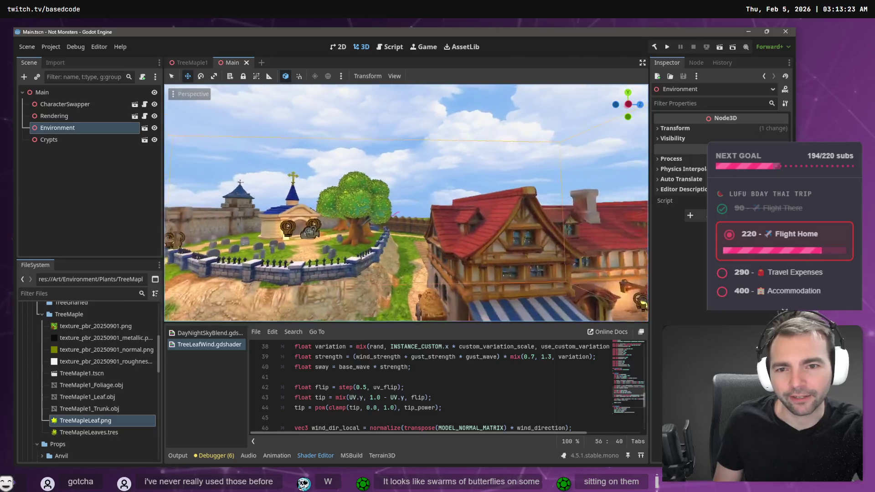
pyautogui.press('w')
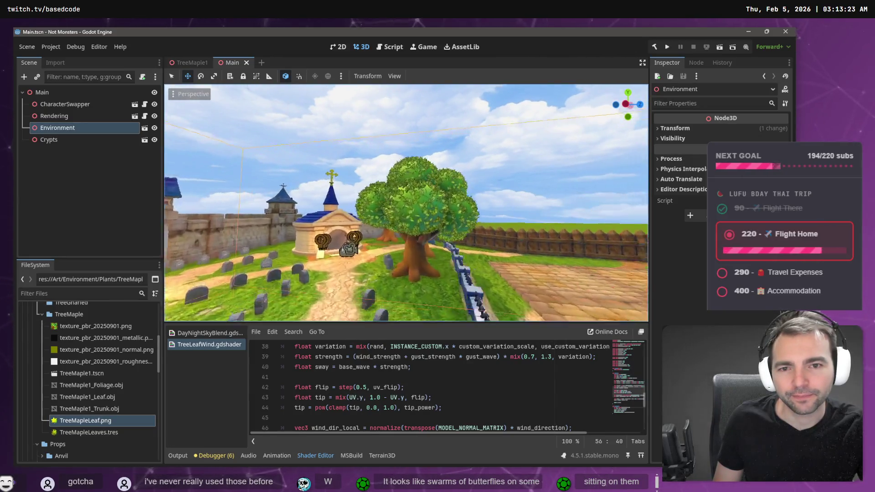
pyautogui.press('w')
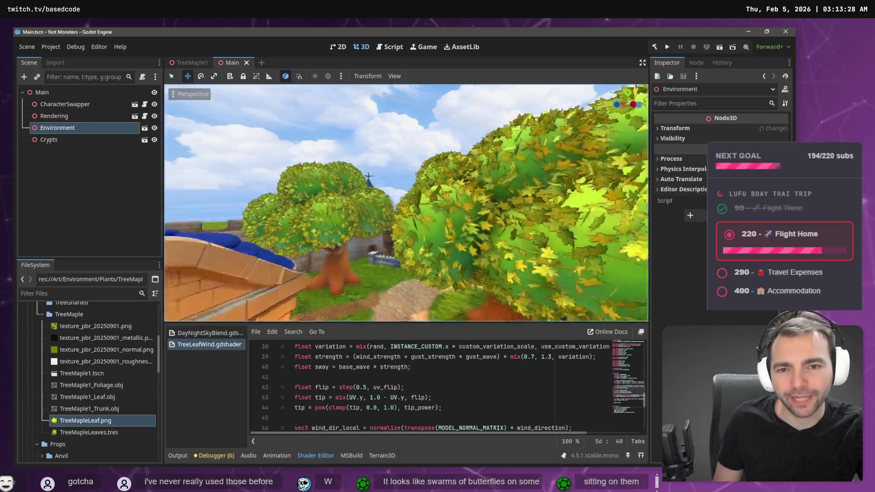
pyautogui.press('s')
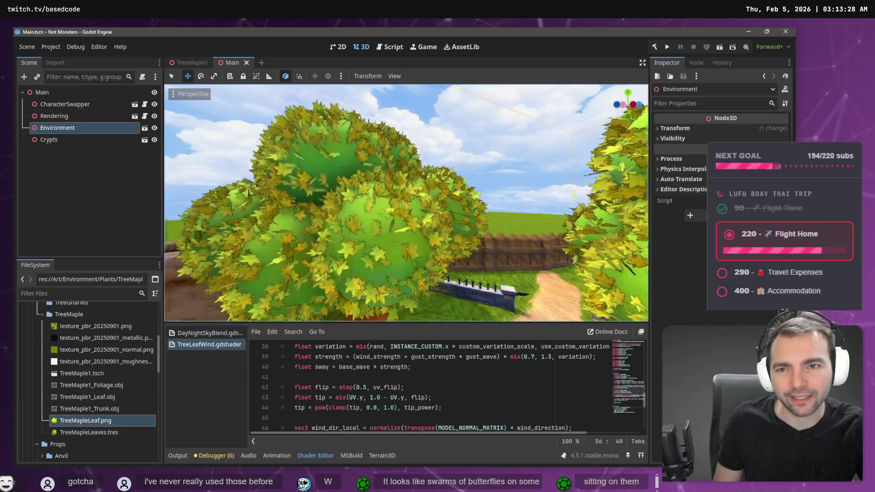
# Fly past the chapel and trees into the town square, then run the game with F5
pyautogui.press('w')
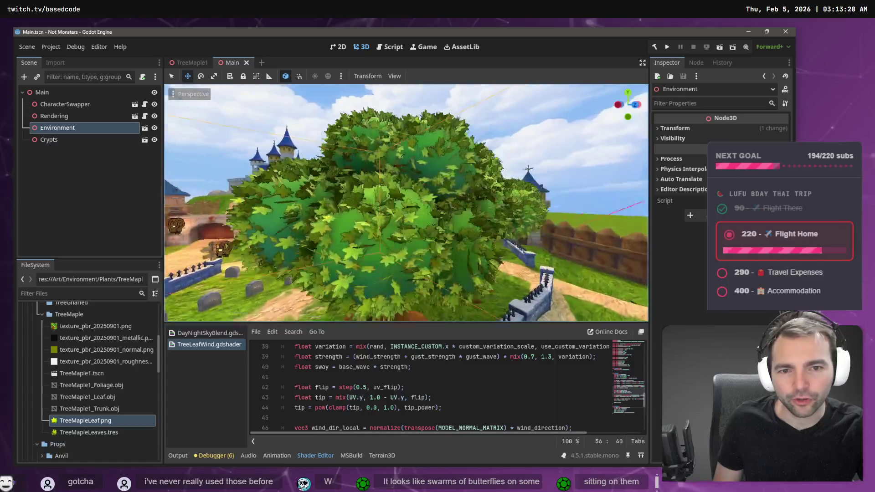
pyautogui.press('w')
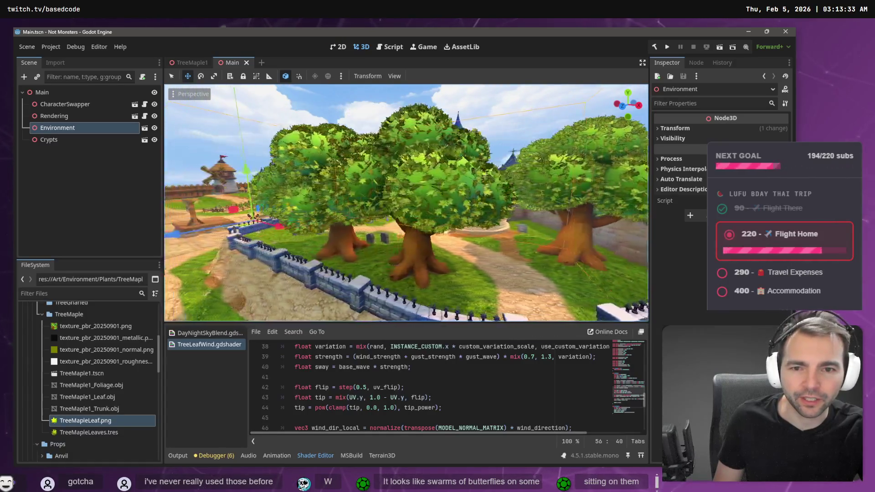
pyautogui.press('w')
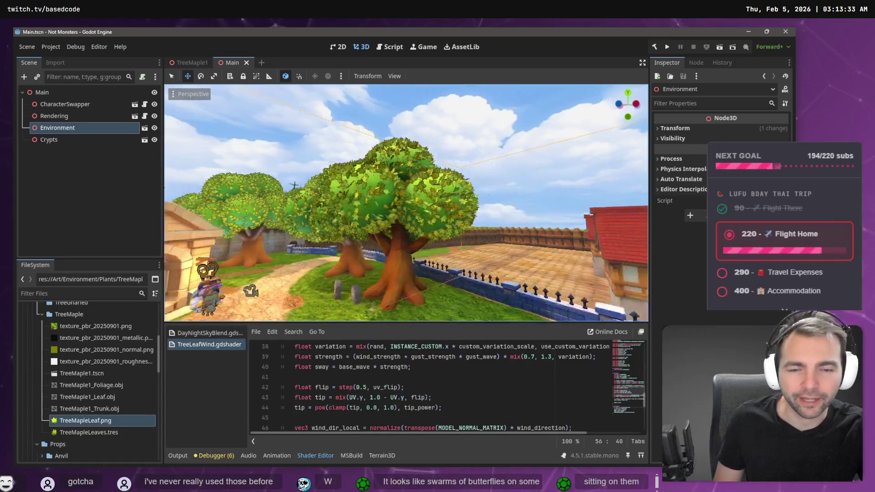
pyautogui.press('w')
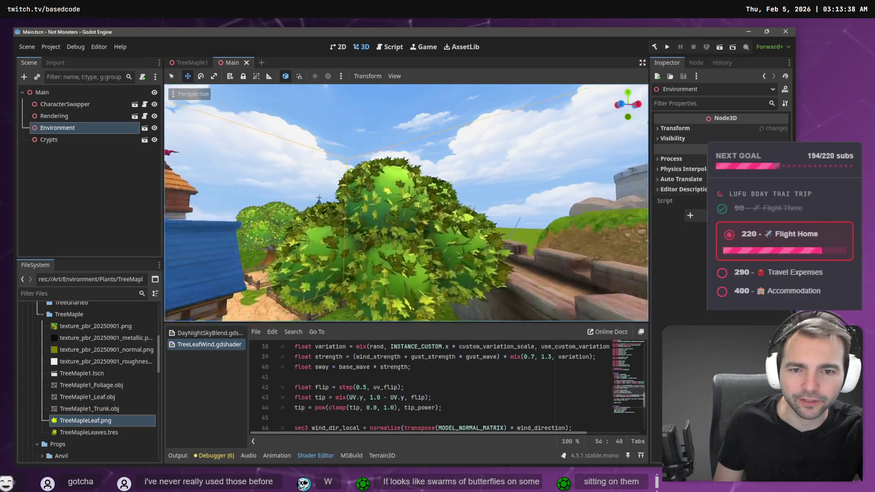
pyautogui.press('w')
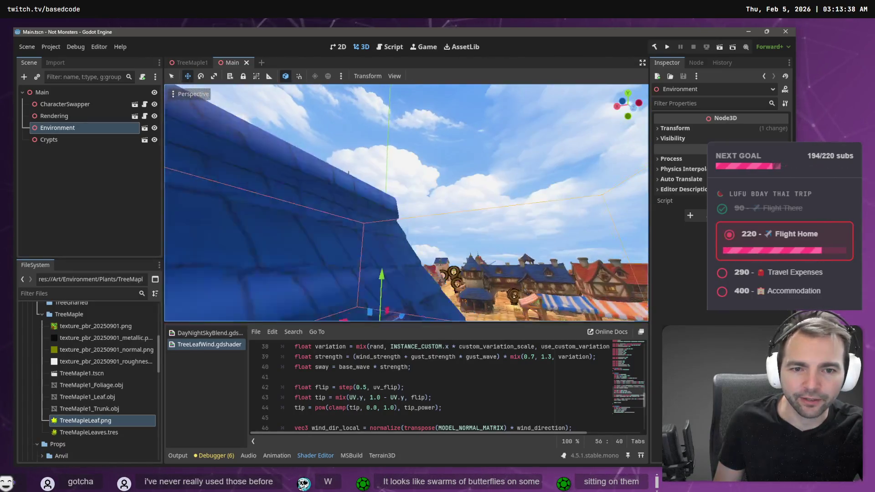
pyautogui.press('F5')
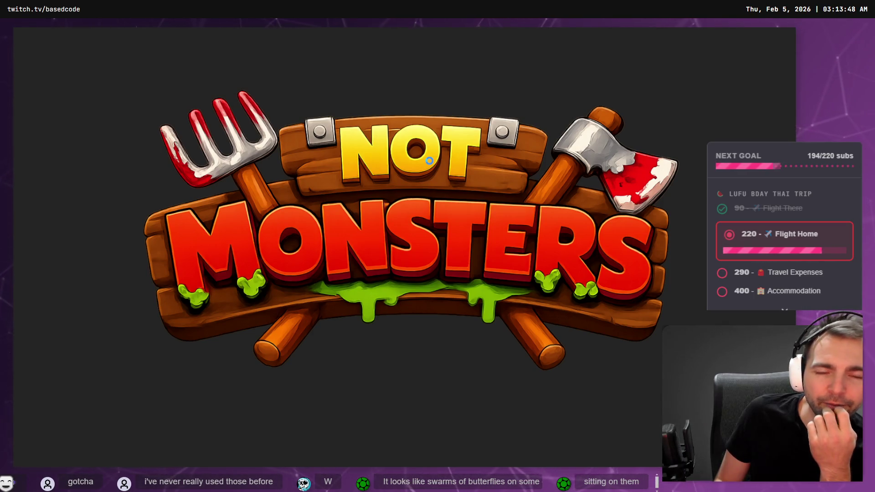
# Run the werewolf along the dirt path past the graveyard and the new maple trees
pyautogui.press('s')
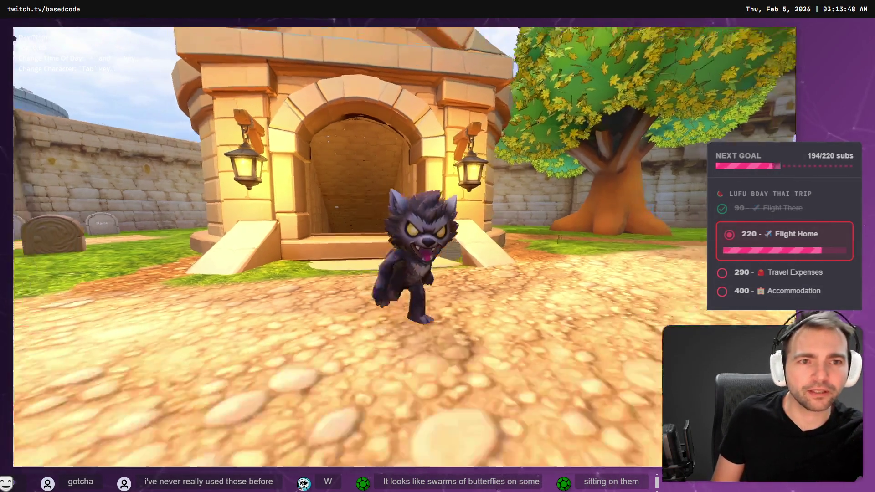
pyautogui.press('d')
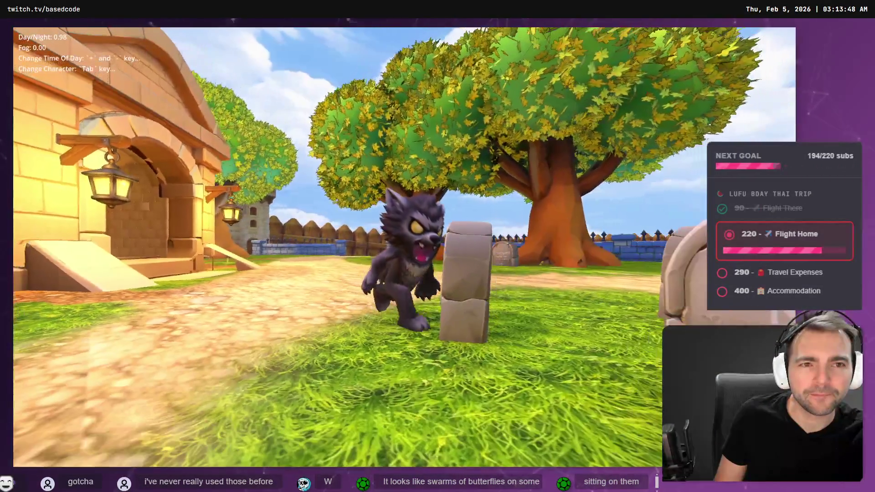
pyautogui.press('s')
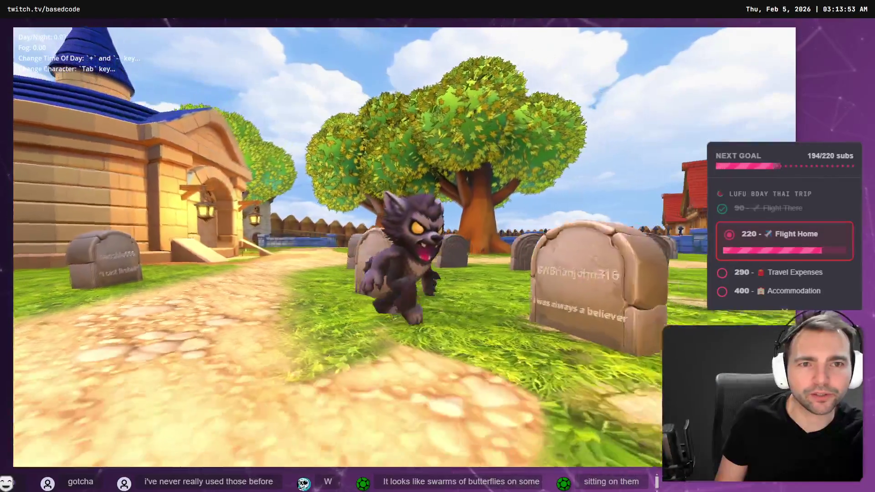
pyautogui.press('s')
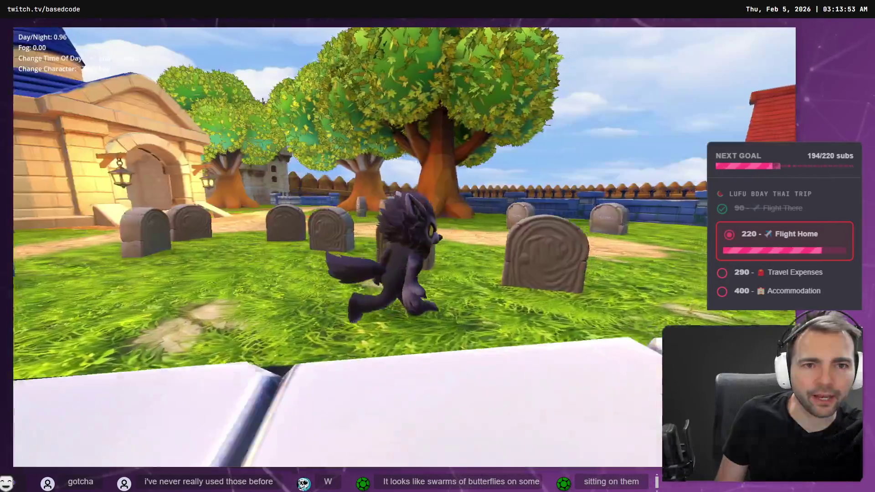
pyautogui.press('w')
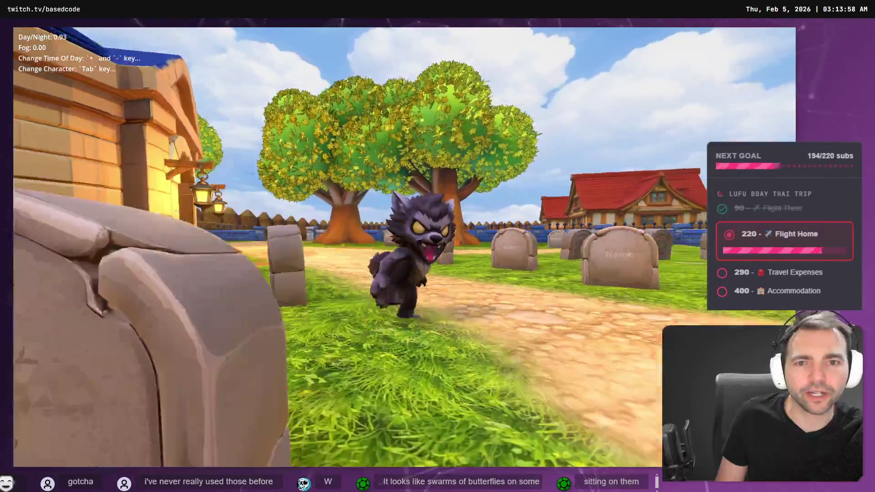
pyautogui.press('s')
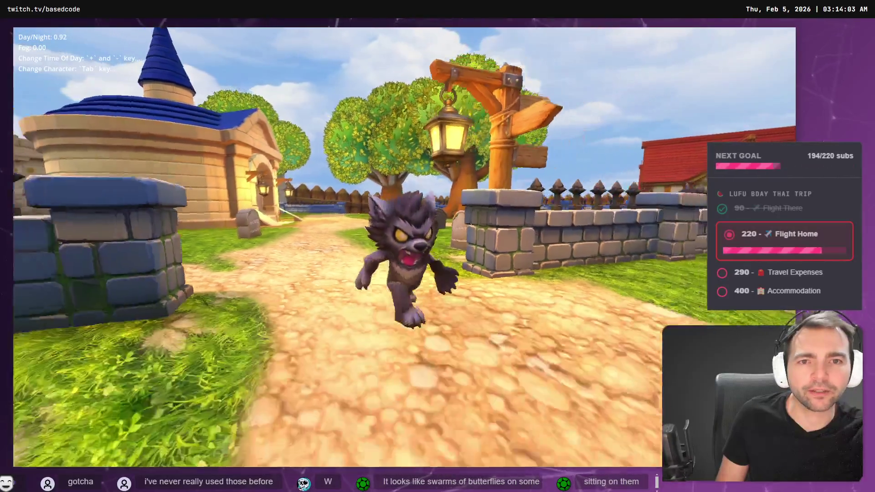
pyautogui.press('a')
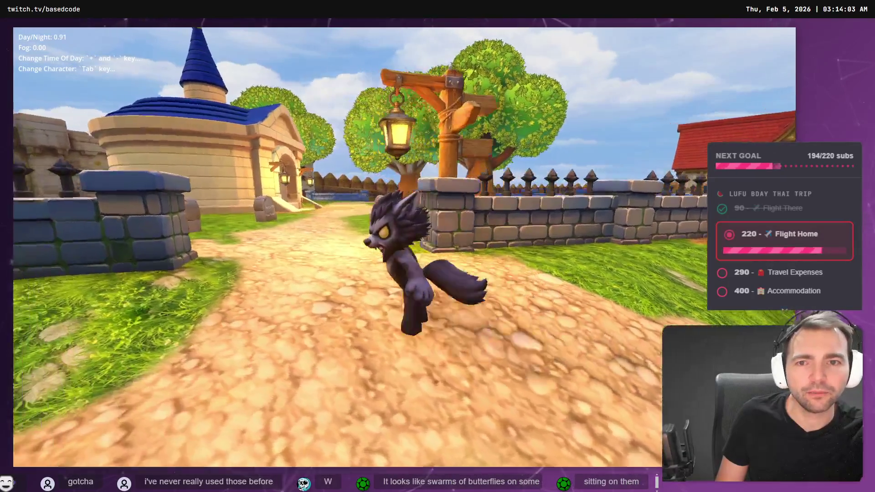
pyautogui.press('w')
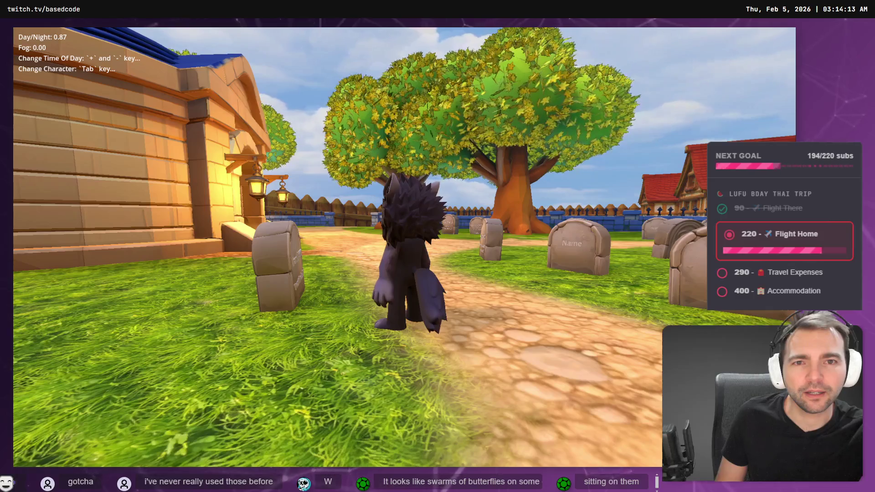
pyautogui.press('s')
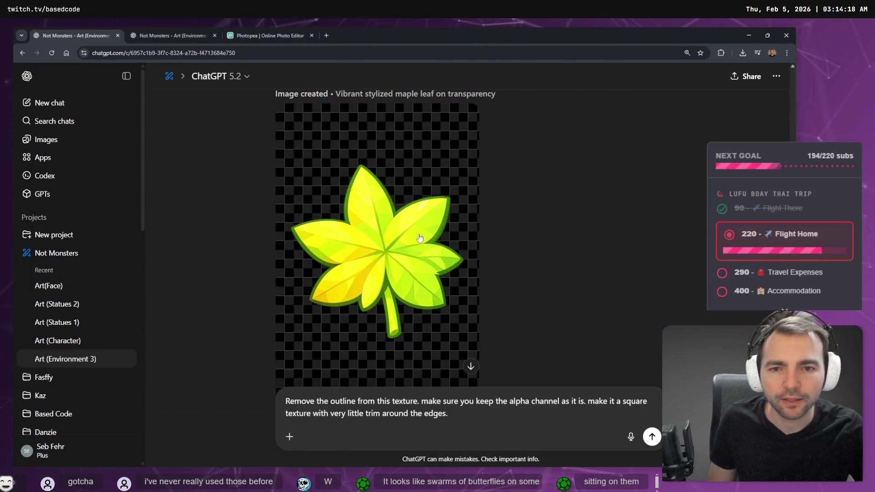
# View the generated leaf image full-size, then close it
pyautogui.scroll(-3, 437, 231)
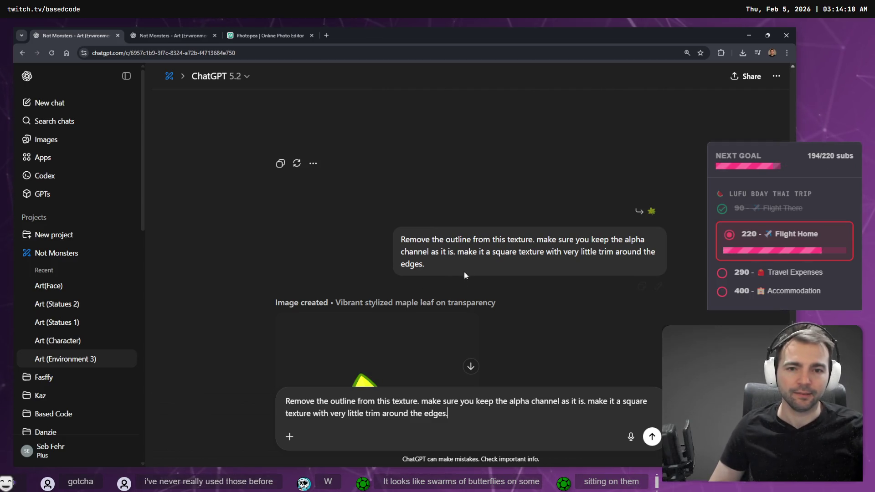
pyautogui.click(399, 235)
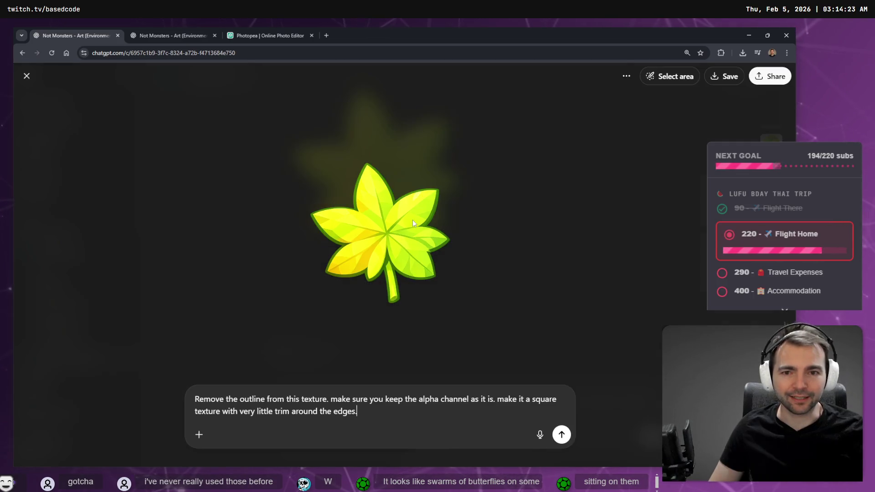
pyautogui.click(485, 241)
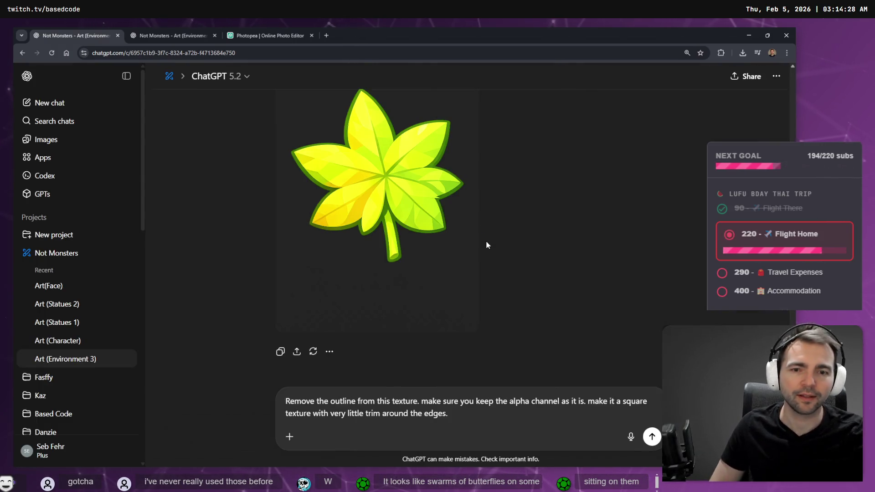
pyautogui.scroll(-5, 477, 234)
pyautogui.scroll(5, 478, 234)
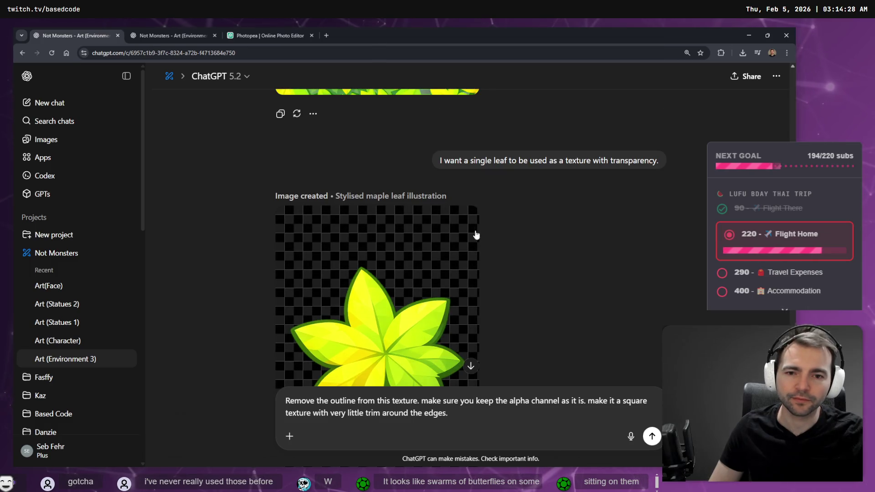
pyautogui.scroll(-8, 475, 233)
pyautogui.scroll(-4, 470, 242)
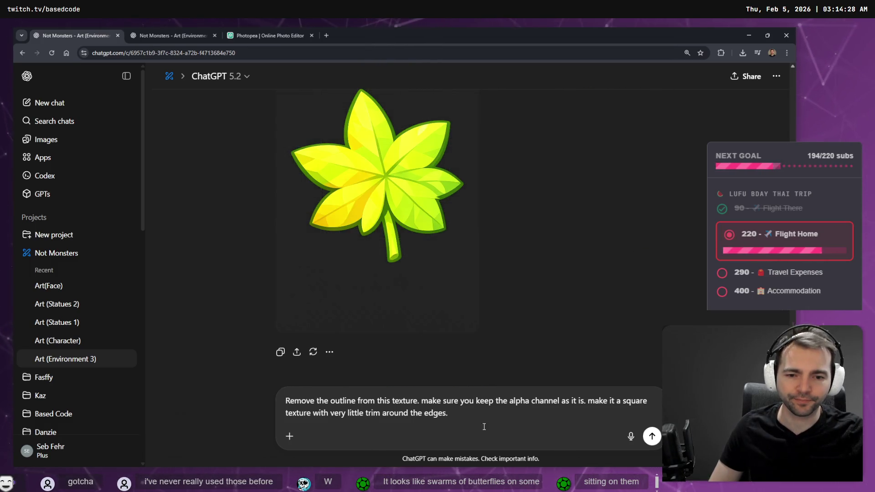
# Replace the old prompt with a dictated request to remove the leaves' outline, and send it
pyautogui.tripleClick(464, 425)
pyautogui.press('BackSpace')
pyautogui.press('super+h')
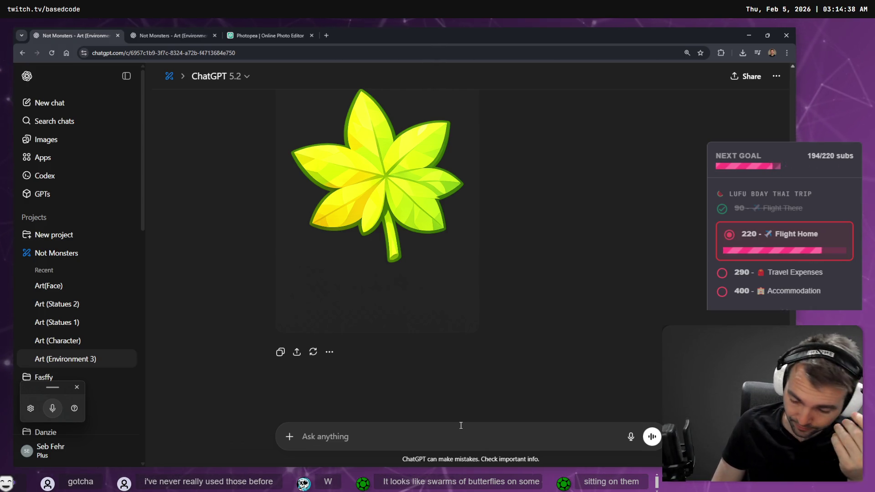
pyautogui.press('super+h')
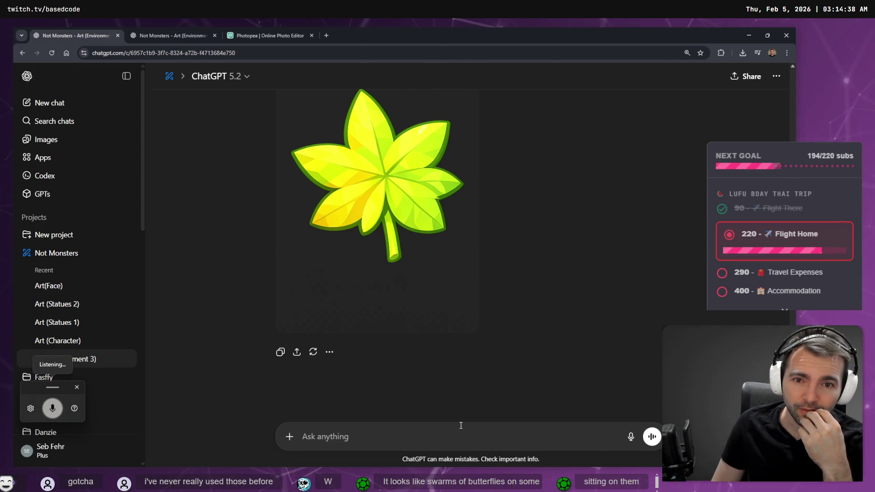
pyautogui.press('Return')
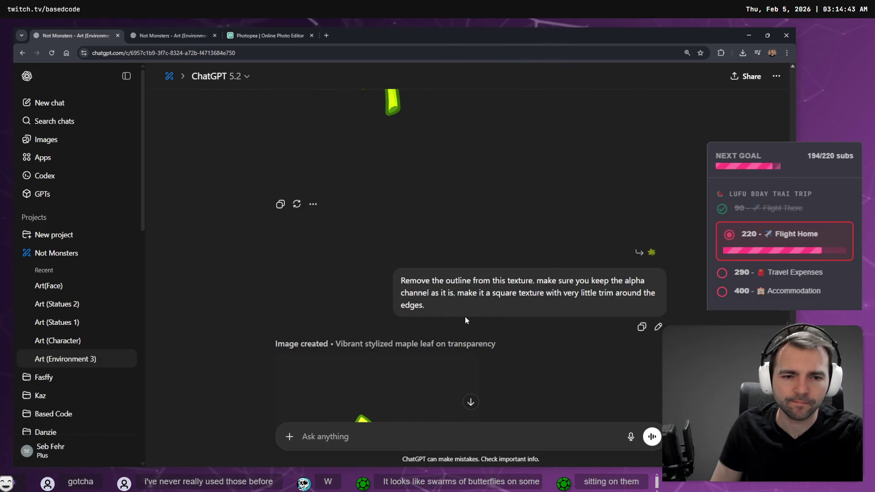
# Start dictating a follow-up request and open the latest leaf image full-size
pyautogui.scroll(-6, 463, 346)
pyautogui.press('super+h')
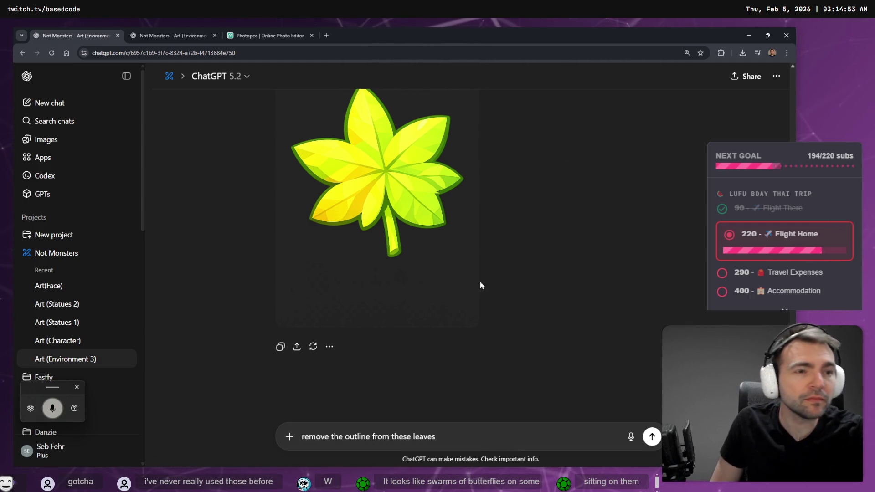
pyautogui.click(414, 170)
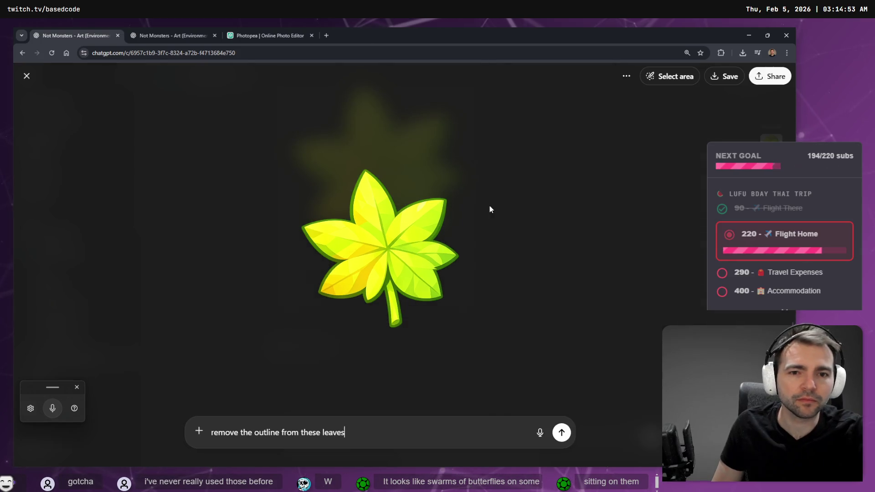
# Mark the whole leaf with Select area and submit the dictated outline-removal edit request
pyautogui.click(672, 76)
pyautogui.click(406, 317)
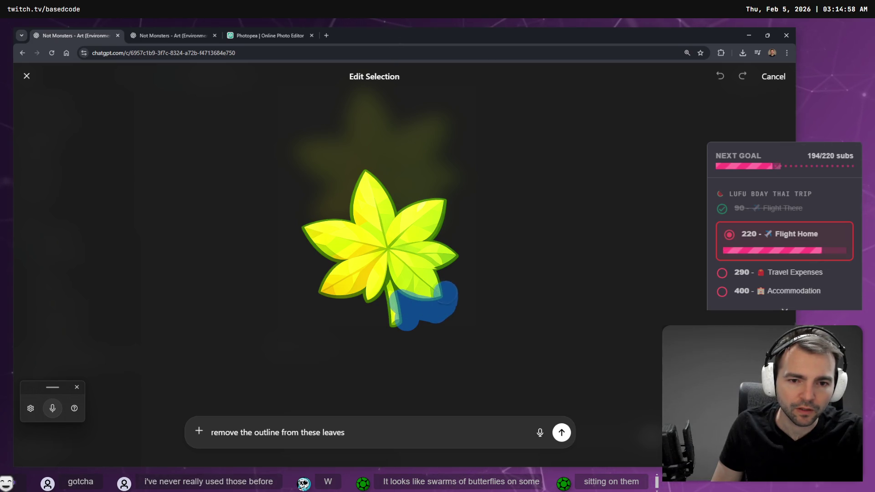
pyautogui.moveTo(451, 235)
pyautogui.mouseDown()
pyautogui.moveTo(440, 234)
pyautogui.moveTo(444, 188)
pyautogui.moveTo(416, 195)
pyautogui.moveTo(353, 159)
pyautogui.moveTo(344, 210)
pyautogui.moveTo(351, 216)
pyautogui.moveTo(322, 214)
pyautogui.moveTo(294, 229)
pyautogui.moveTo(322, 247)
pyautogui.moveTo(319, 303)
pyautogui.moveTo(378, 310)
pyautogui.moveTo(389, 332)
pyautogui.mouseUp()
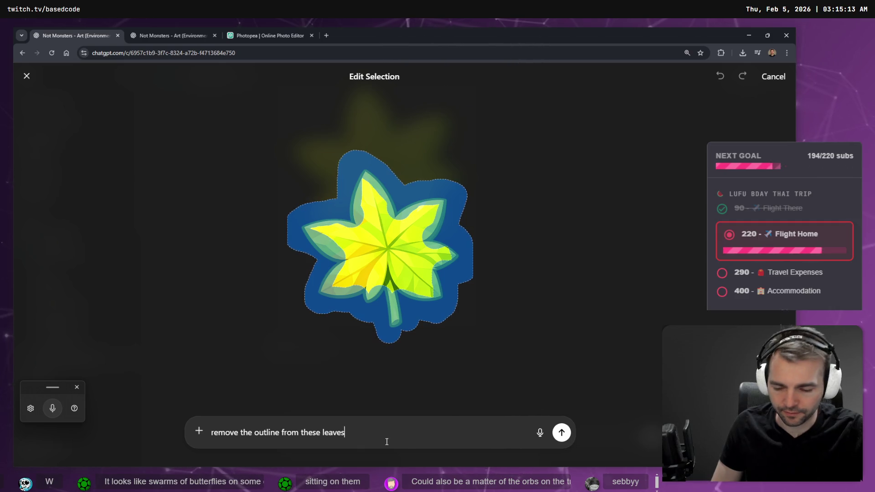
pyautogui.write(',')
pyautogui.press('super+h')
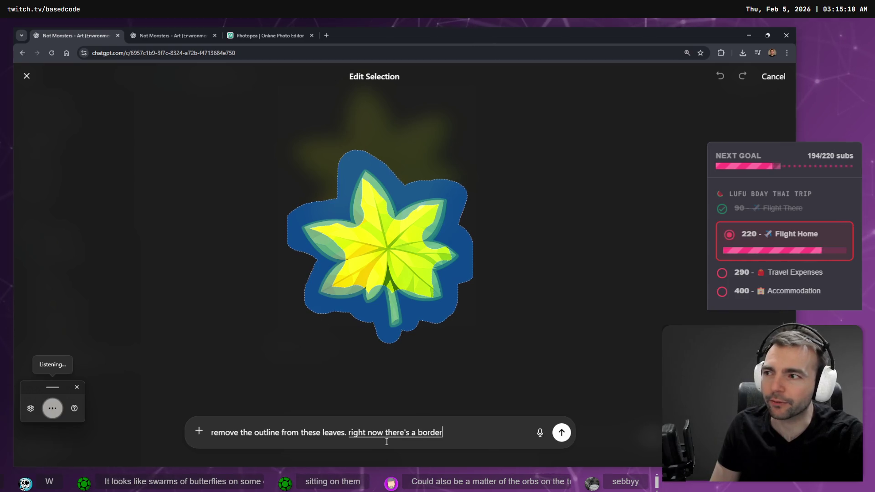
pyautogui.press('Return')
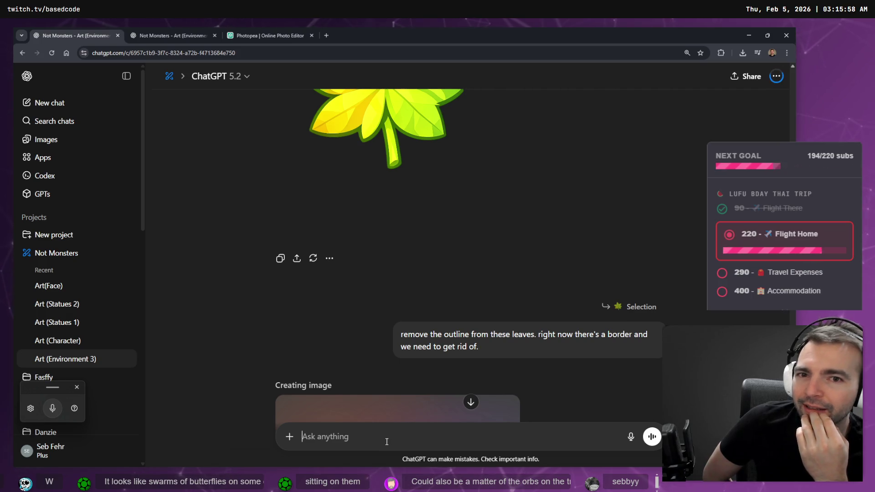
# While the leaf image generates, switch to the Art (Environment) chat with the torch-lit village image
pyautogui.scroll(-6, 335, 235)
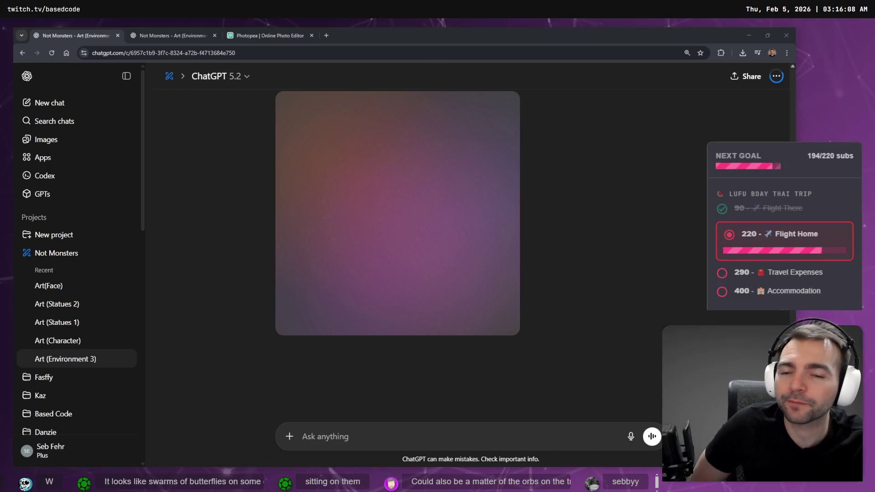
pyautogui.press('super+h')
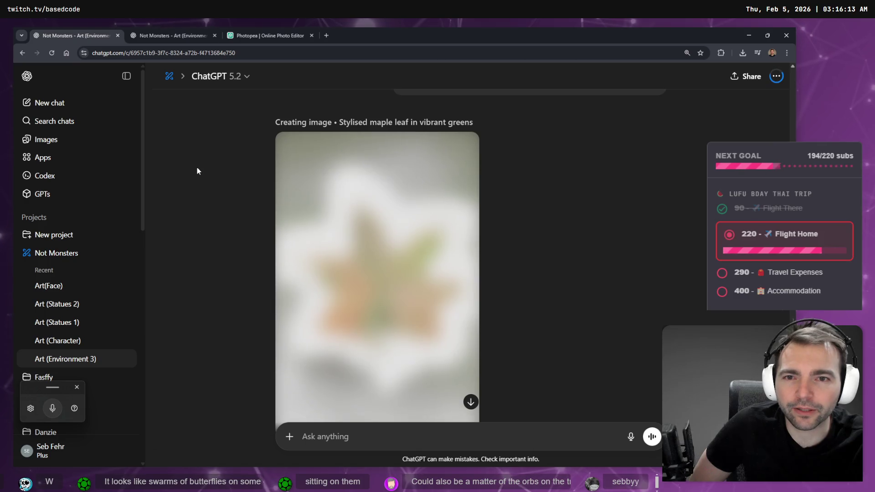
pyautogui.scroll(4, 234, 177)
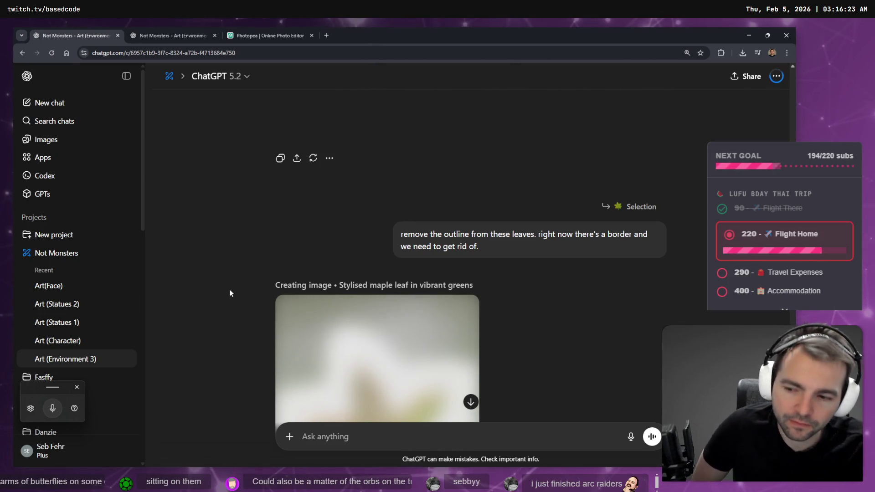
pyautogui.scroll(-3, 228, 283)
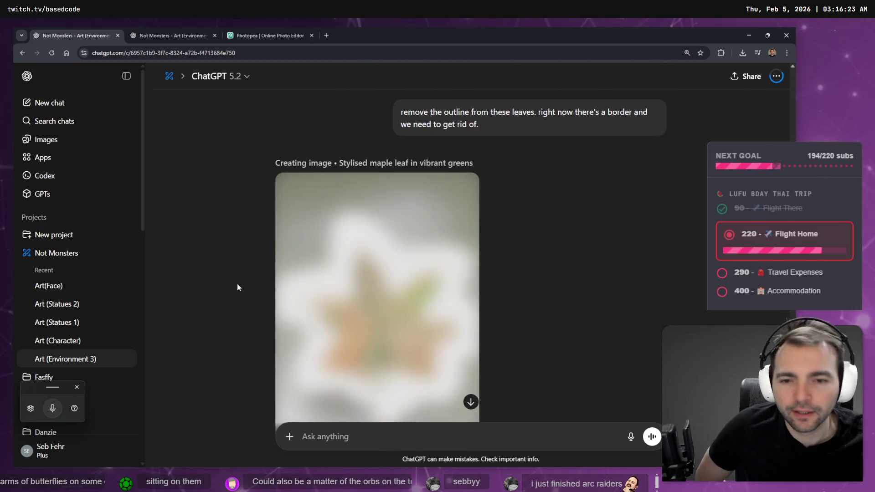
pyautogui.click(167, 30)
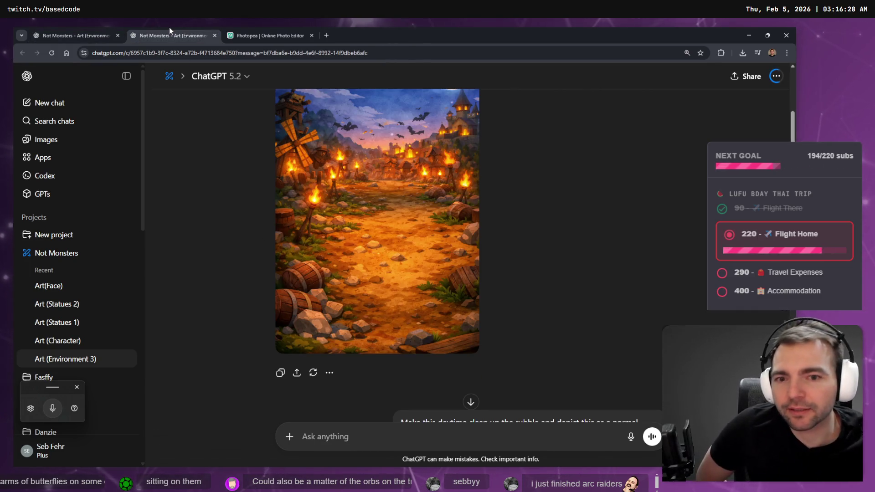
pyautogui.click(288, 33)
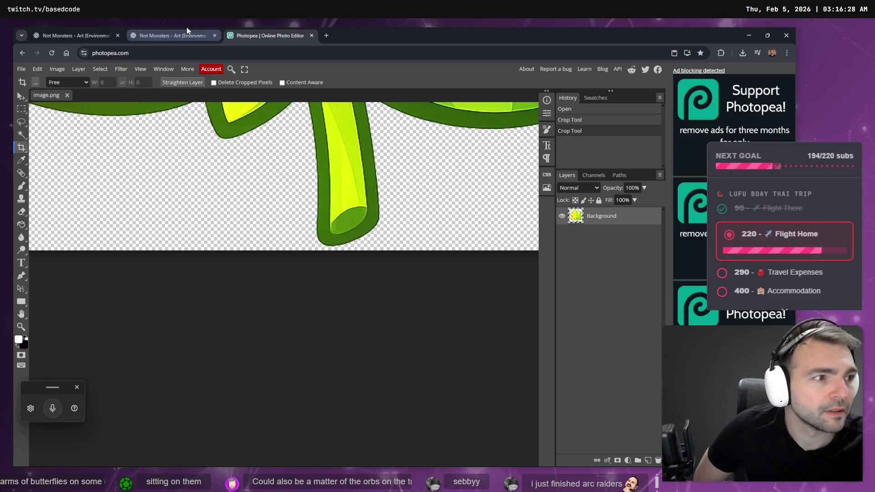
pyautogui.click(187, 29)
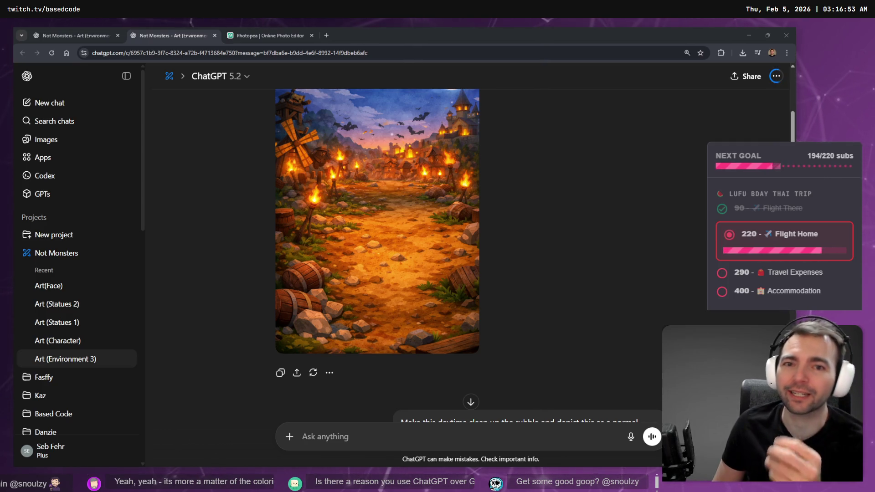
# Close the Photopea page and return to the leaf conversation in ChatGPT
pyautogui.click(271, 37)
pyautogui.click(157, 33)
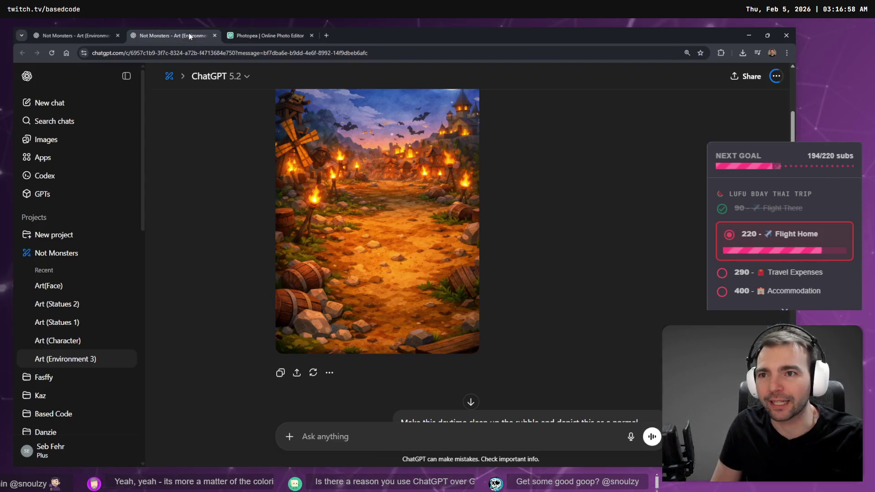
pyautogui.click(311, 35)
pyautogui.scroll(5, 404, 253)
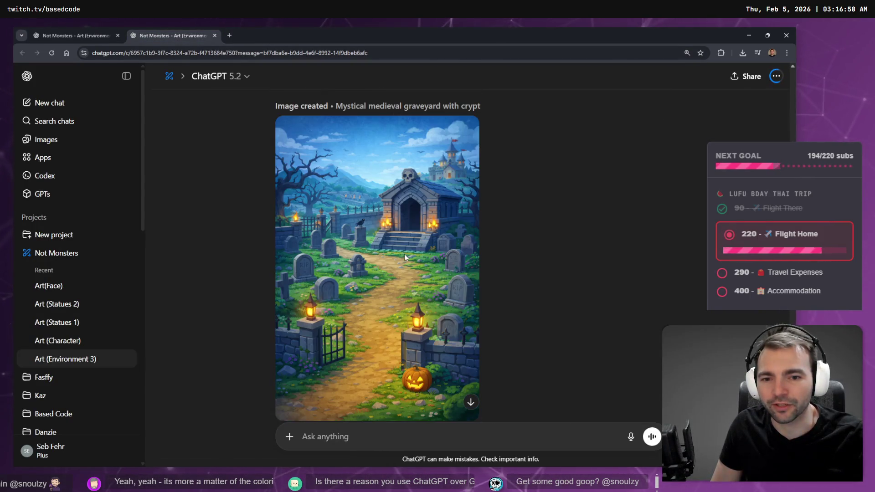
pyautogui.click(72, 34)
pyautogui.scroll(-2, 419, 218)
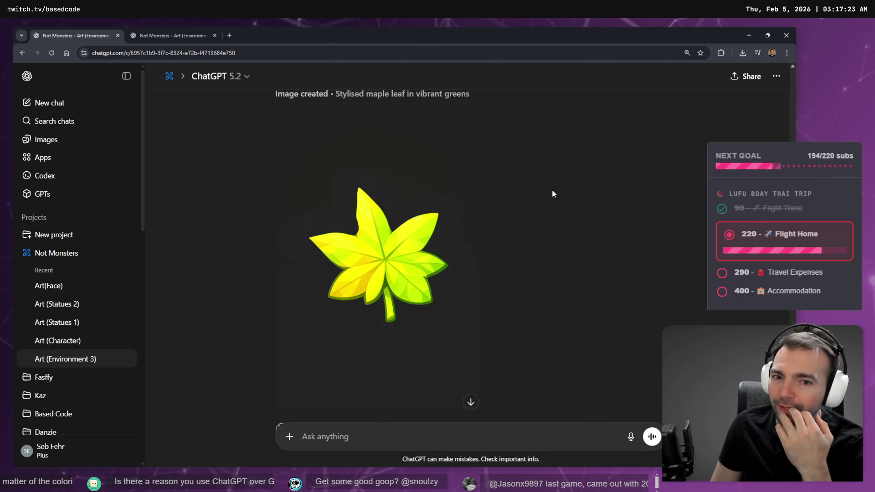
# Compare the new leaf image with earlier versions full-size, then return to Godot's Main village scene
pyautogui.click(324, 203)
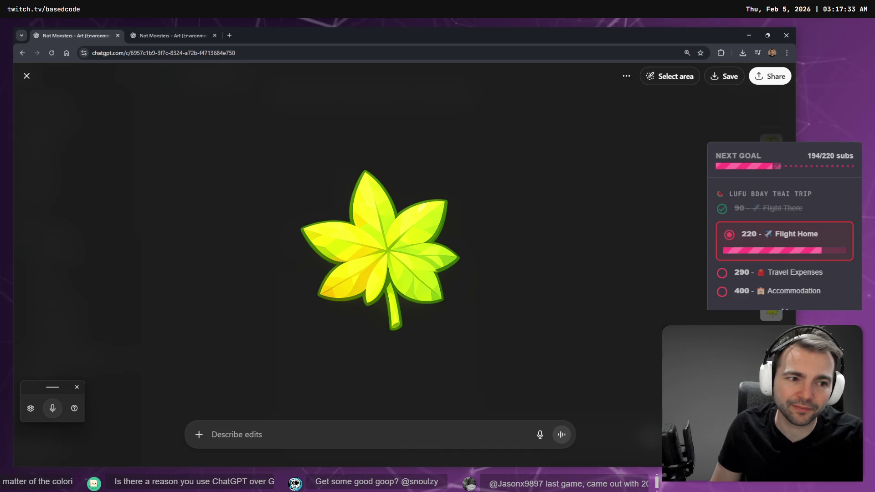
pyautogui.click(777, 313)
pyautogui.click(773, 301)
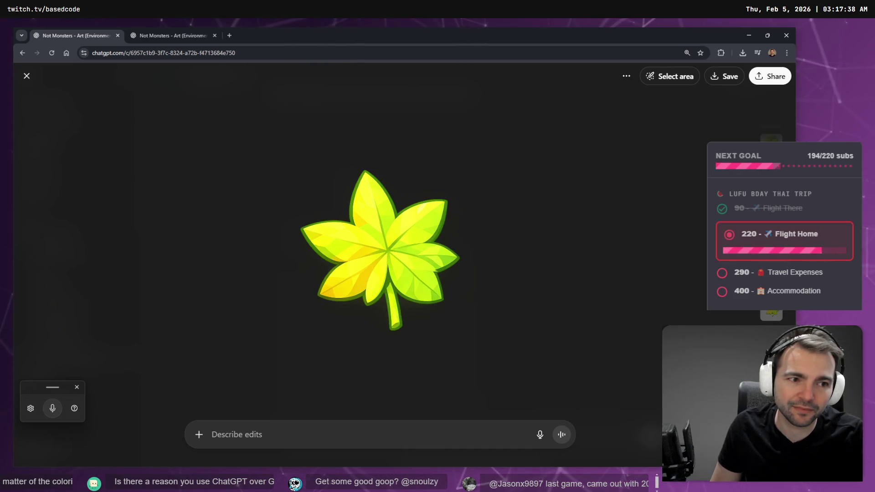
pyautogui.click(774, 302)
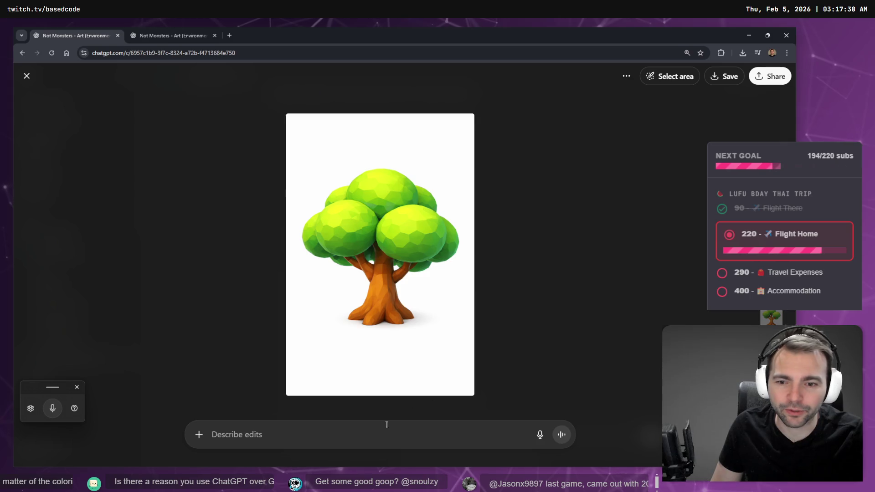
pyautogui.press('super+h')
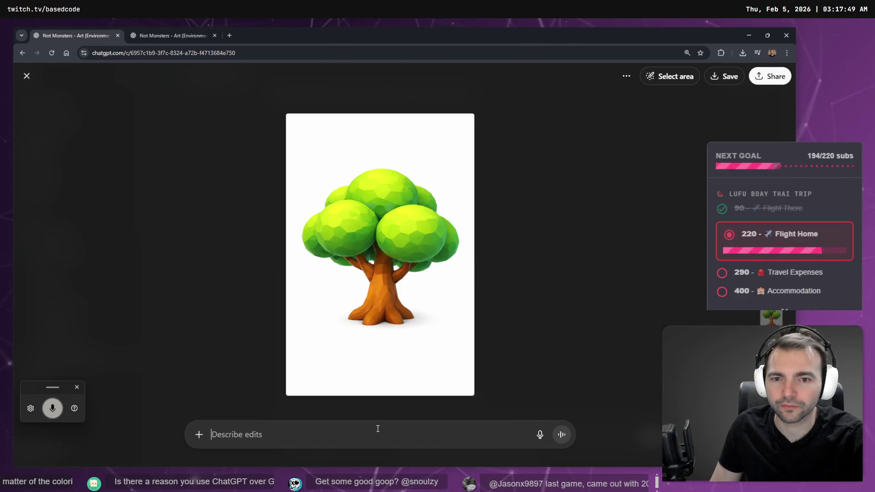
pyautogui.press('Escape')
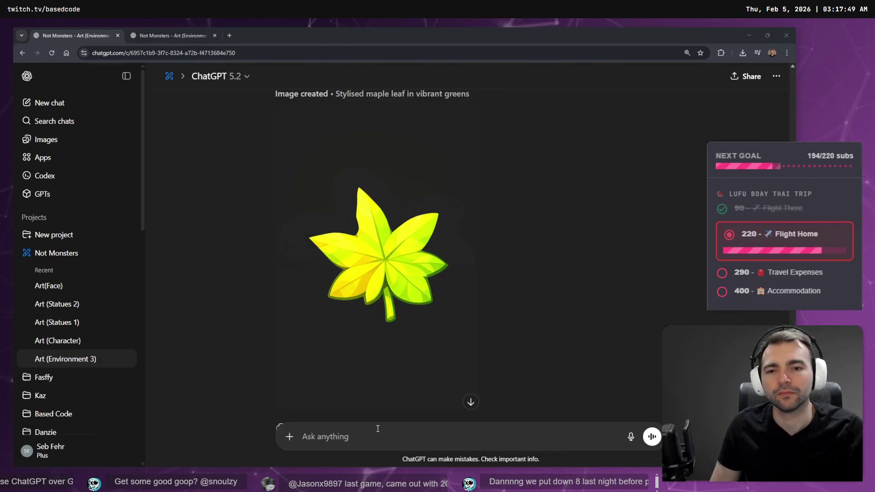
pyautogui.hotkey('alt', 'Tab')
pyautogui.press('w')
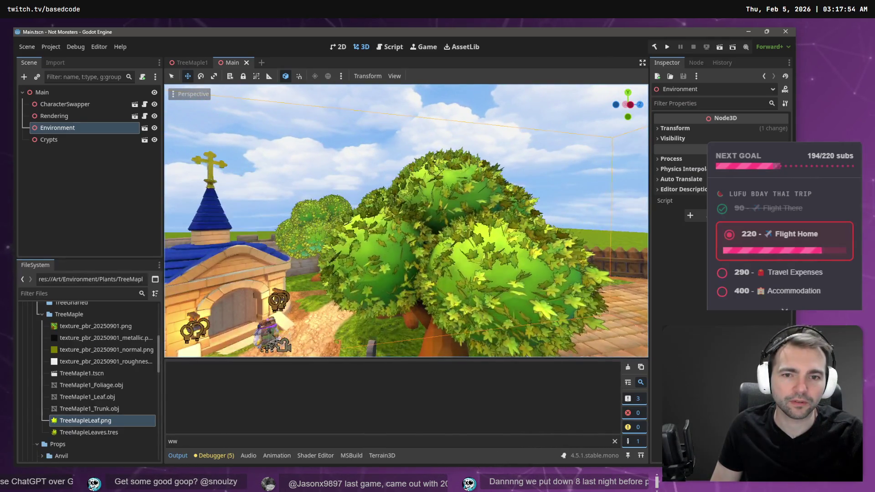
# Fly the camera close to the maple by the church and snip a patch of its green foliage
pyautogui.press('w')
pyautogui.press('s')
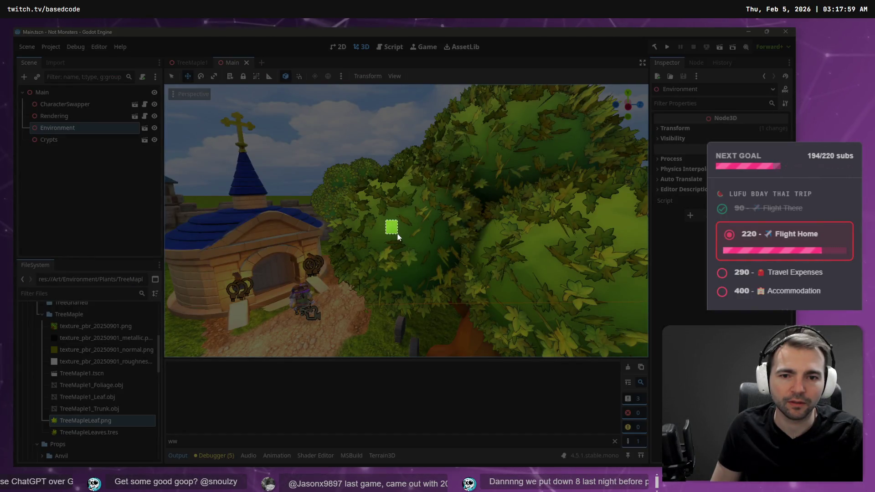
pyautogui.click(399, 237)
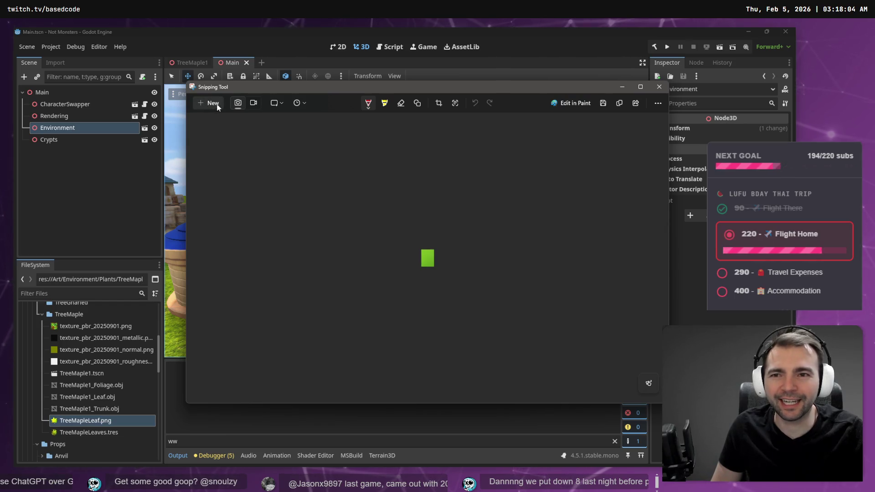
# Open Snipping Tool's screenshots folder and copy the newest foliage snip into Godot's FileSystem dock
pyautogui.click(655, 106)
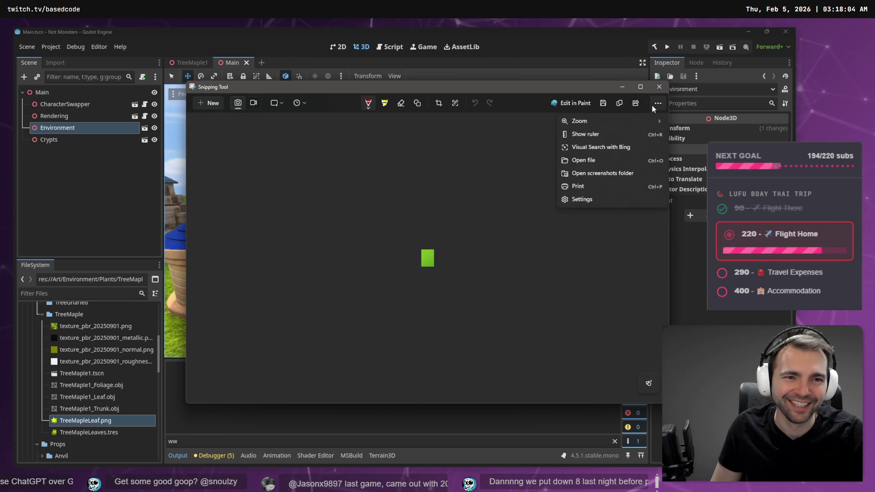
pyautogui.click(596, 172)
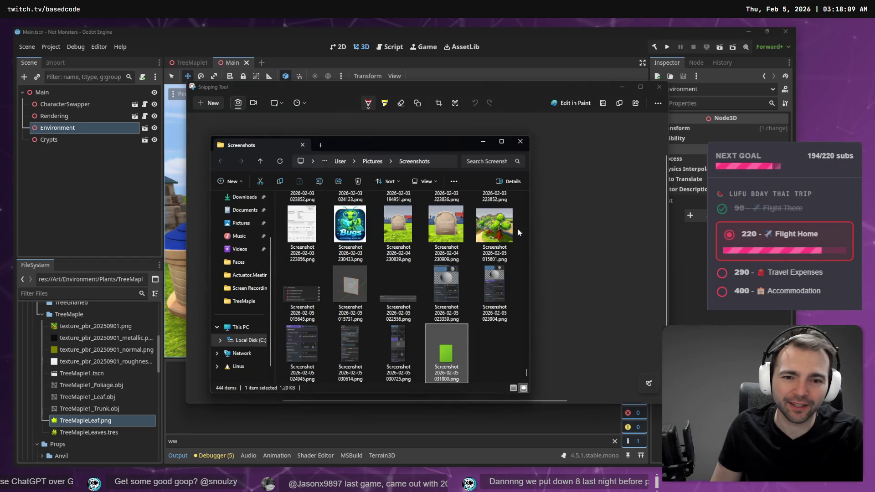
pyautogui.moveTo(447, 353)
pyautogui.mouseDown()
pyautogui.moveTo(45, 409)
pyautogui.moveTo(86, 427)
pyautogui.mouseUp()
pyautogui.rightClick(87, 426)
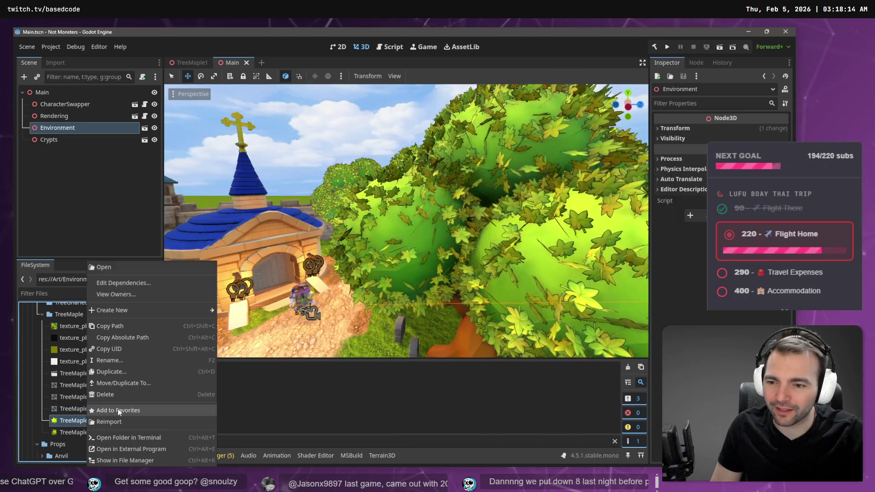
# Open the leaf texture's folder and rename TreeMapleLeaf.png to TreeMapleLeaf.png_, accepting the extension change
pyautogui.click(141, 459)
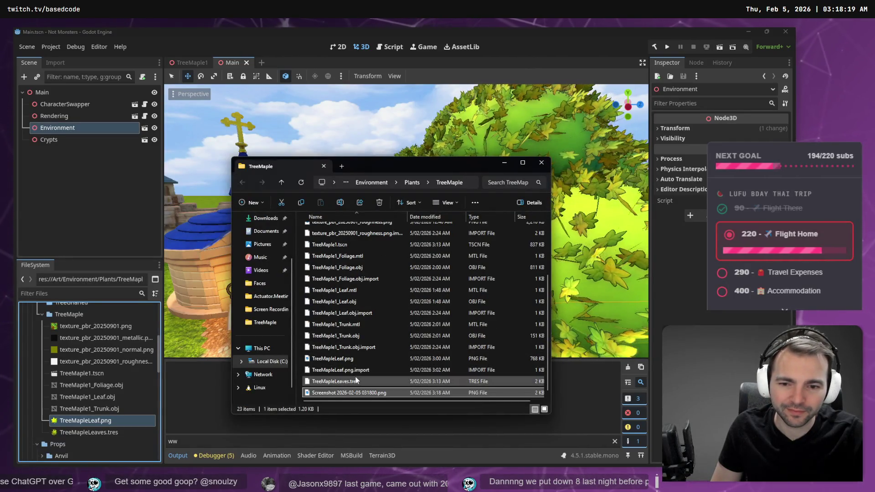
pyautogui.click(357, 377)
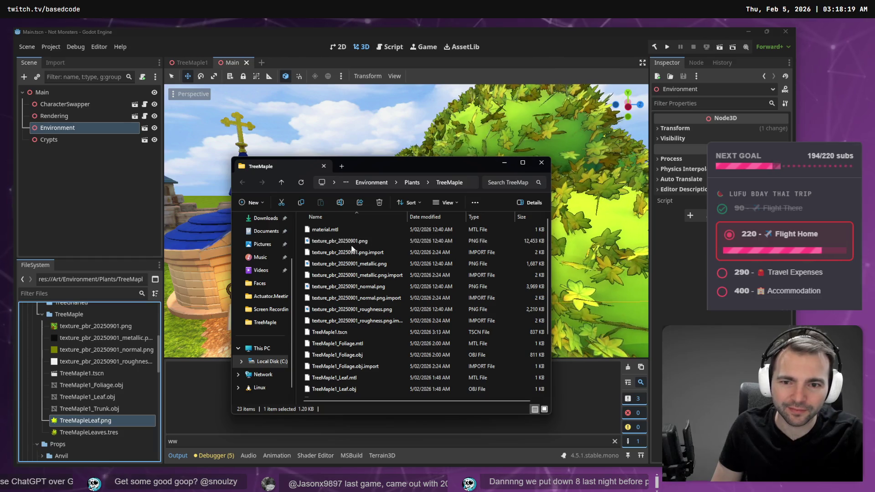
pyautogui.scroll(-3, 351, 289)
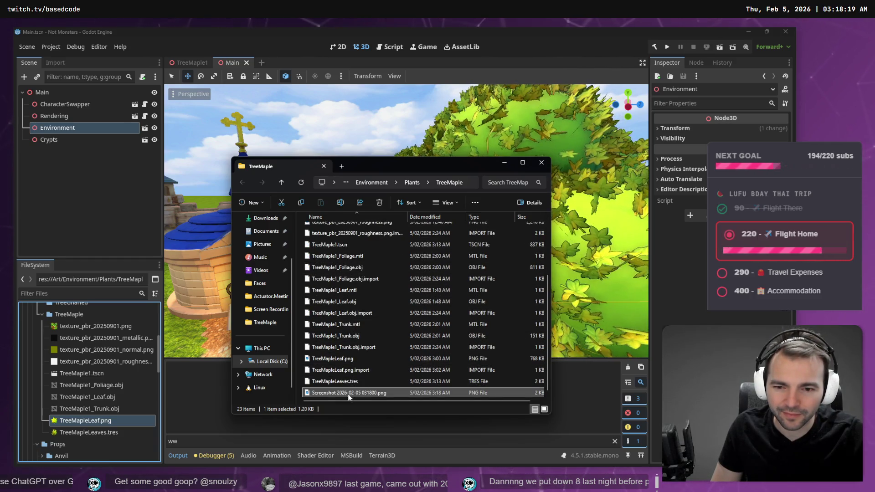
pyautogui.click(360, 359)
pyautogui.click(363, 359)
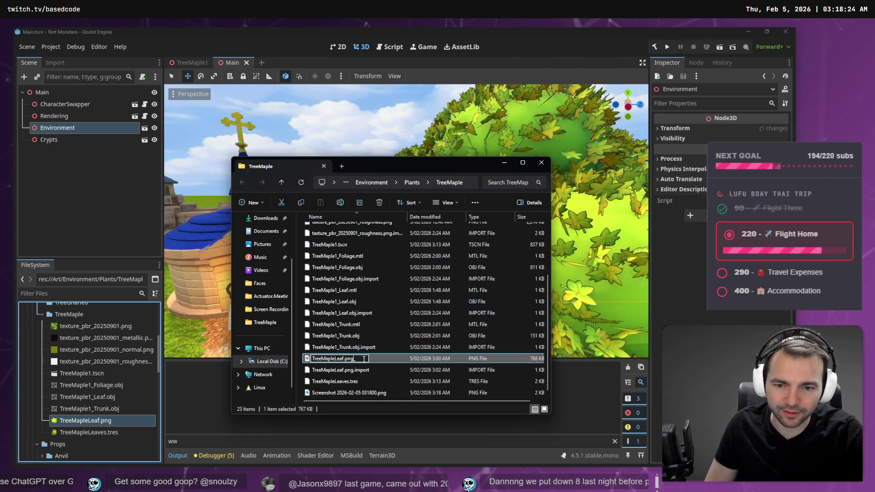
pyautogui.hotkey('ctrl', 'a')
pyautogui.press('Return')
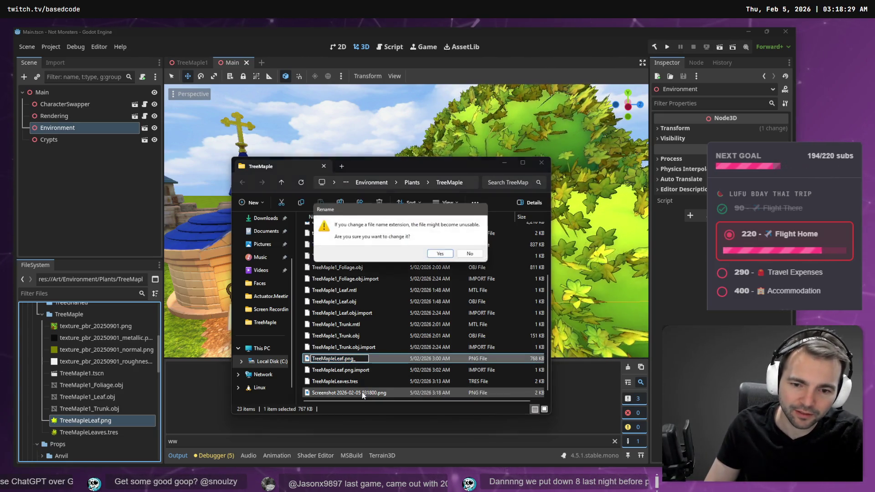
pyautogui.press('Return')
# Rename the new screenshot to TreeMapleLeaf.png and bring Godot back to the front
pyautogui.click(374, 392)
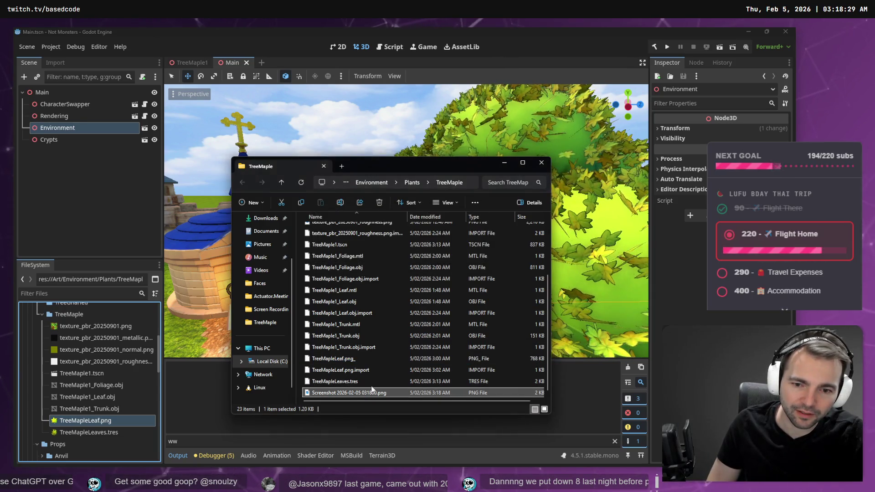
pyautogui.press('F2')
pyautogui.write('TreeMapleLeaf.png')
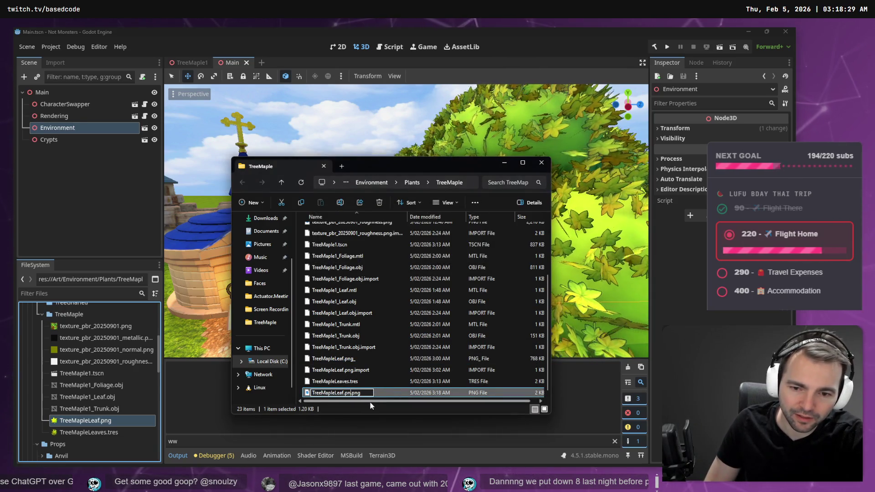
pyautogui.press('Return')
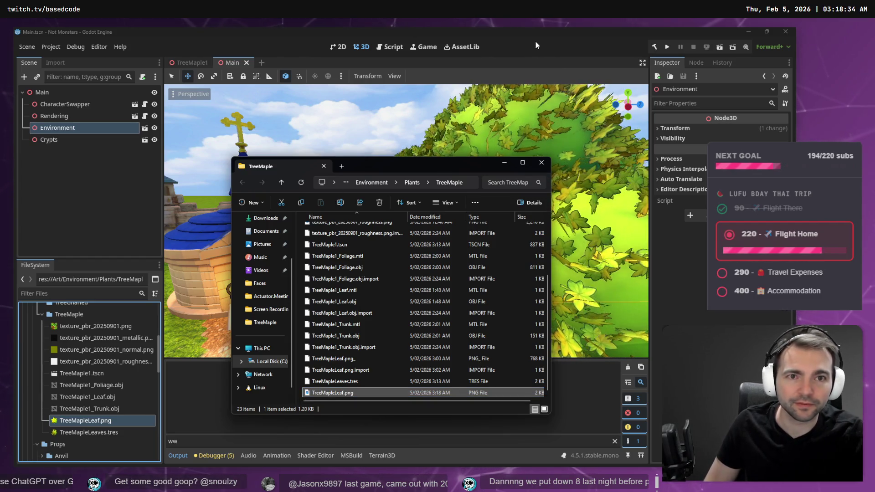
pyautogui.click(535, 42)
pyautogui.scroll(-5, 516, 105)
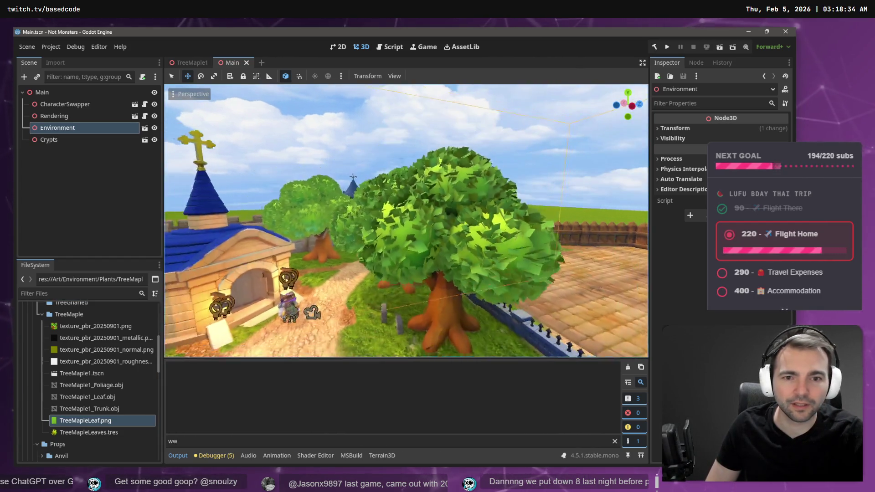
pyautogui.scroll(5, 406, 221)
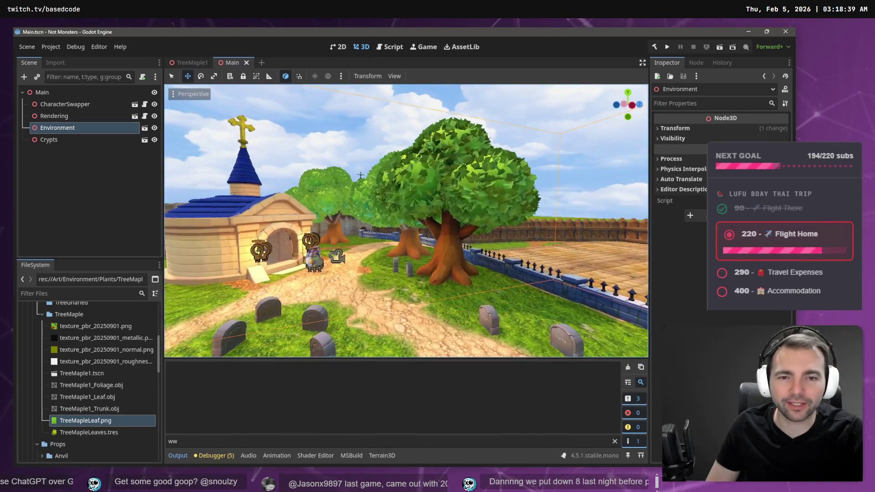
pyautogui.moveTo(405, 221)
pyautogui.mouseDown()
pyautogui.moveTo(319, 214)
pyautogui.moveTo(388, 219)
pyautogui.mouseUp()
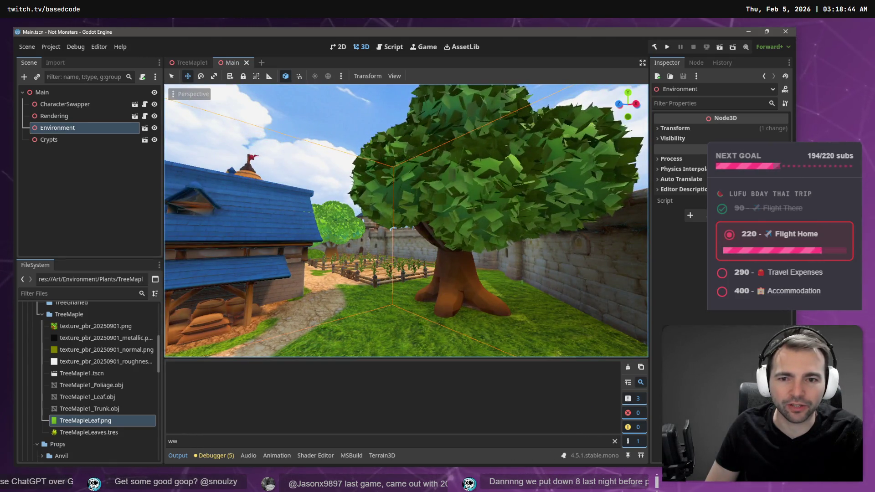
pyautogui.scroll(2, 405, 221)
pyautogui.scroll(-3, 405, 221)
pyautogui.moveTo(405, 221)
pyautogui.mouseDown()
pyautogui.moveTo(319, 221)
pyautogui.moveTo(389, 155)
pyautogui.mouseUp()
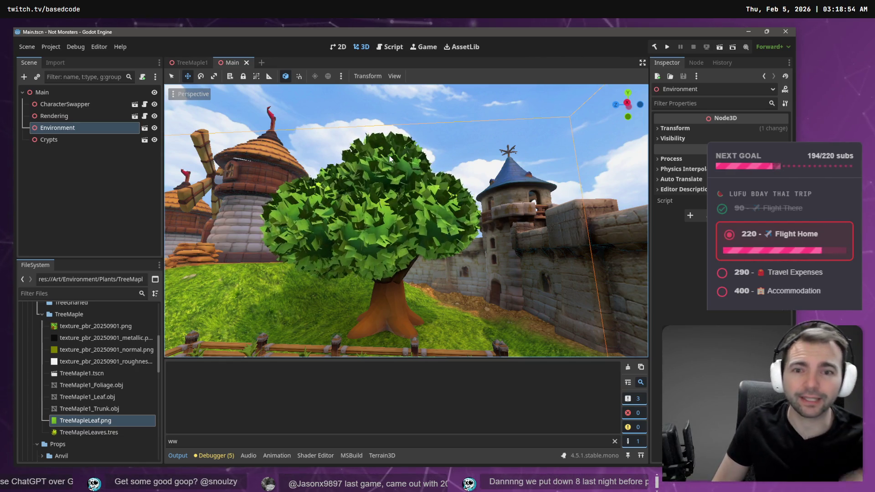
pyautogui.scroll(5, 389, 154)
pyautogui.press('s')
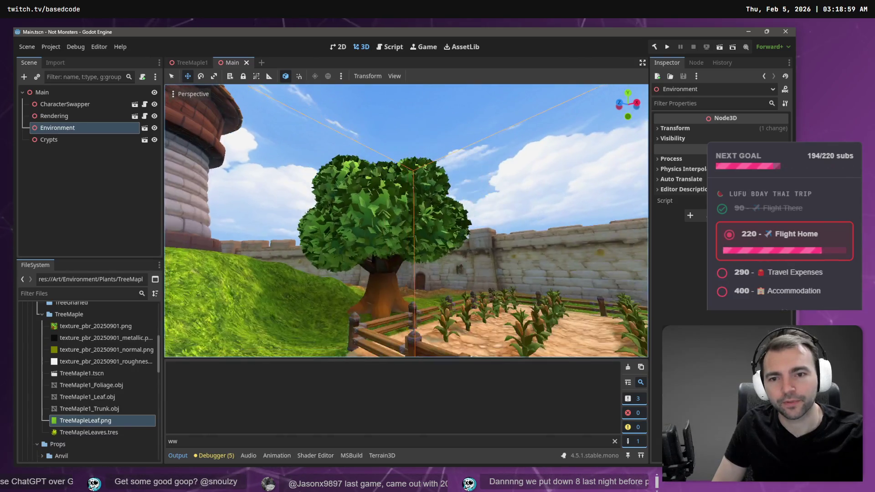
pyautogui.press('d')
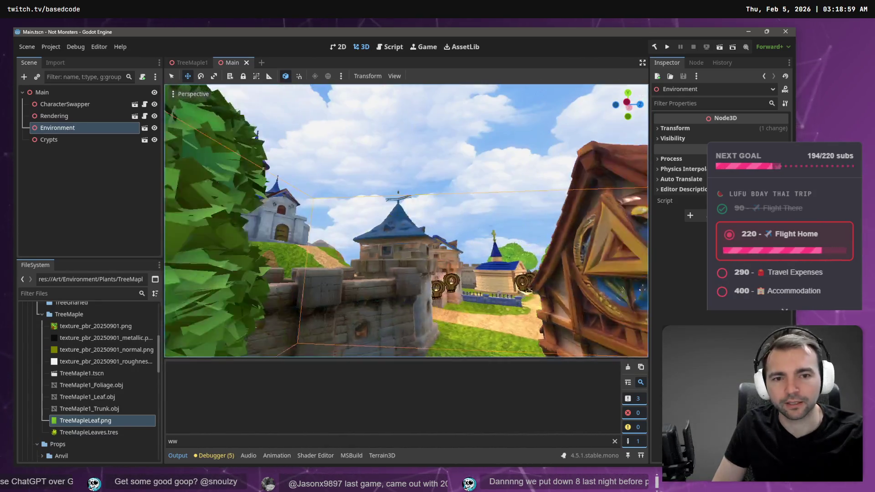
pyautogui.press('s')
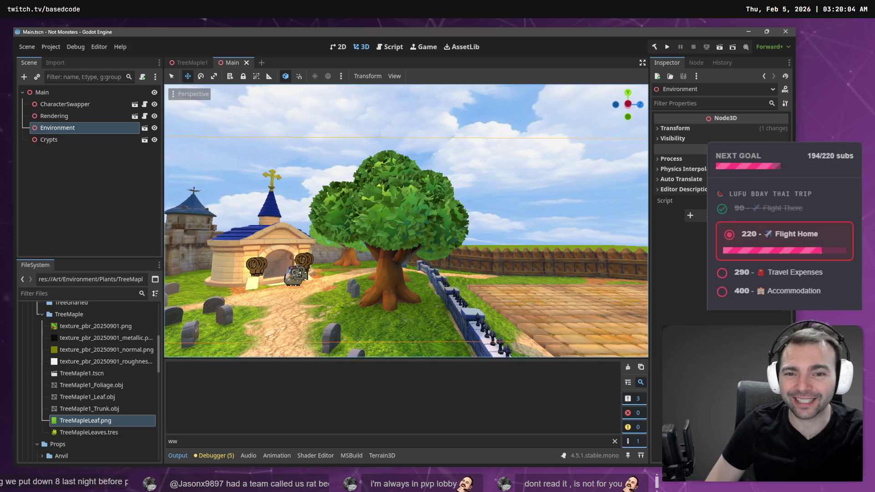
# Fly the camera through the village to inspect the green maple trees, clearing the node selection
pyautogui.press('w')
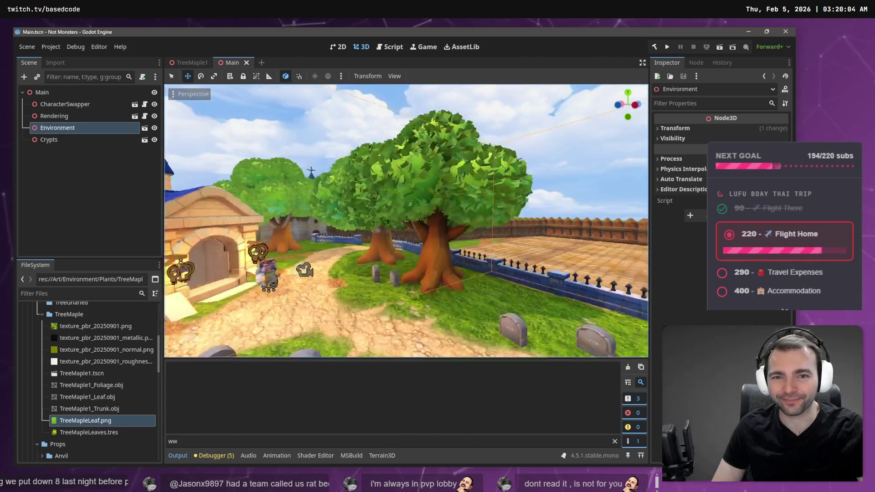
pyautogui.press('s')
pyautogui.press('w')
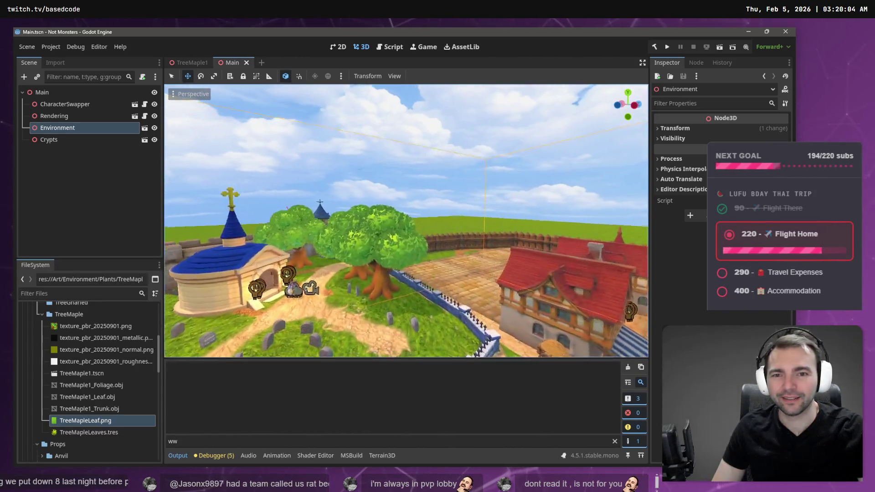
pyautogui.press('d')
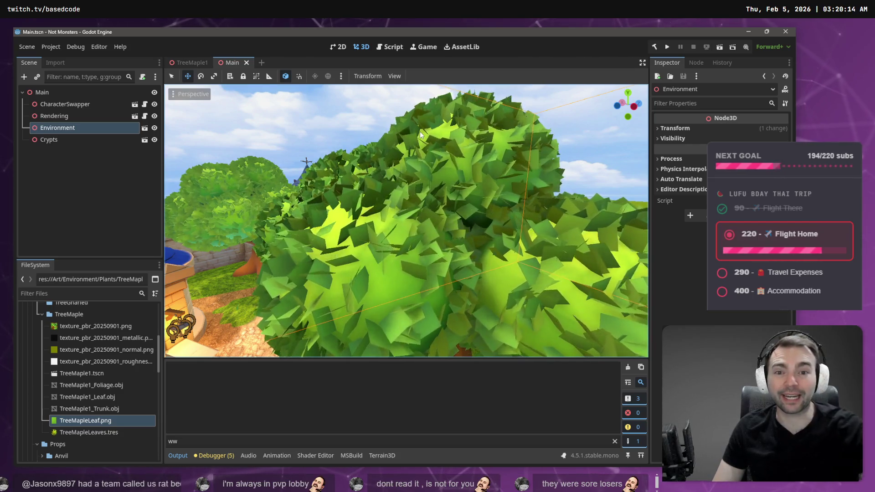
pyautogui.click(573, 132)
pyautogui.scroll(-6, 573, 132)
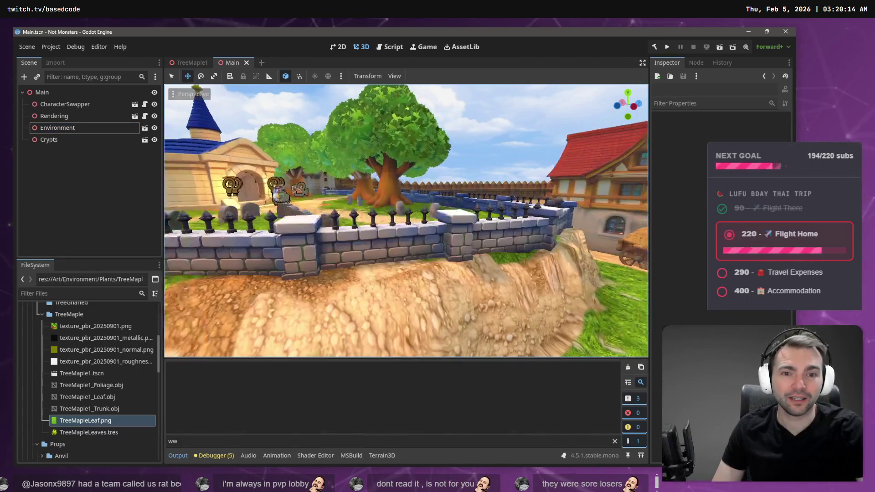
pyautogui.moveTo(410, 255)
pyautogui.mouseDown()
pyautogui.moveTo(392, 253)
pyautogui.moveTo(410, 255)
pyautogui.mouseUp()
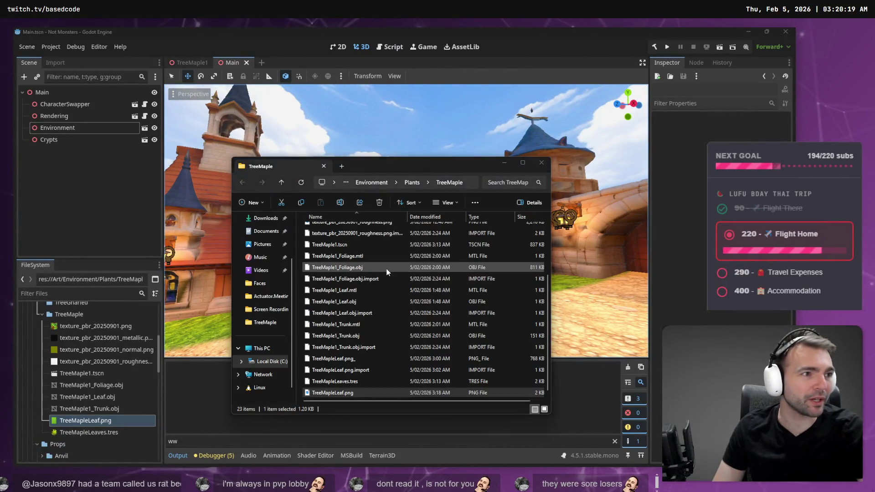
# Preview the new leaf texture, then open the Art (Environment 3) chat in ChatGPT
pyautogui.press('Return')
pyautogui.hotkey('alt', 'F4')
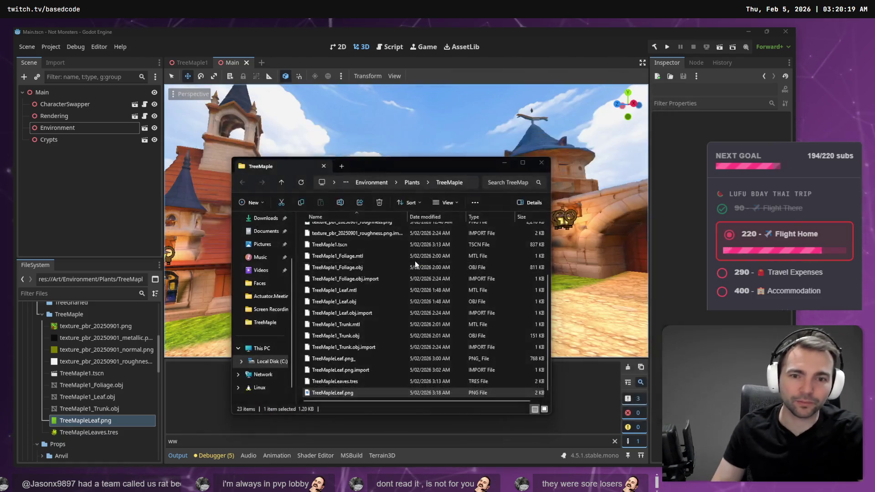
pyautogui.click(333, 484)
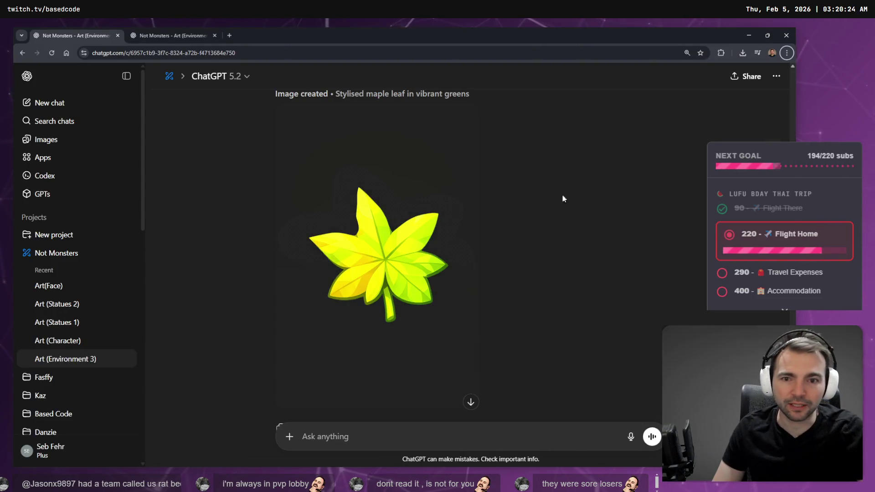
pyautogui.click(82, 359)
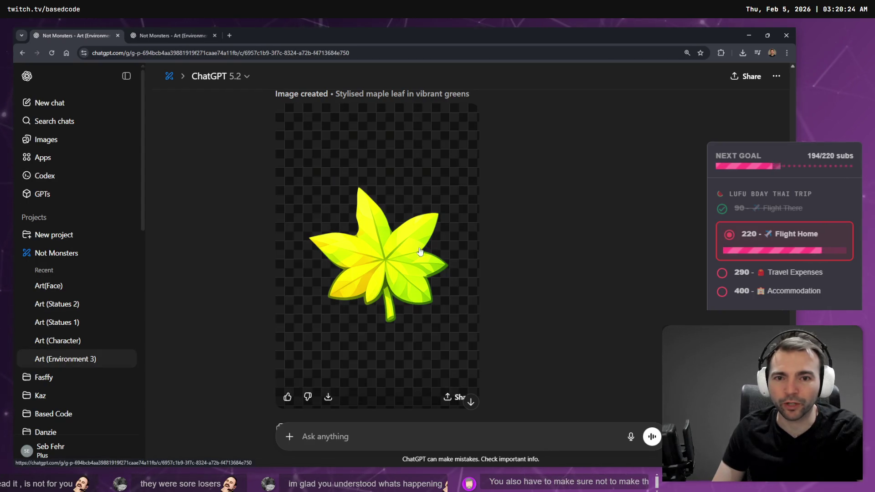
pyautogui.scroll(5, 425, 189)
pyautogui.scroll(15, 425, 189)
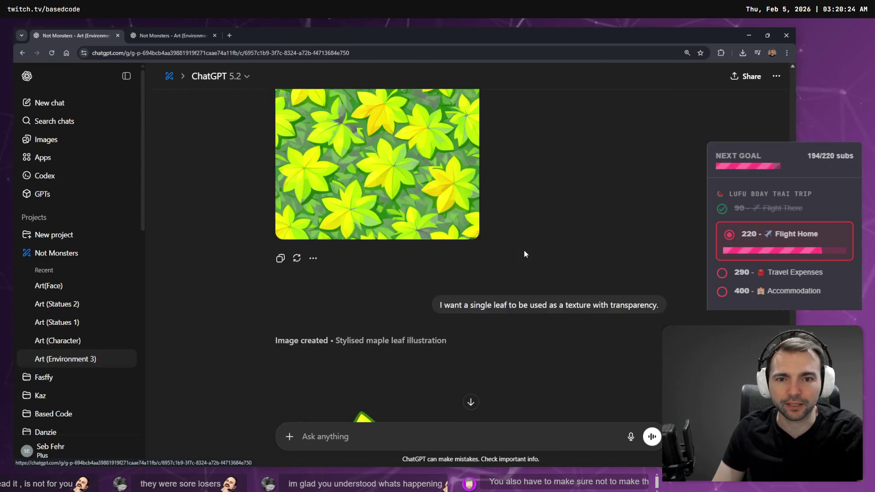
pyautogui.scroll(3, 529, 255)
pyautogui.scroll(-4, 540, 264)
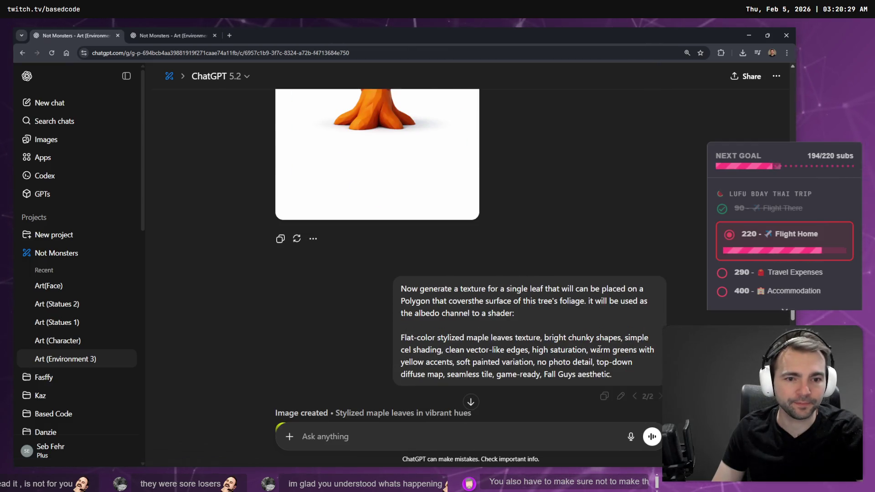
# Clear the earlier texture prompt and attach TreeMapleLeaf.png to it
pyautogui.click(621, 395)
pyautogui.hotkey('ctrl', 'a')
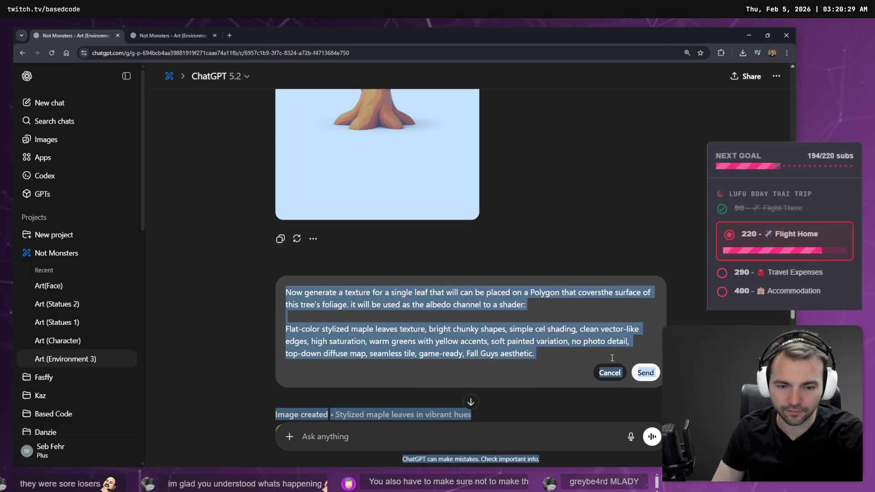
pyautogui.click(608, 358)
pyautogui.hotkey('ctrl', 'a')
pyautogui.press('BackSpace')
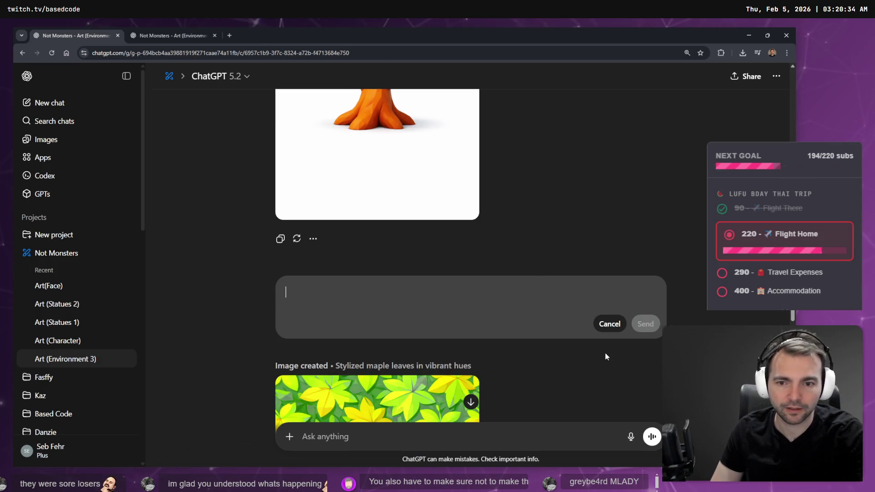
pyautogui.press('super+e')
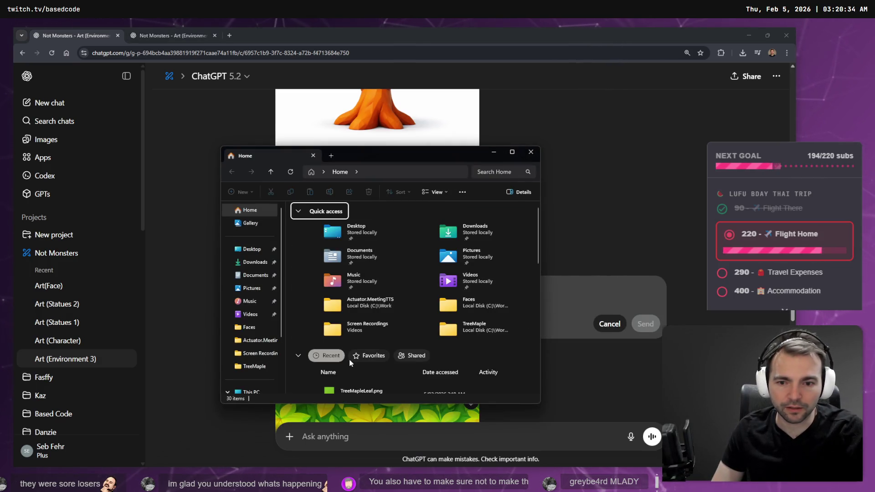
pyautogui.moveTo(361, 390)
pyautogui.mouseDown()
pyautogui.moveTo(601, 255)
pyautogui.moveTo(614, 287)
pyautogui.mouseUp()
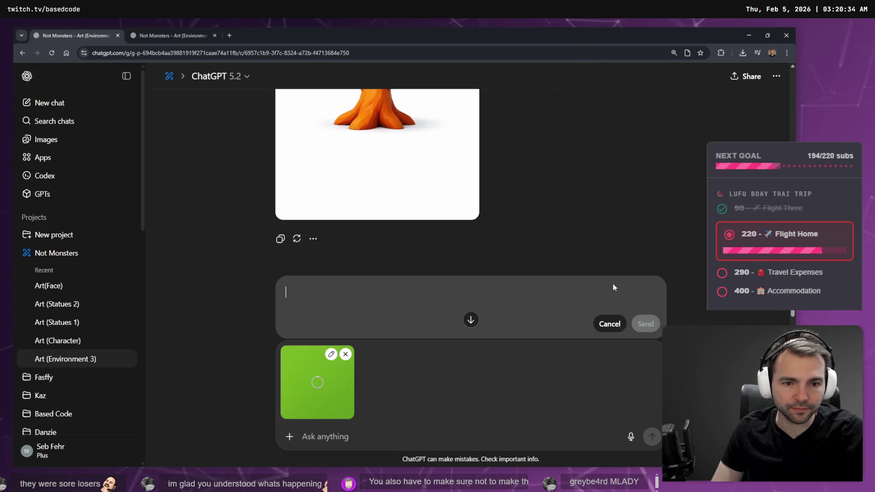
pyautogui.scroll(-3, 487, 308)
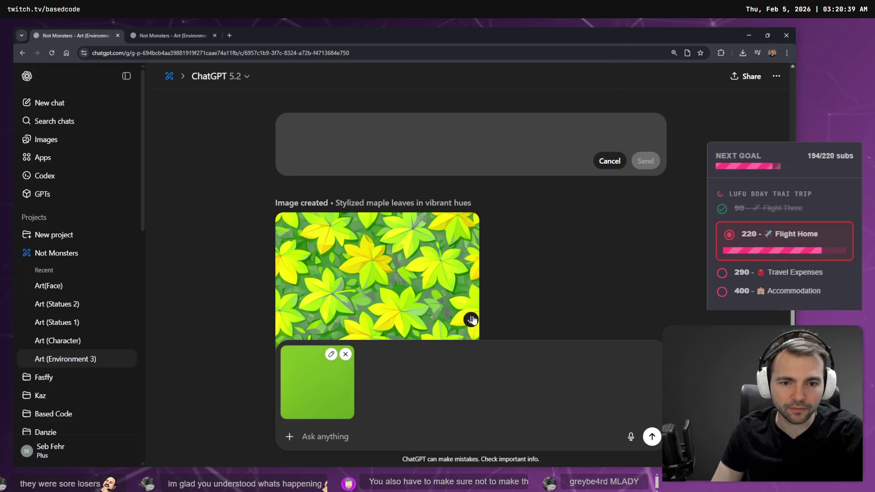
# Cancel and reopen the prompt edit, then clear its text again
pyautogui.click(609, 163)
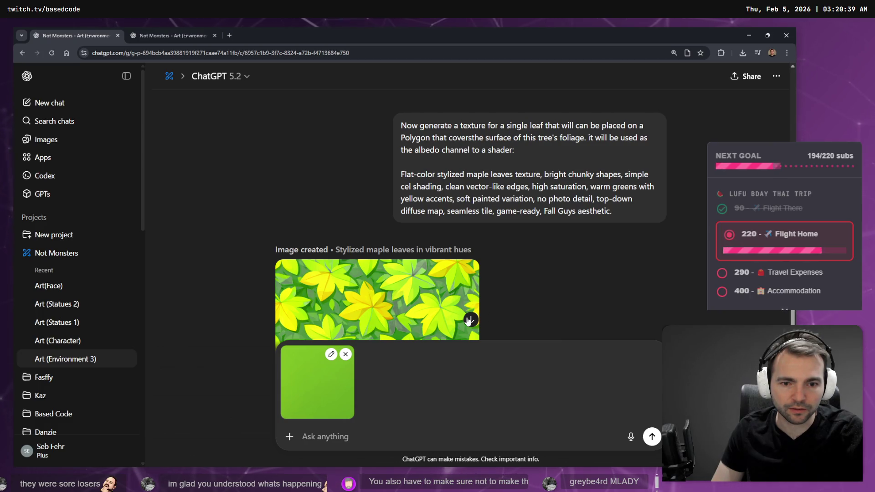
pyautogui.scroll(2, 603, 252)
pyautogui.scroll(2, 620, 299)
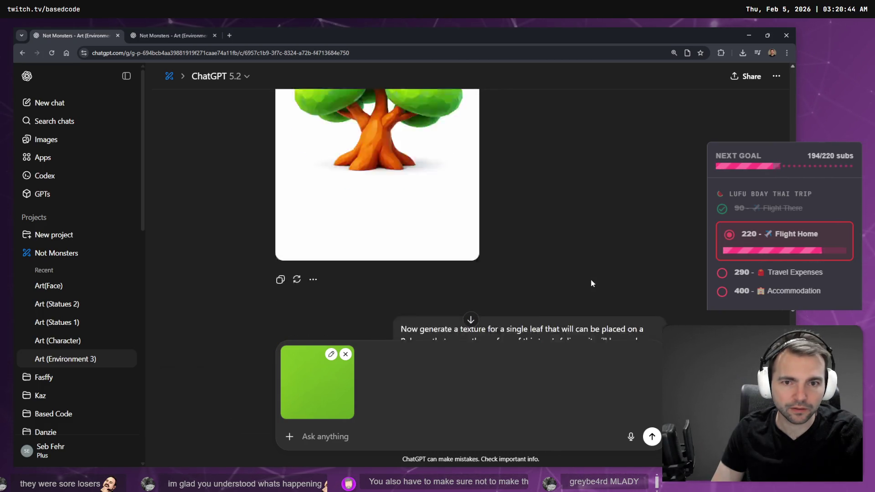
pyautogui.scroll(-5, 620, 255)
pyautogui.click(620, 232)
pyautogui.click(615, 210)
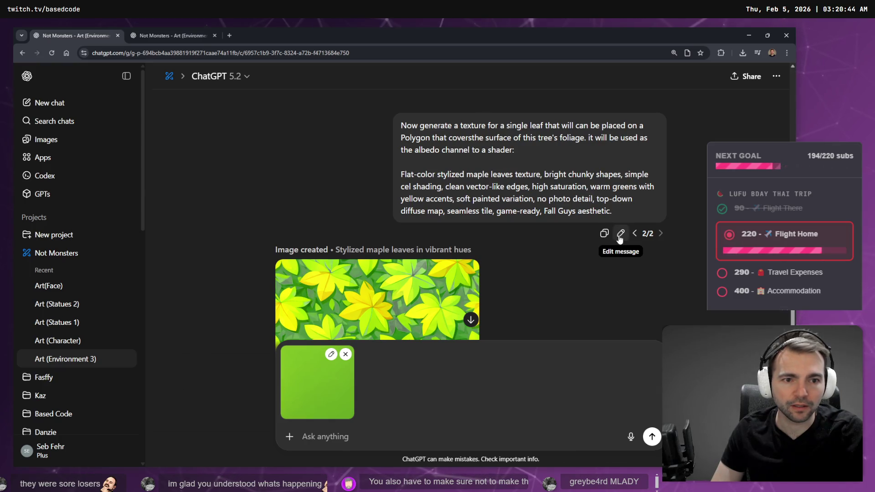
pyautogui.click(620, 234)
pyautogui.hotkey('ctrl', 'a')
pyautogui.press('BackSpace')
# Dictate 'what would a single leaf for this tree look like?' and submit it
pyautogui.press('super+h')
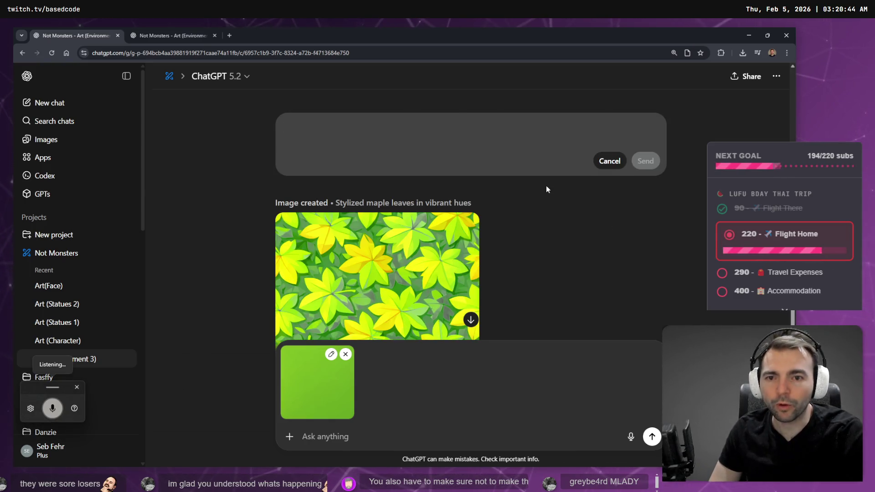
pyautogui.write('what')
pyautogui.hotkey('ctrl', 'shift', 'BackSpace')
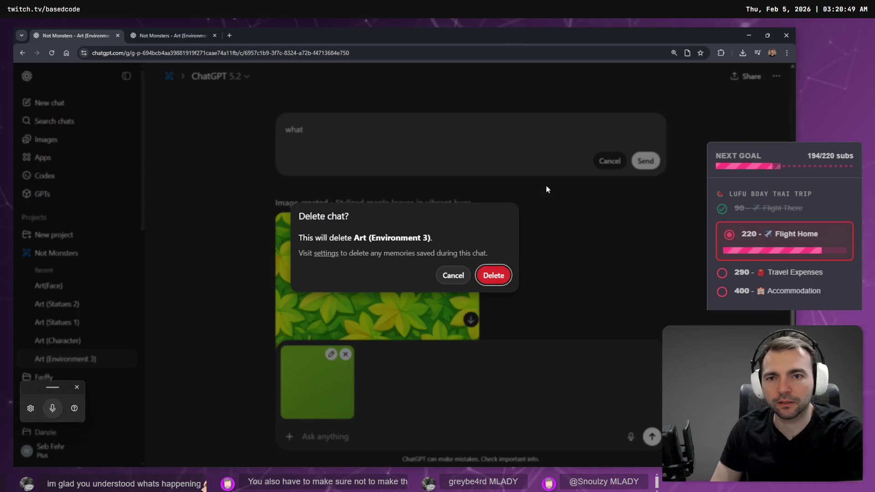
pyautogui.press('Escape')
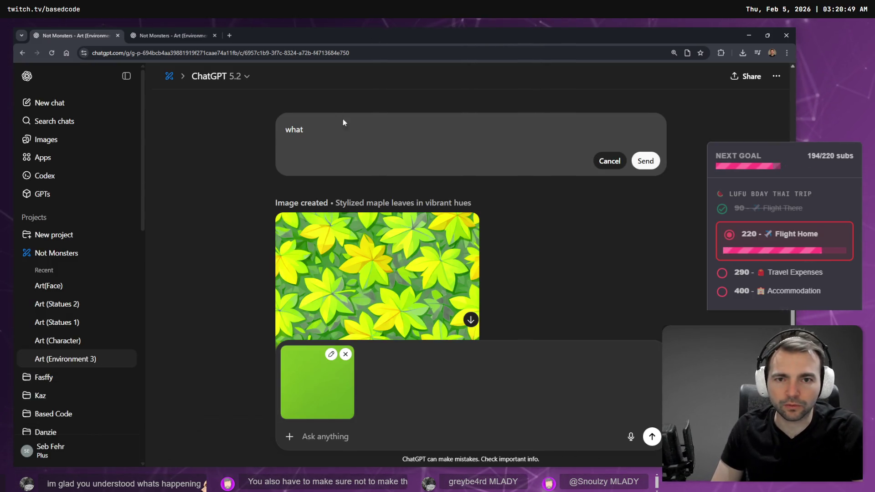
pyautogui.hotkey('ctrl', 'a')
pyautogui.press('BackSpace')
pyautogui.press('super+h')
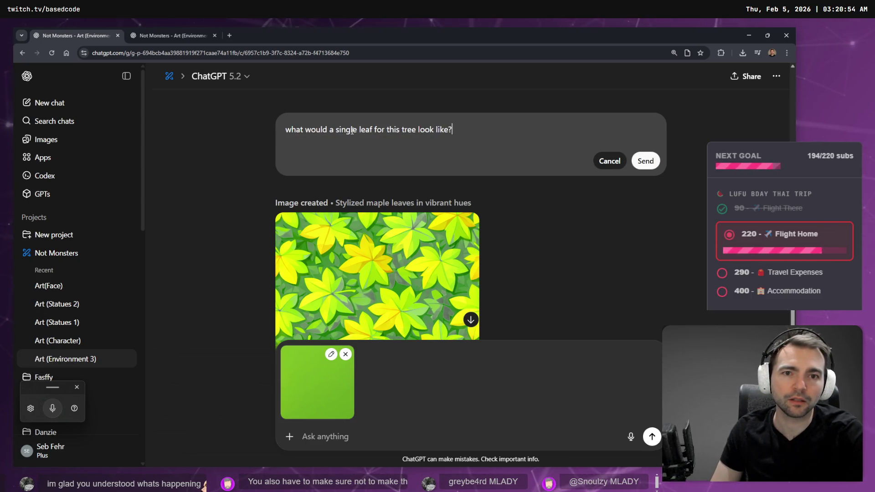
pyautogui.press('Return')
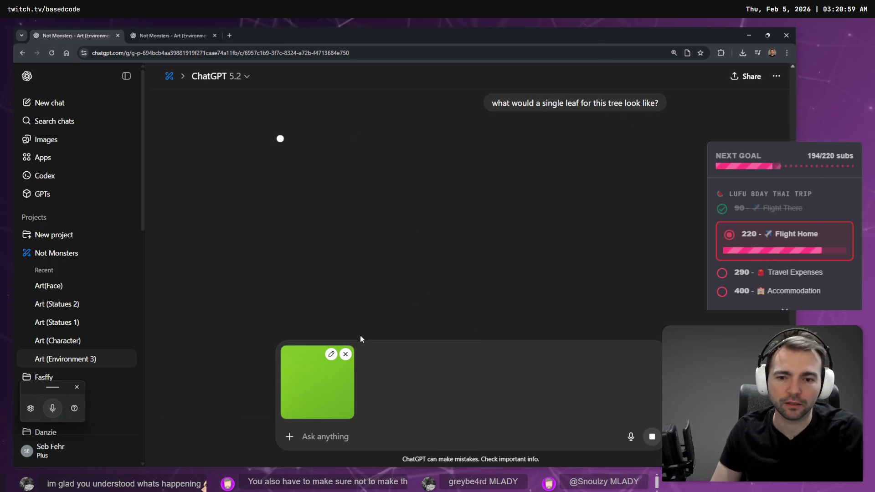
# Remove the leaf image attachment and minimize the browser
pyautogui.click(346, 358)
pyautogui.scroll(10, 542, 223)
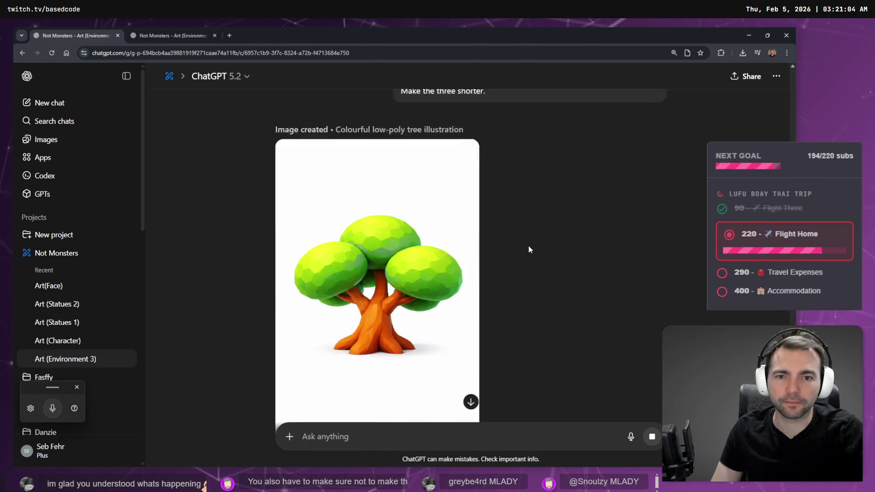
pyautogui.scroll(5, 528, 246)
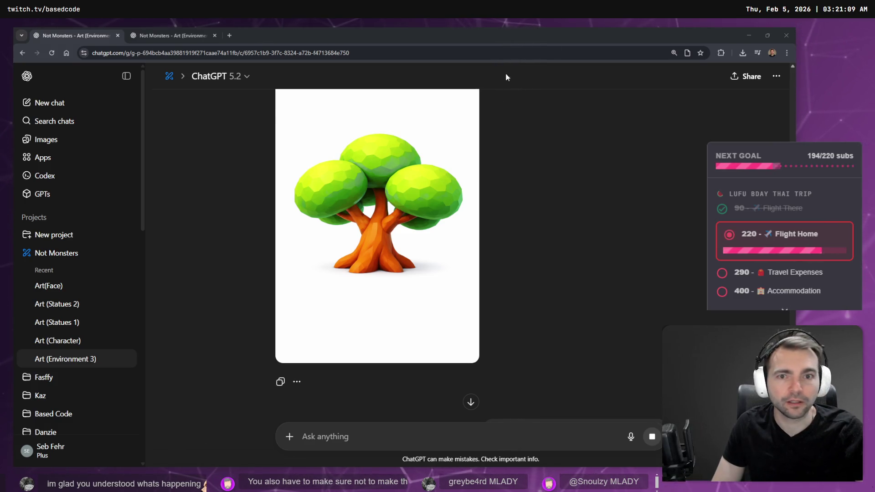
pyautogui.click(748, 35)
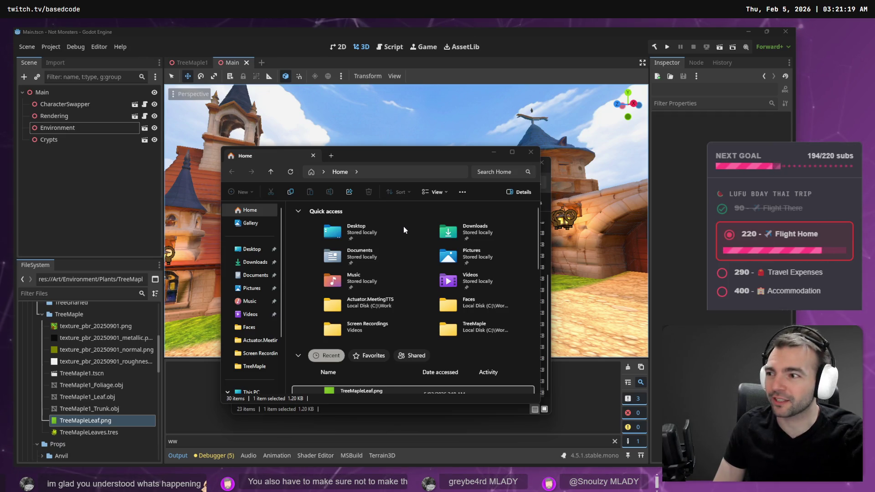
# Copy TreeMaple2.zip from Downloads into Based.NotMonsters.Art's _To Process folder
pyautogui.hotkey('ctrl', 'w')
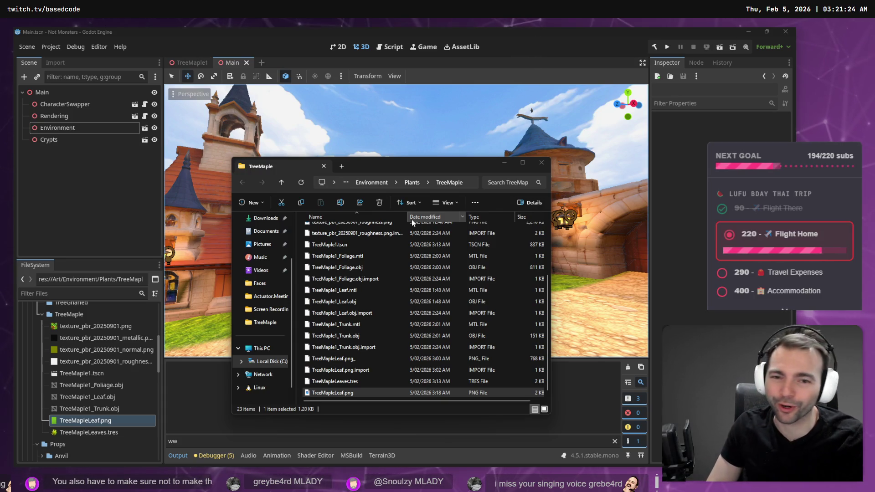
pyautogui.scroll(2, 271, 233)
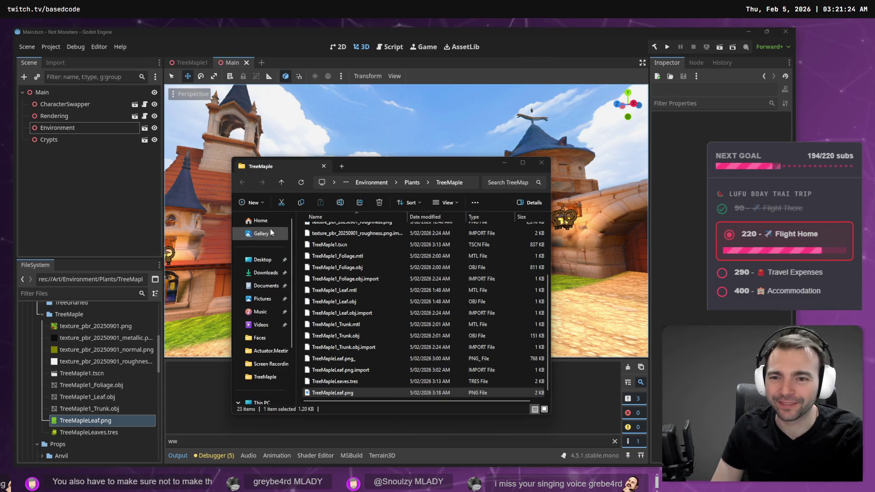
pyautogui.click(265, 273)
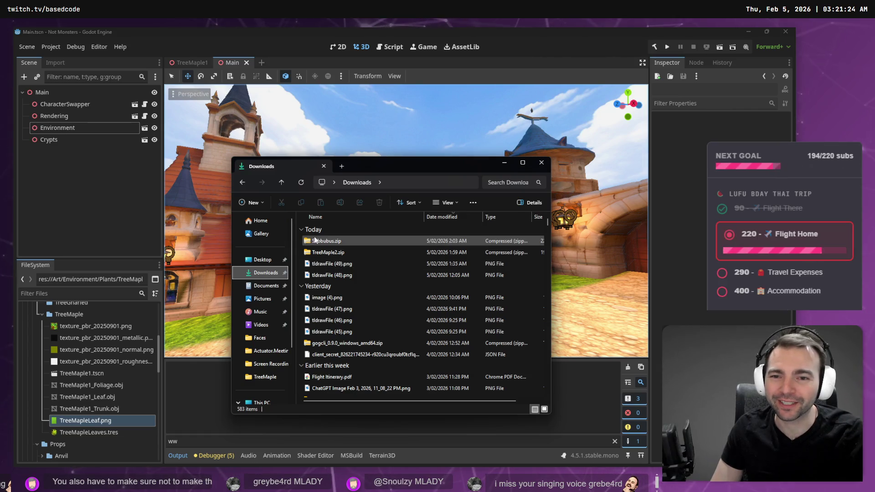
pyautogui.click(355, 251)
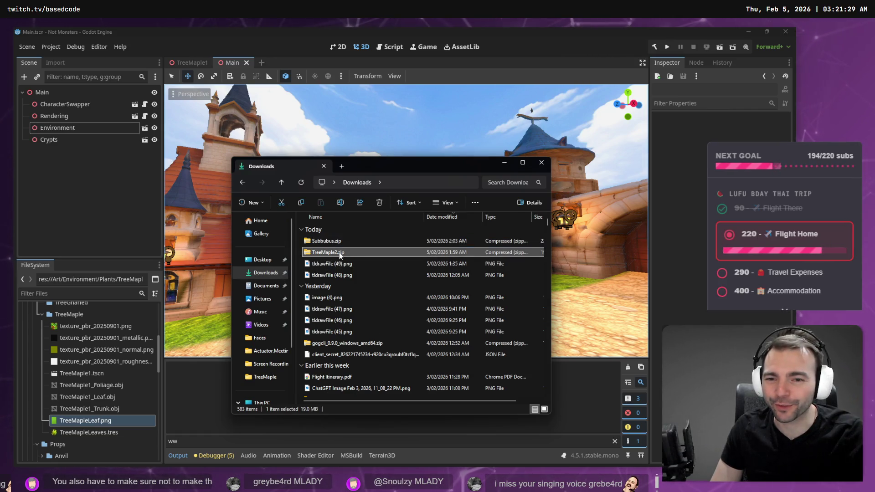
pyautogui.hotkey('ctrl', 'l')
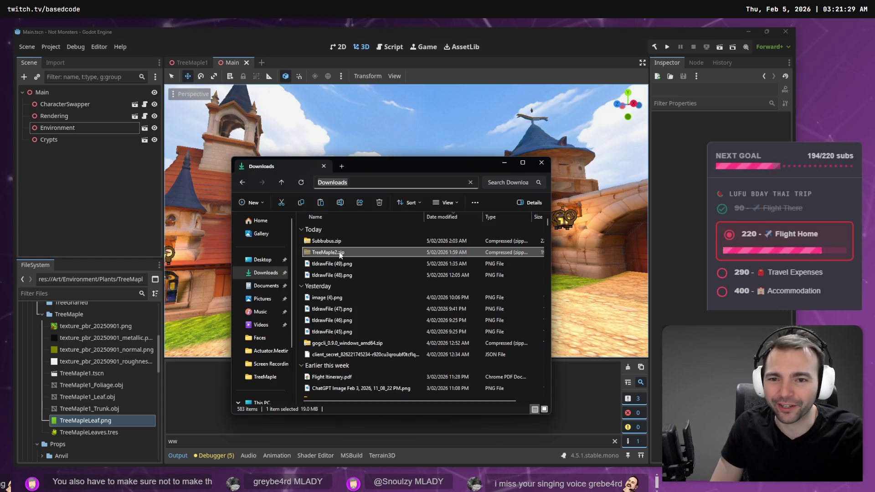
pyautogui.write('C:\\')
pyautogui.press('BackSpace')
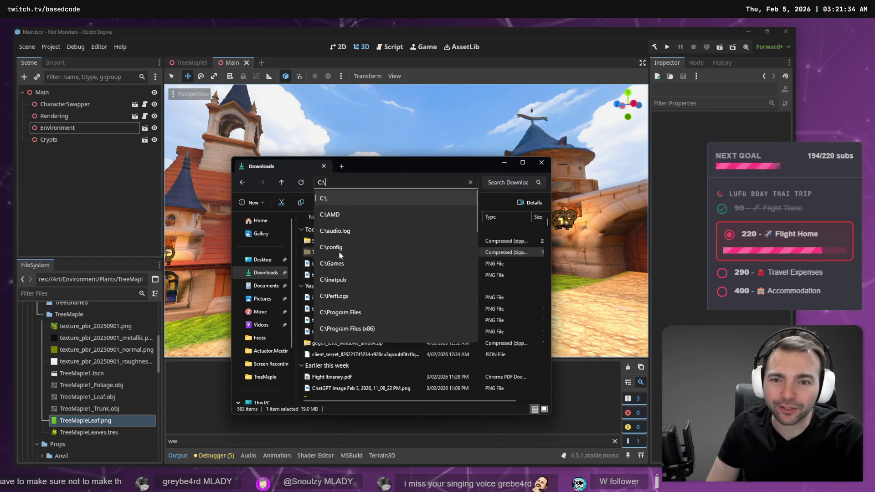
pyautogui.write('\\W')
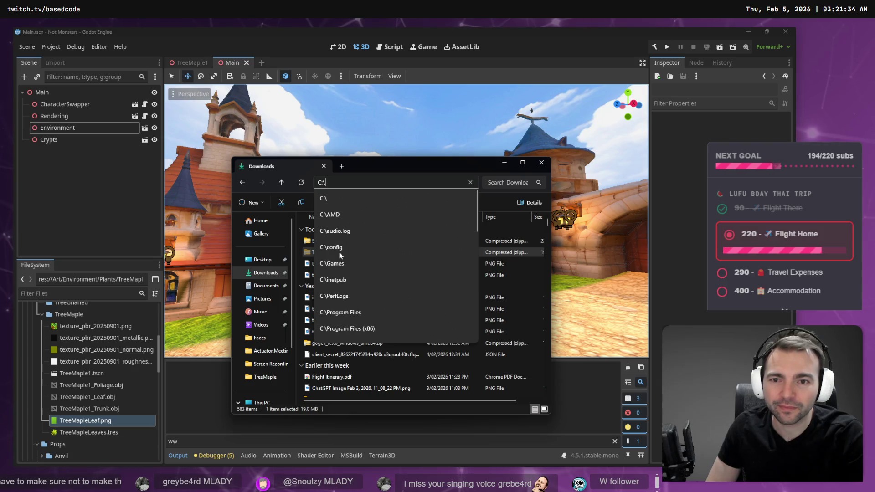
pyautogui.press('Down')
pyautogui.press('Down')
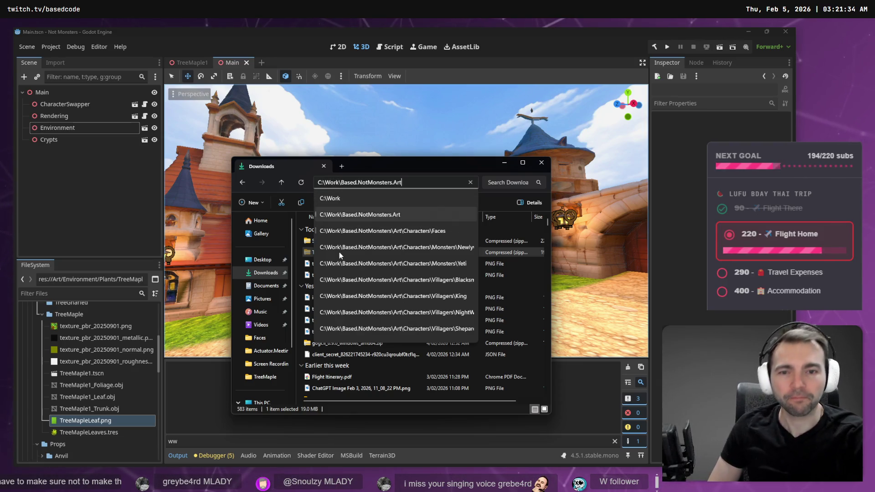
pyautogui.press('Return')
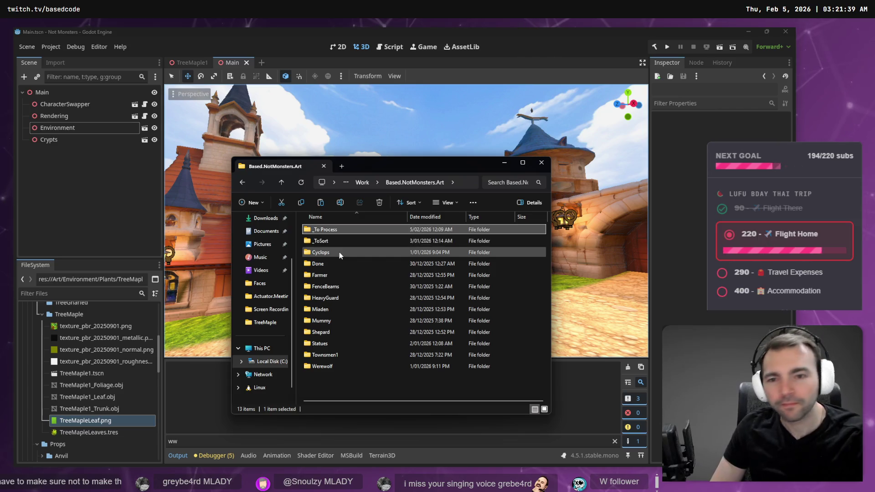
pyautogui.press('Return')
pyautogui.hotkey('ctrl', 'v')
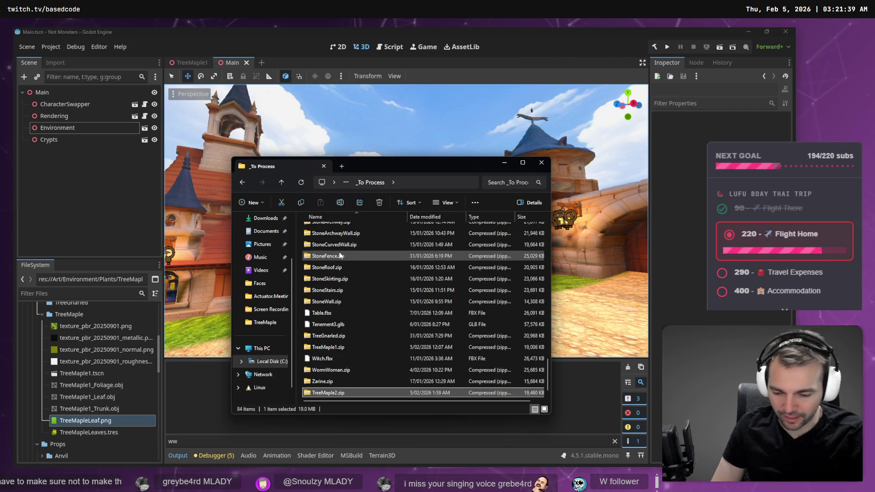
# Extract TreeMaple2.zip and rename the extracted model to TreeMaple2.obj
pyautogui.hotkey('shift', 'F10')
pyautogui.press('Up')
pyautogui.press('Up')
pyautogui.press('Up')
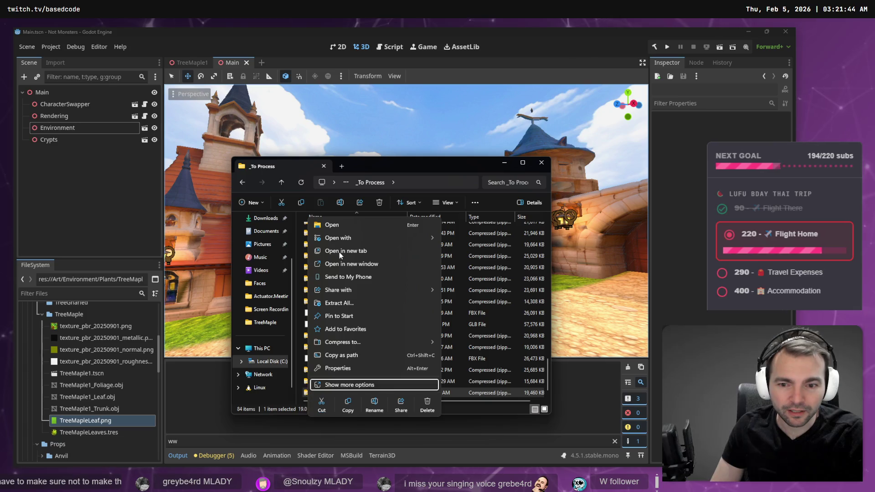
pyautogui.press('Return')
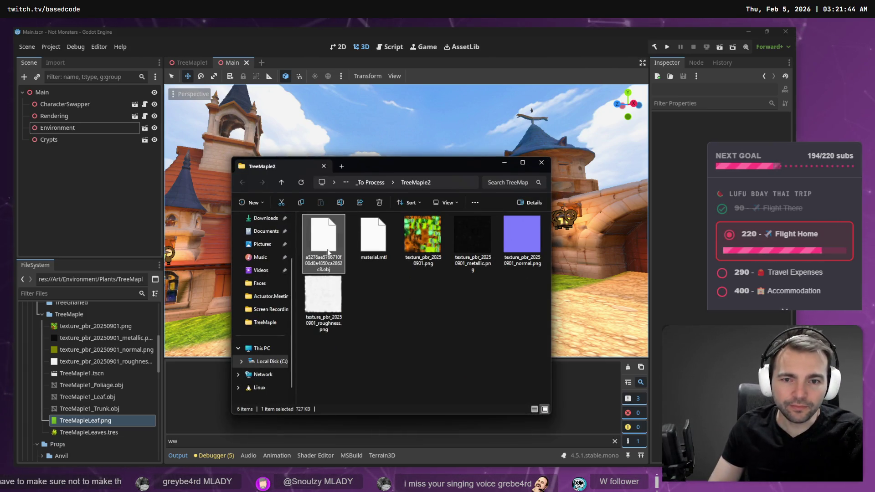
pyautogui.press('F4')
pyautogui.press('Escape')
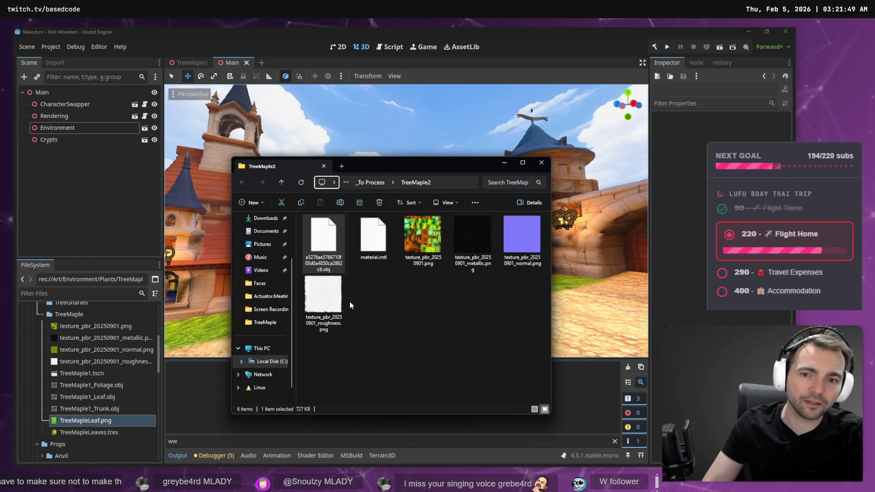
pyautogui.press('F2')
pyautogui.write('TreeMaple2.obj')
pyautogui.press('Return')
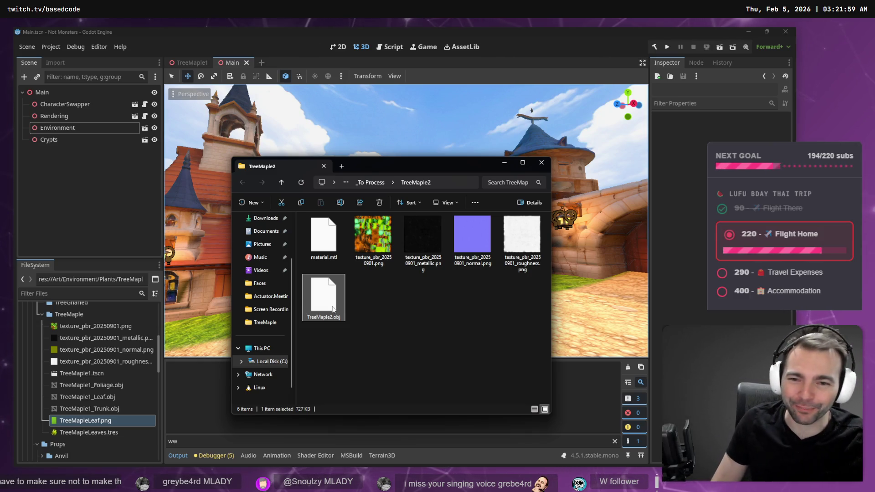
# Collapse the TreeMaple folder in Godot and close the TreeMaple1 scene tab
pyautogui.click(439, 292)
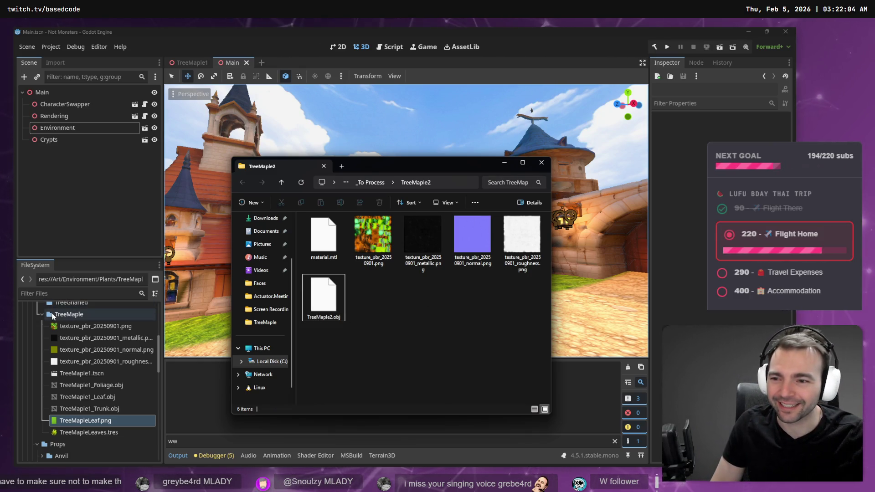
pyautogui.click(45, 317)
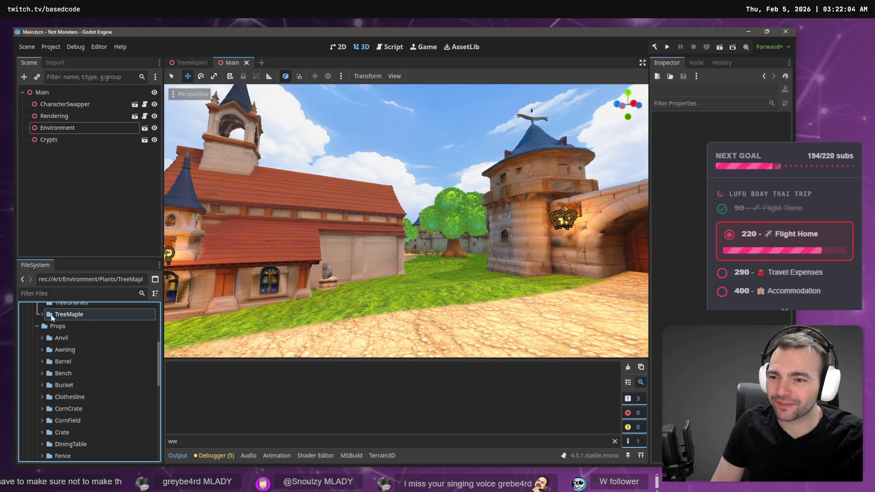
pyautogui.click(78, 316)
pyautogui.click(188, 63)
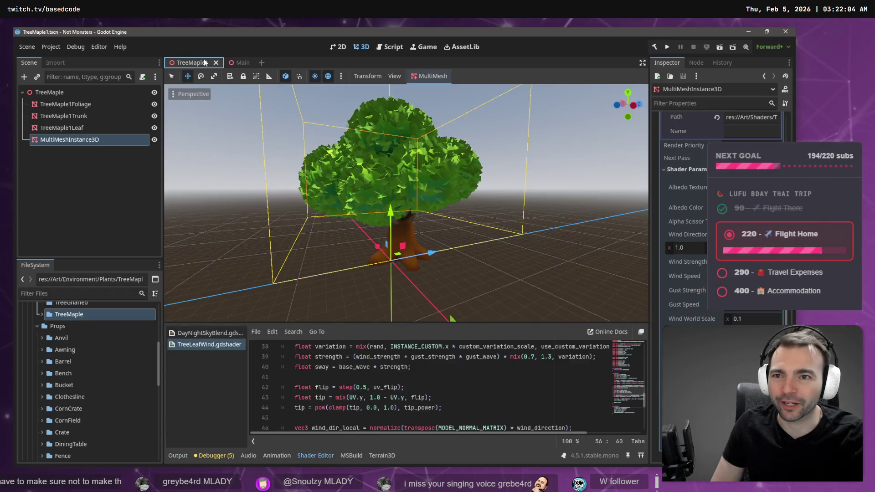
pyautogui.click(217, 63)
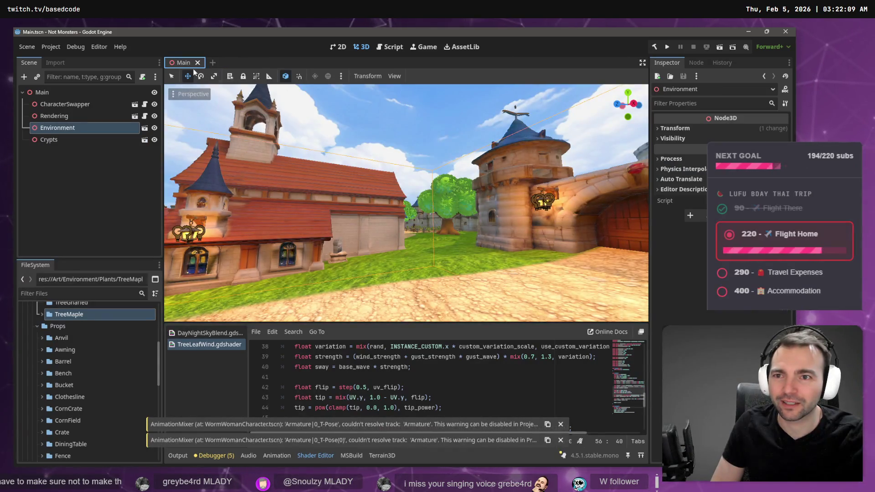
# Rename the TreeMaple folder to TreeMaple1, then rename it back to TreeMaple
pyautogui.click(84, 315)
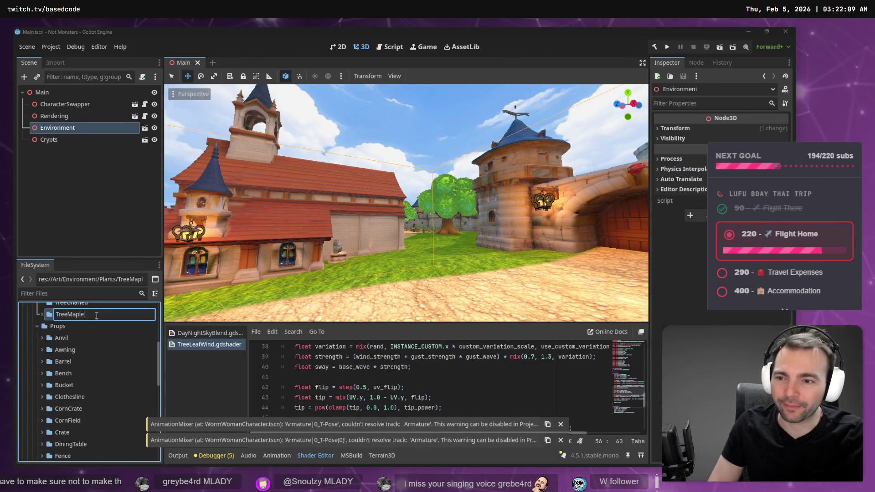
pyautogui.write('1')
pyautogui.press('Return')
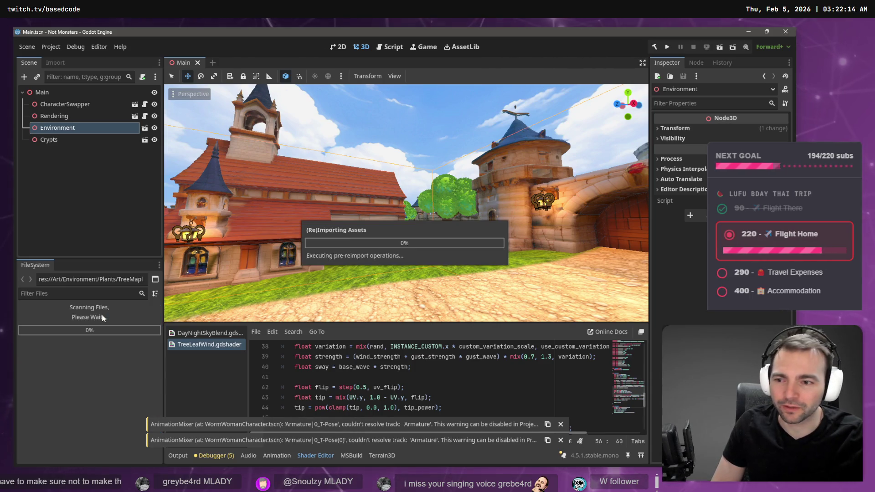
pyautogui.hotkey('alt', 'Tab')
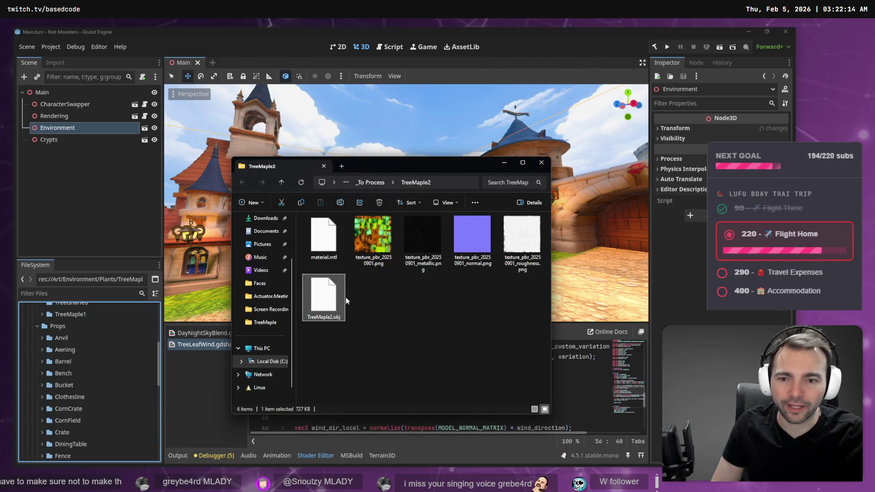
pyautogui.click(62, 317)
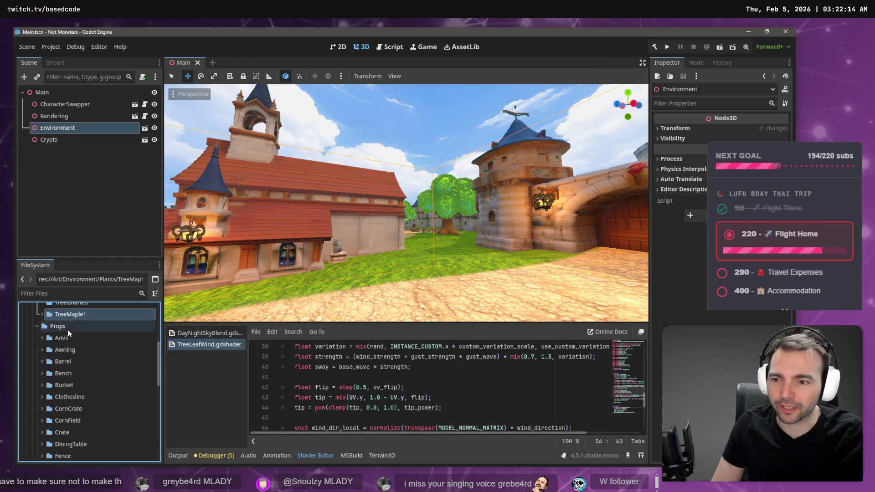
pyautogui.rightClick(62, 321)
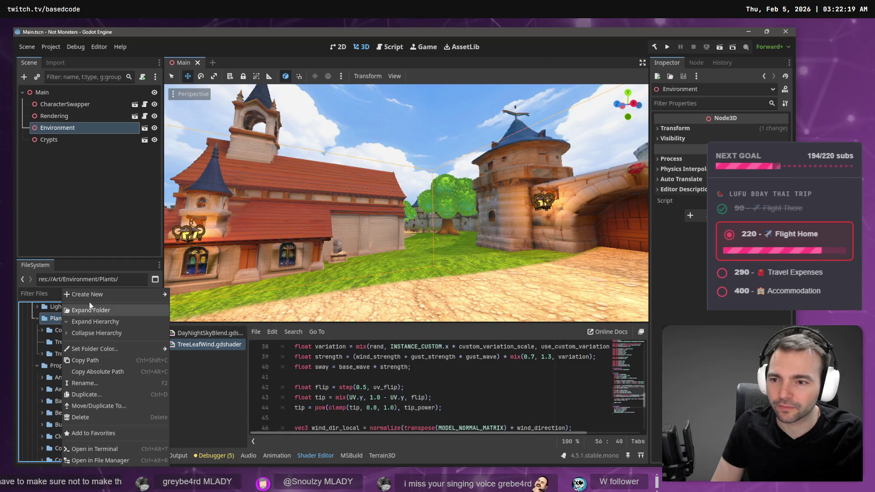
pyautogui.press('Escape')
pyautogui.click(54, 355)
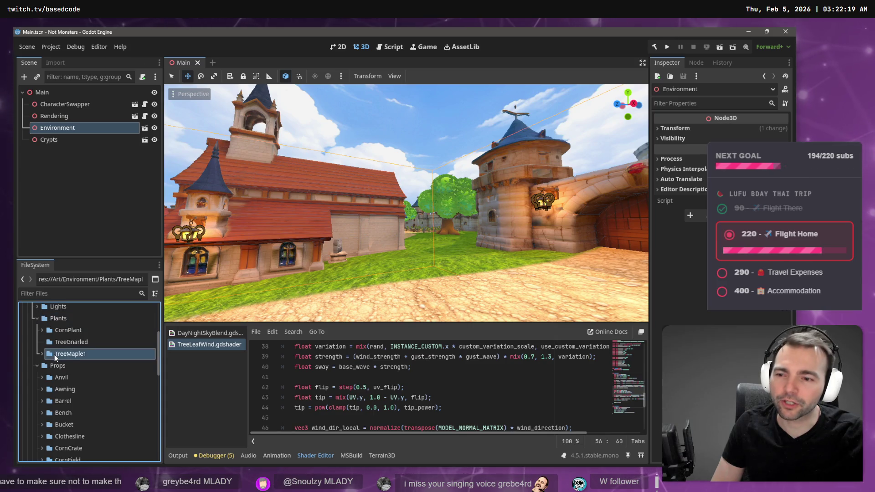
pyautogui.press('F2')
pyautogui.write('TreeMaple')
pyautogui.press('Return')
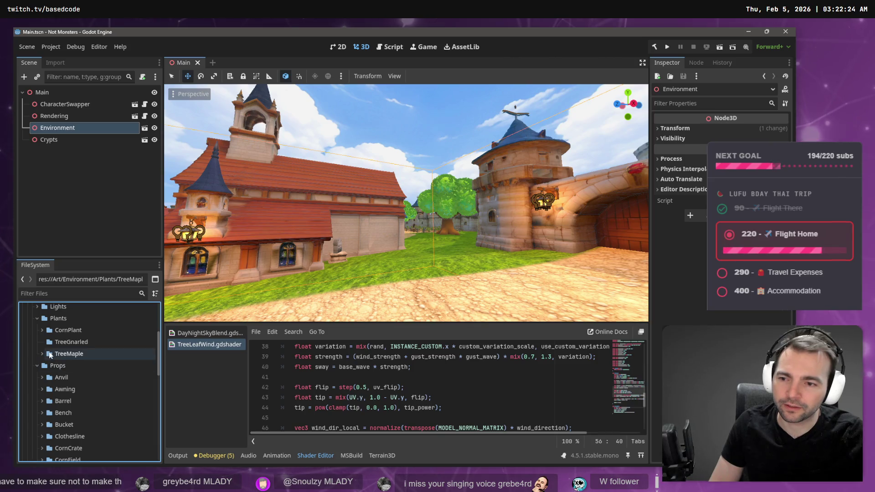
# Expand the TreeMaple folder to review TreeMaple1.tscn and its OBJ parts
pyautogui.click(41, 353)
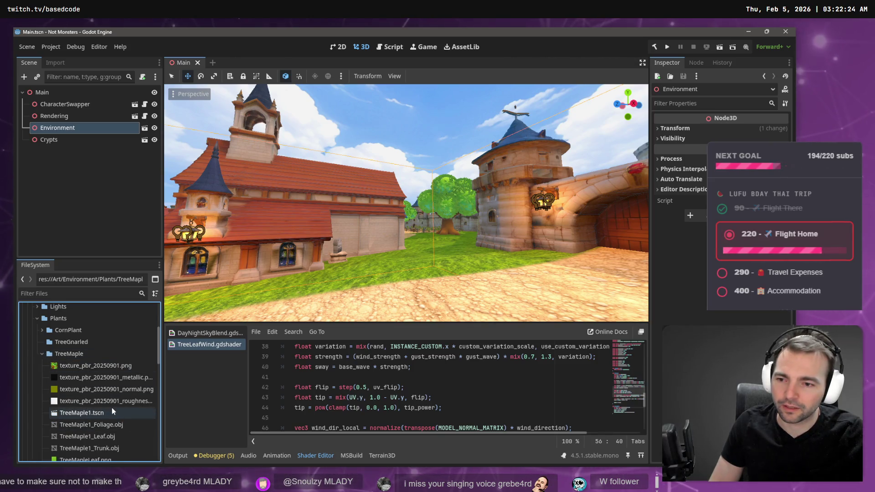
pyautogui.scroll(-1, 110, 408)
pyautogui.scroll(-1, 108, 408)
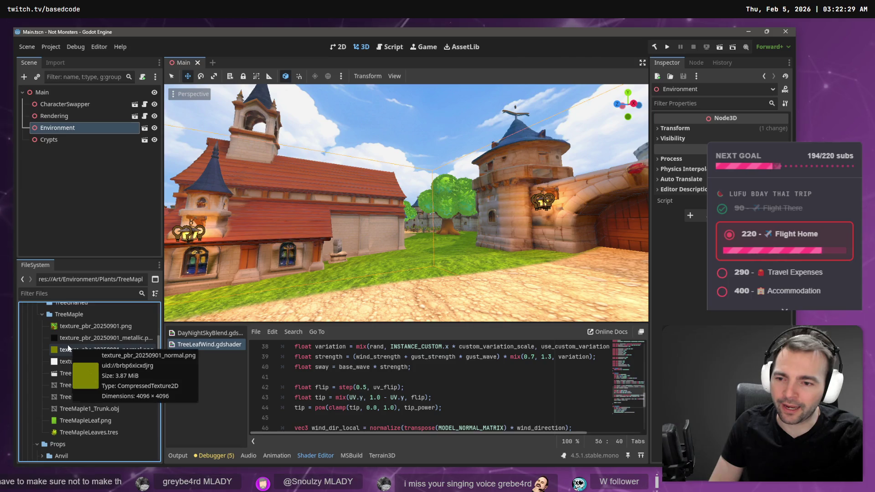
pyautogui.hotkey('alt', 'Tab')
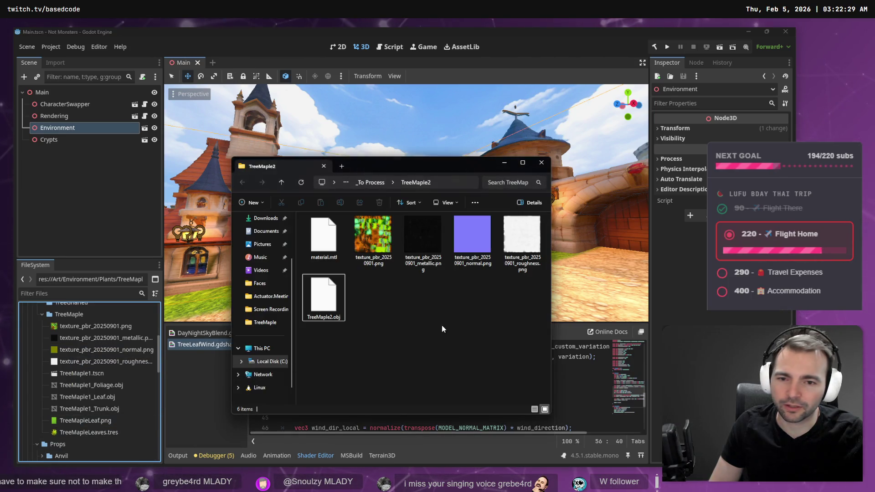
pyautogui.click(408, 318)
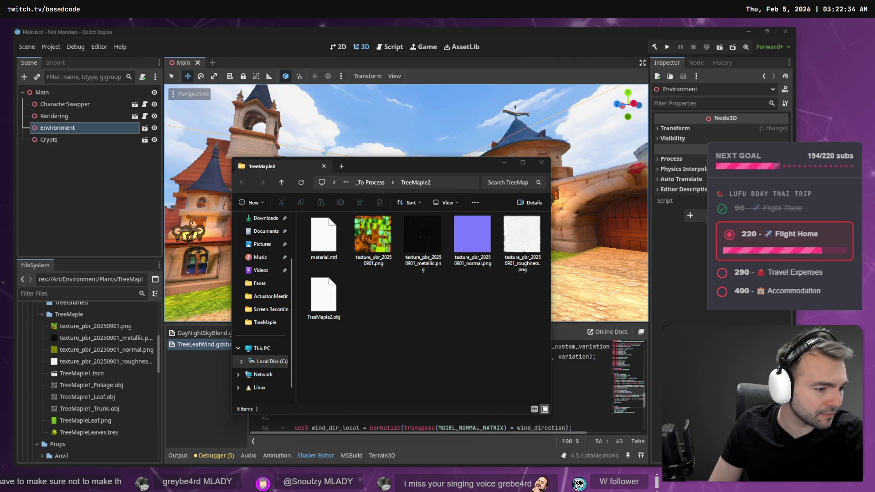
pyautogui.hotkey('alt', 'Tab')
# Start a new General scene in Blender without saving the old one
pyautogui.hotkey('ctrl', 'n')
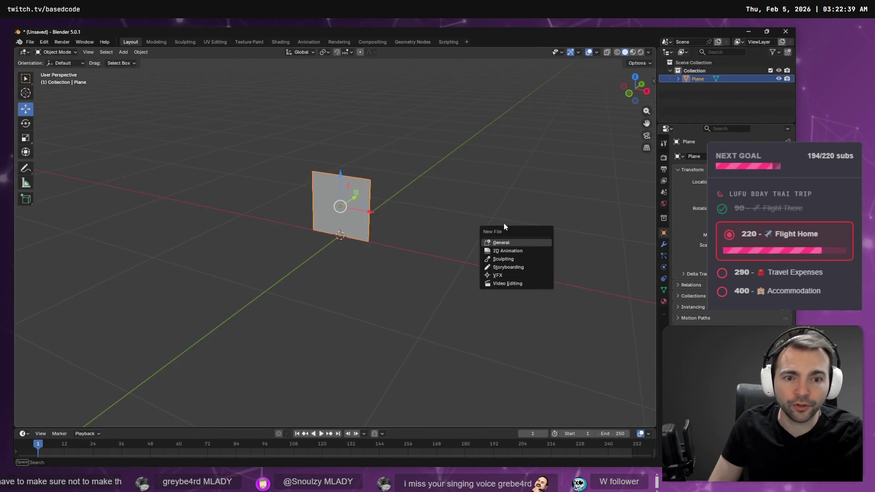
pyautogui.click(504, 243)
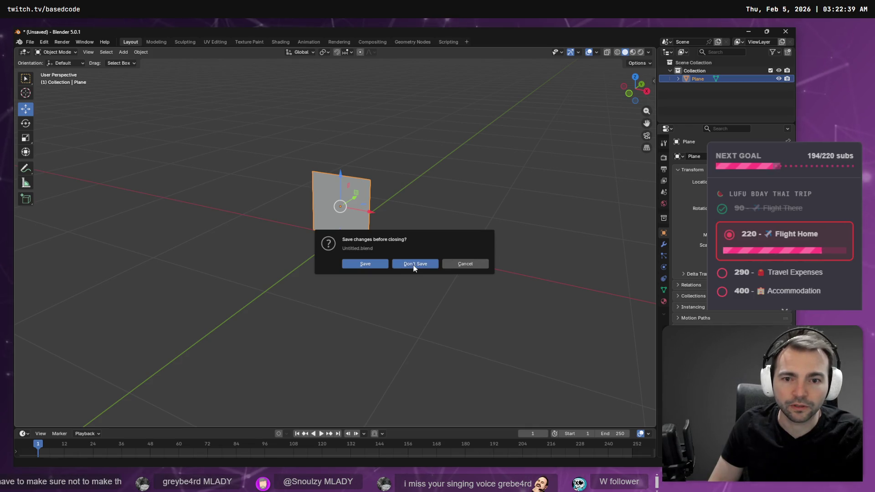
pyautogui.click(437, 264)
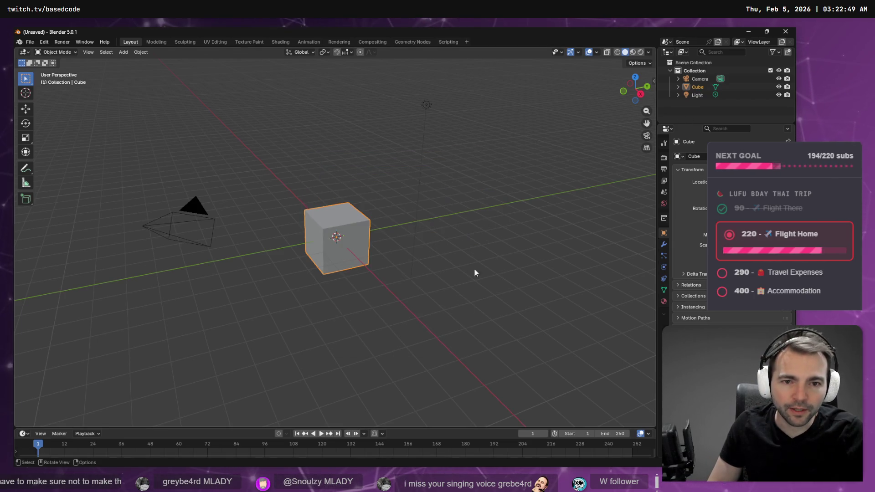
# Import TreeMaple2.obj as Wavefront OBJ and enter Edit Mode on the tree mesh
pyautogui.hotkey('alt', 'Tab')
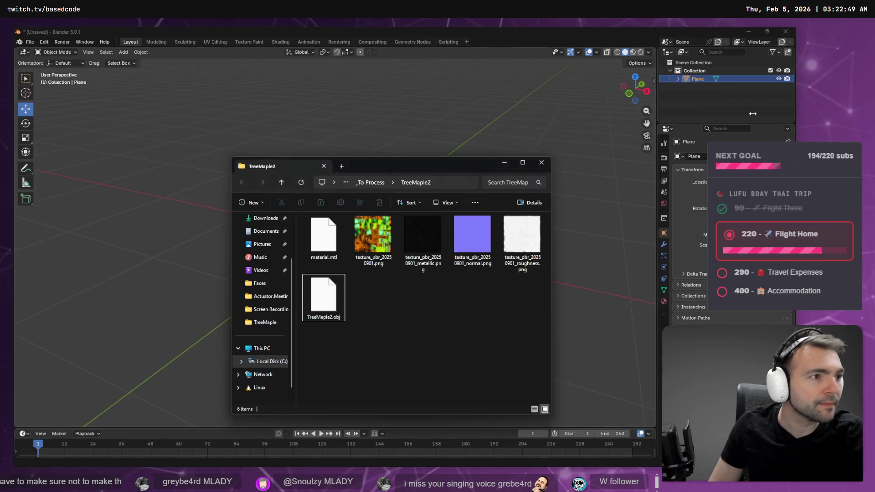
pyautogui.click(324, 299)
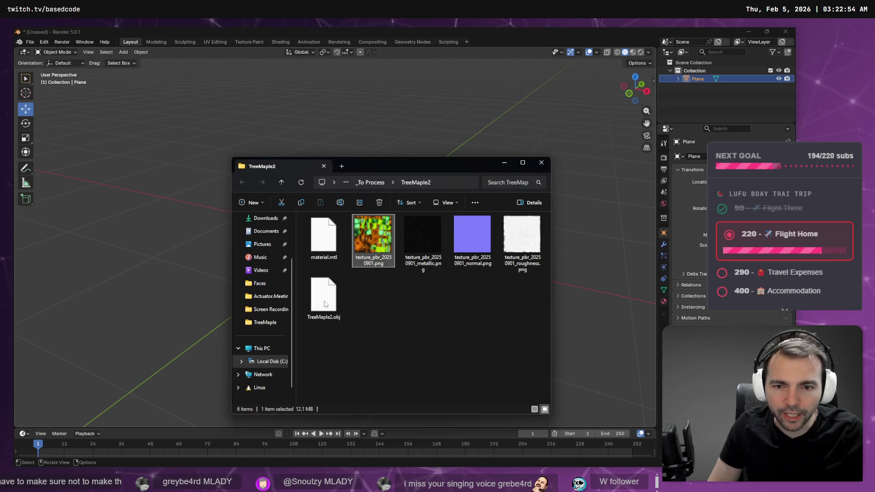
pyautogui.moveTo(324, 299); pyautogui.dragTo(207, 207)
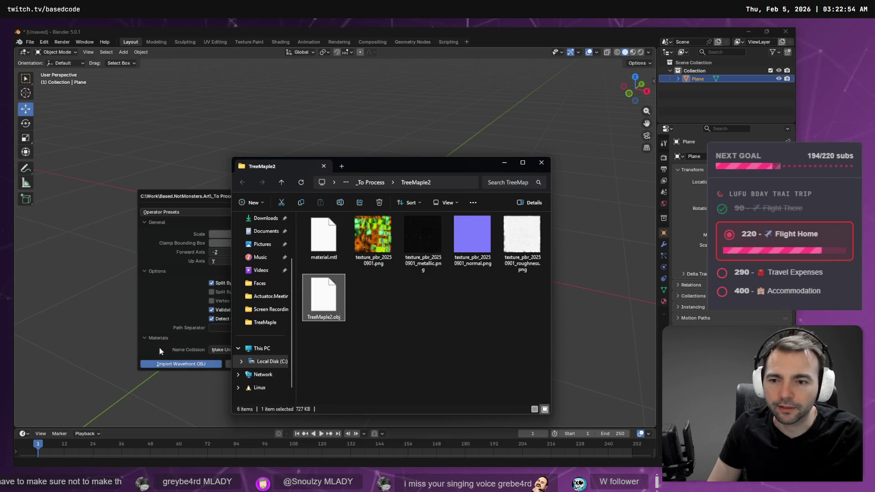
pyautogui.click(164, 364)
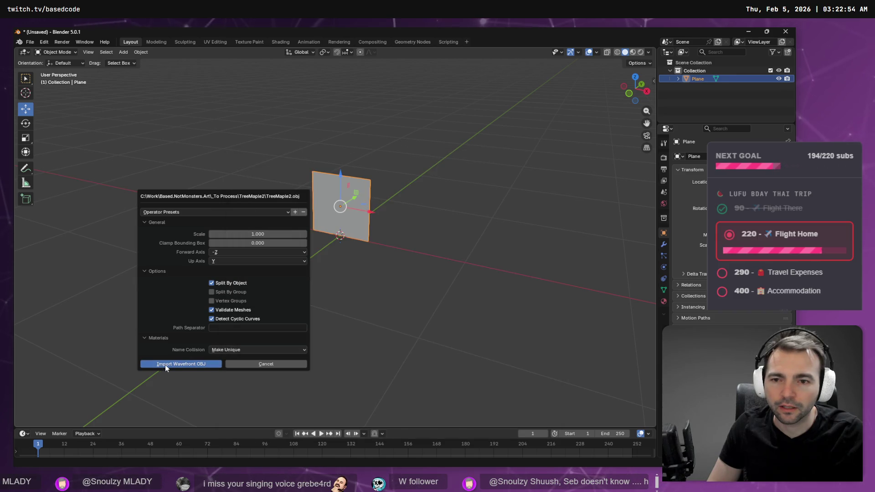
pyautogui.click(165, 364)
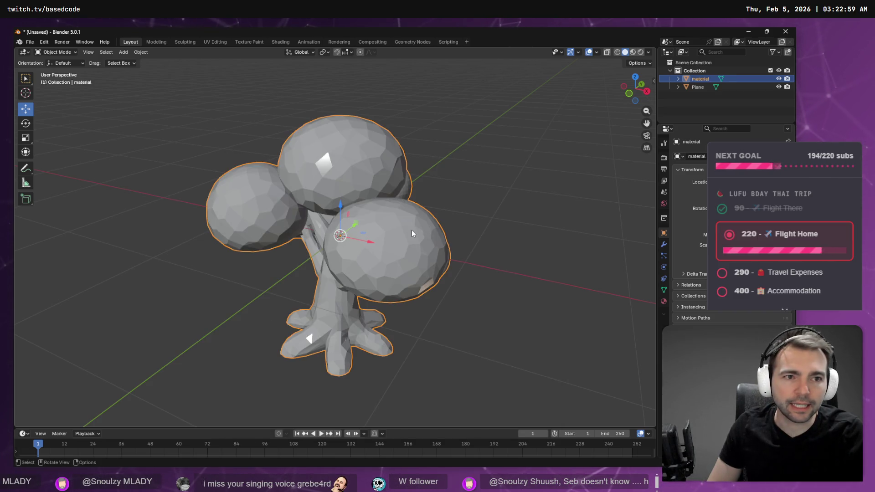
pyautogui.moveTo(338, 337)
pyautogui.mouseDown()
pyautogui.moveTo(402, 285)
pyautogui.moveTo(439, 278)
pyautogui.moveTo(345, 314)
pyautogui.mouseUp()
pyautogui.press('Tab')
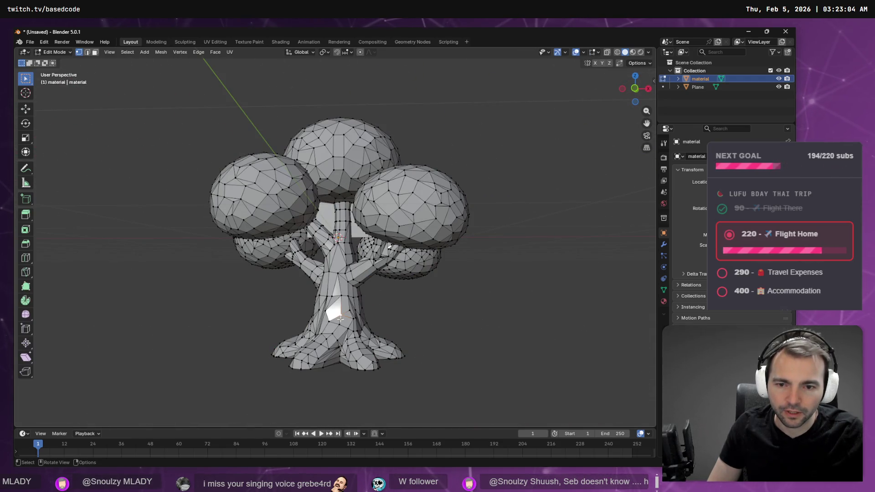
# Box-select the trunk base from the right view and grow it upward with repeated Select More
pyautogui.press('a')
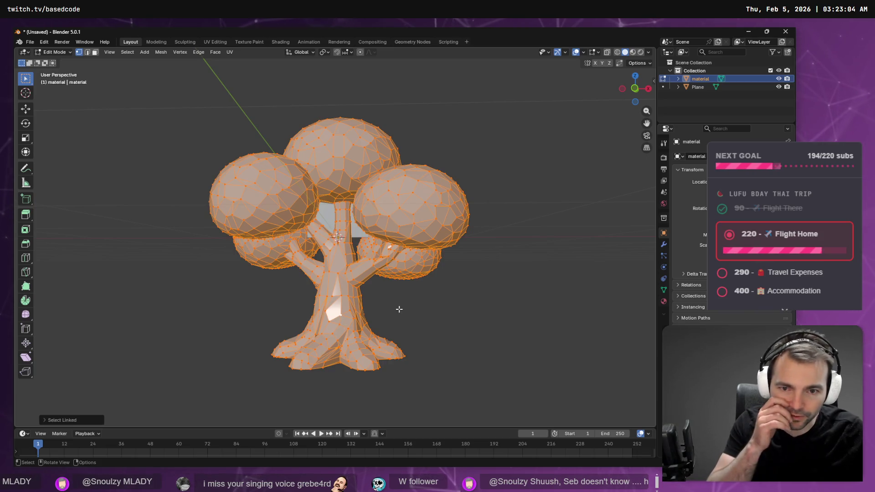
pyautogui.hotkey('ctrl', 'z')
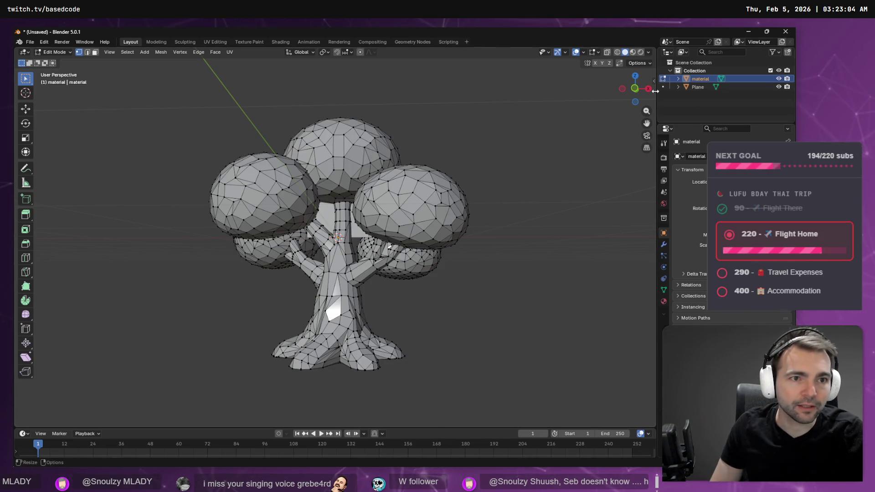
pyautogui.click(648, 89)
pyautogui.moveTo(426, 385); pyautogui.dragTo(216, 351)
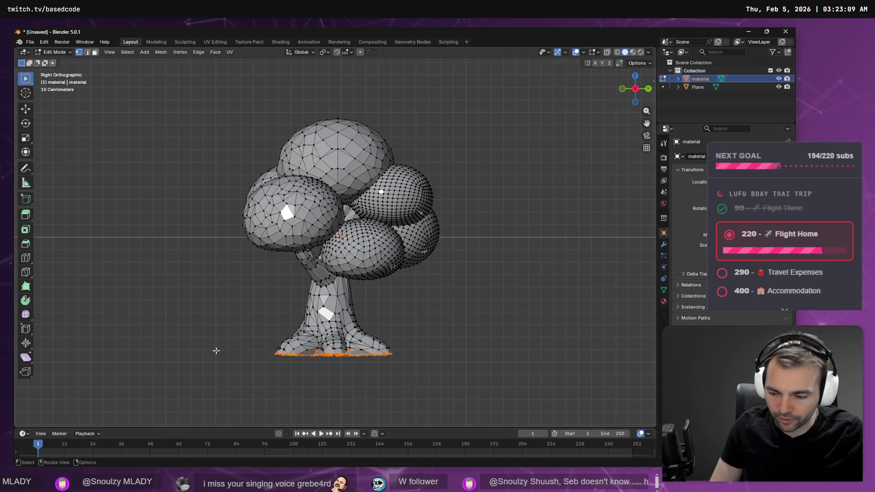
pyautogui.press('F3')
pyautogui.write('more')
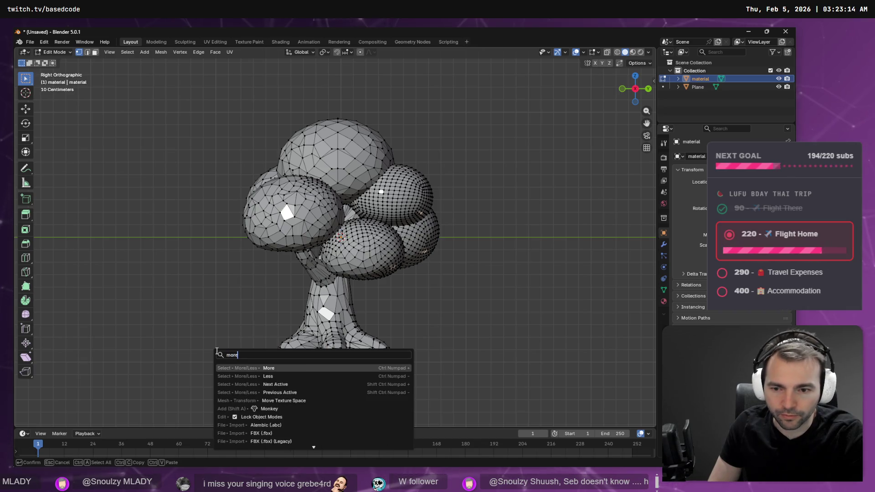
pyautogui.press('Return')
pyautogui.press('ctrl+KP_Add')
pyautogui.press('ctrl+KP_Add')
pyautogui.press('ctrl+KP_Add')
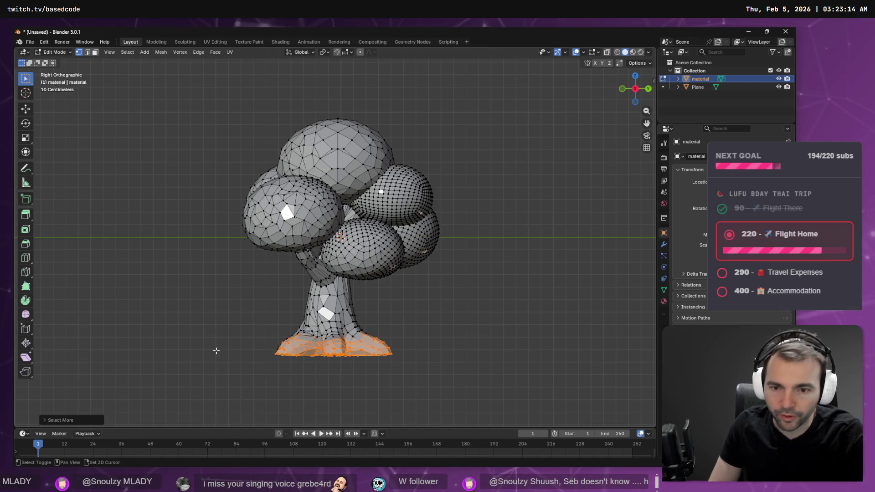
pyautogui.moveTo(216, 350)
pyautogui.mouseDown()
pyautogui.moveTo(316, 299)
pyautogui.moveTo(429, 284)
pyautogui.moveTo(429, 266)
pyautogui.moveTo(472, 265)
pyautogui.moveTo(433, 232)
pyautogui.moveTo(348, 242)
pyautogui.moveTo(529, 267)
pyautogui.moveTo(617, 256)
pyautogui.moveTo(592, 248)
pyautogui.moveTo(486, 271)
pyautogui.moveTo(455, 235)
pyautogui.moveTo(413, 226)
pyautogui.moveTo(333, 215)
pyautogui.moveTo(283, 219)
pyautogui.moveTo(234, 201)
pyautogui.moveTo(186, 209)
pyautogui.mouseUp()
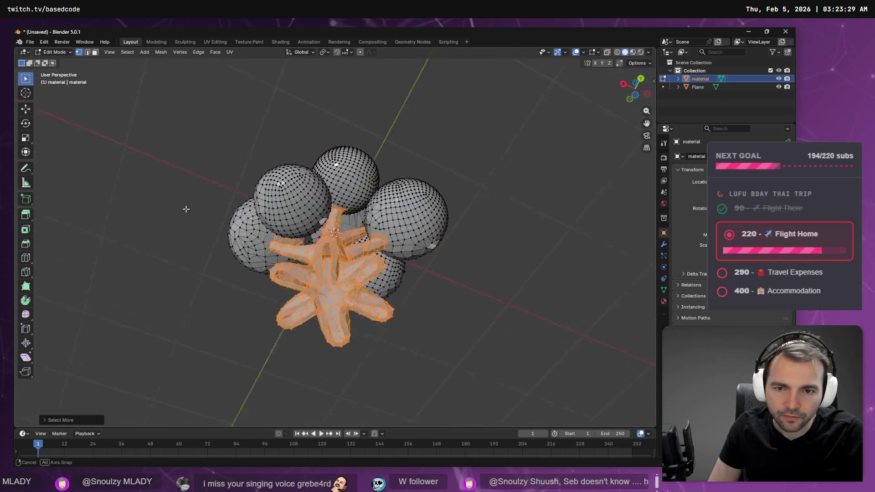
# Shrink the trunk selection one step with Select Less and switch to the Select Circle tool
pyautogui.press('F3')
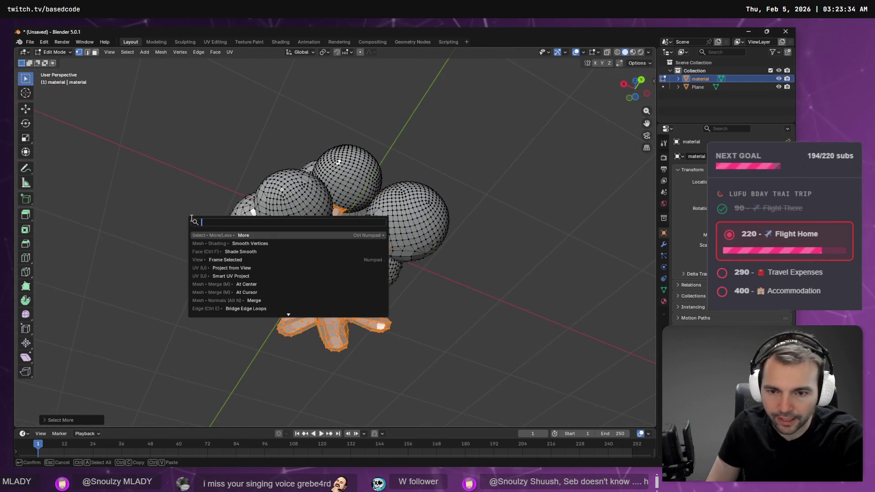
pyautogui.write('less')
pyautogui.press('Return')
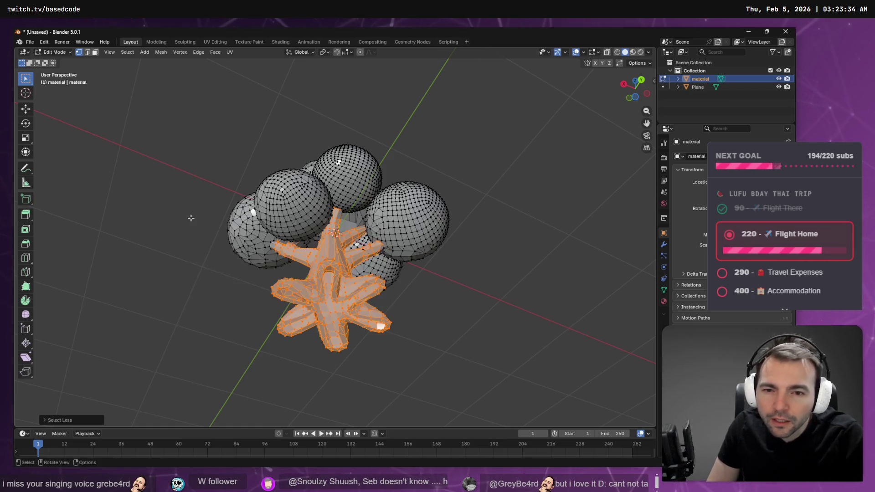
pyautogui.scroll(5, 295, 202)
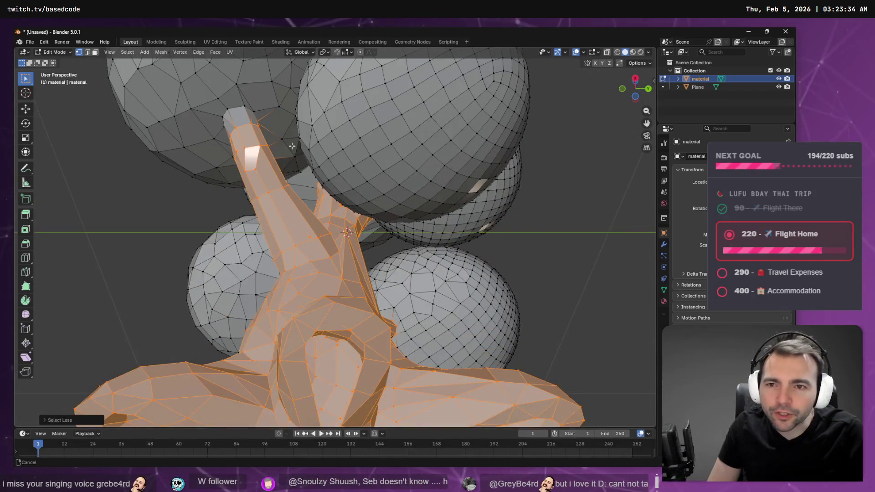
pyautogui.scroll(-5, 292, 146)
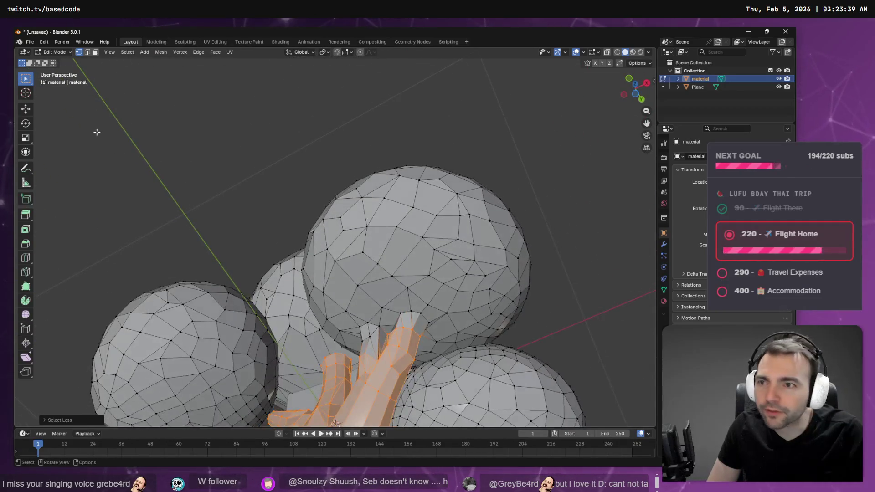
pyautogui.click(26, 79)
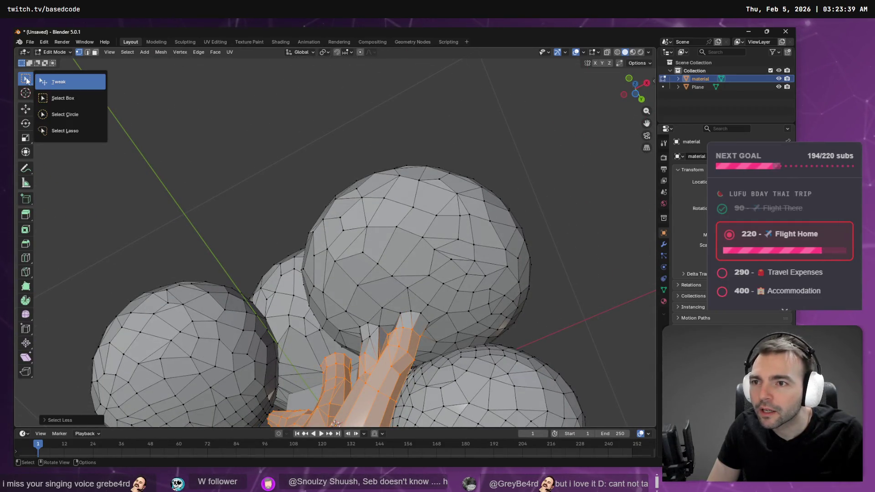
pyautogui.click(68, 122)
# Paint-select the leftover branch faces beneath the leaf spheres, orbiting to reach every side
pyautogui.scroll(3, 432, 358)
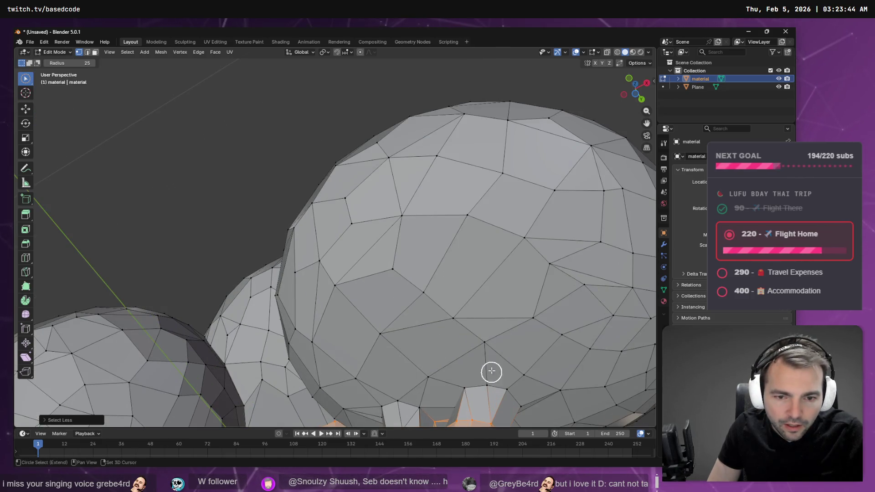
pyautogui.moveTo(491, 371)
pyautogui.mouseDown()
pyautogui.moveTo(410, 201)
pyautogui.moveTo(404, 215)
pyautogui.moveTo(335, 234)
pyautogui.moveTo(383, 267)
pyautogui.mouseUp()
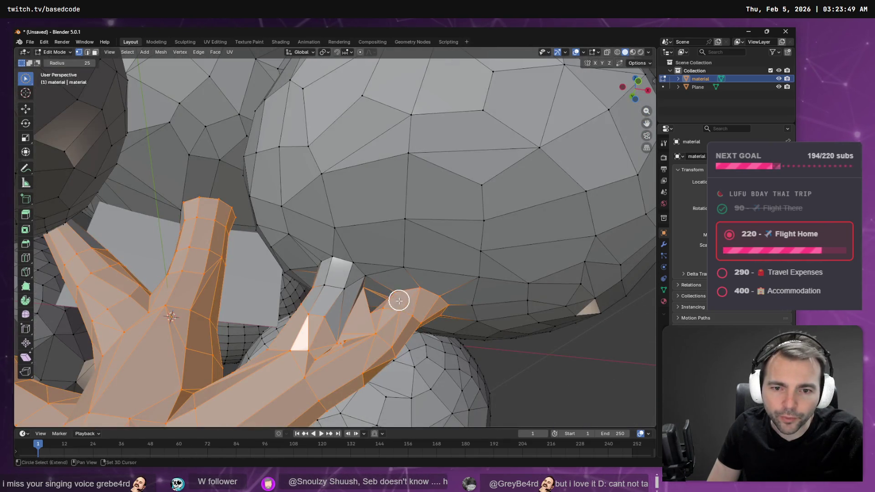
pyautogui.moveTo(399, 301)
pyautogui.mouseDown()
pyautogui.moveTo(432, 328)
pyautogui.moveTo(459, 322)
pyautogui.moveTo(280, 285)
pyautogui.moveTo(239, 300)
pyautogui.moveTo(242, 285)
pyautogui.moveTo(412, 323)
pyautogui.moveTo(366, 323)
pyautogui.moveTo(334, 299)
pyautogui.moveTo(303, 304)
pyautogui.mouseUp()
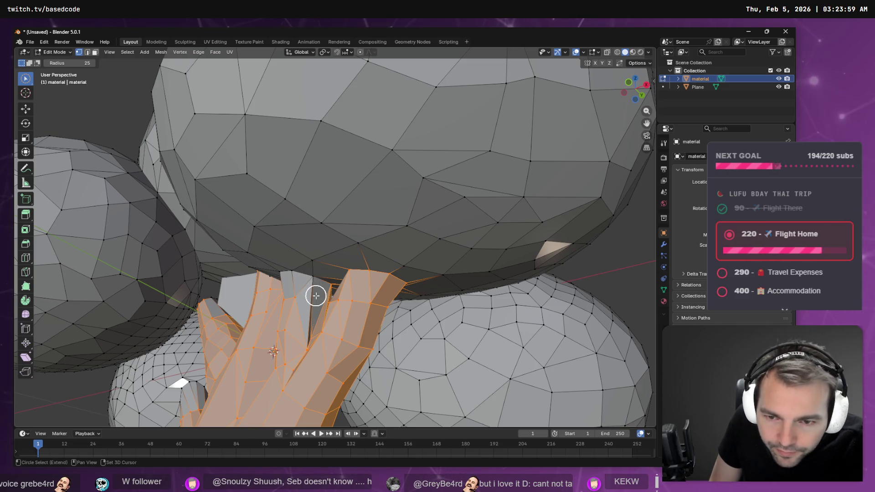
pyautogui.moveTo(290, 280)
pyautogui.mouseDown()
pyautogui.moveTo(370, 299)
pyautogui.moveTo(317, 303)
pyautogui.moveTo(260, 201)
pyautogui.moveTo(276, 215)
pyautogui.moveTo(301, 193)
pyautogui.moveTo(354, 218)
pyautogui.moveTo(405, 211)
pyautogui.moveTo(402, 187)
pyautogui.moveTo(240, 219)
pyautogui.moveTo(205, 248)
pyautogui.moveTo(223, 239)
pyautogui.moveTo(437, 239)
pyautogui.moveTo(388, 211)
pyautogui.moveTo(361, 298)
pyautogui.moveTo(368, 279)
pyautogui.moveTo(337, 298)
pyautogui.mouseUp()
pyautogui.scroll(3, 438, 239)
pyautogui.scroll(2, 463, 281)
pyautogui.scroll(2, 392, 226)
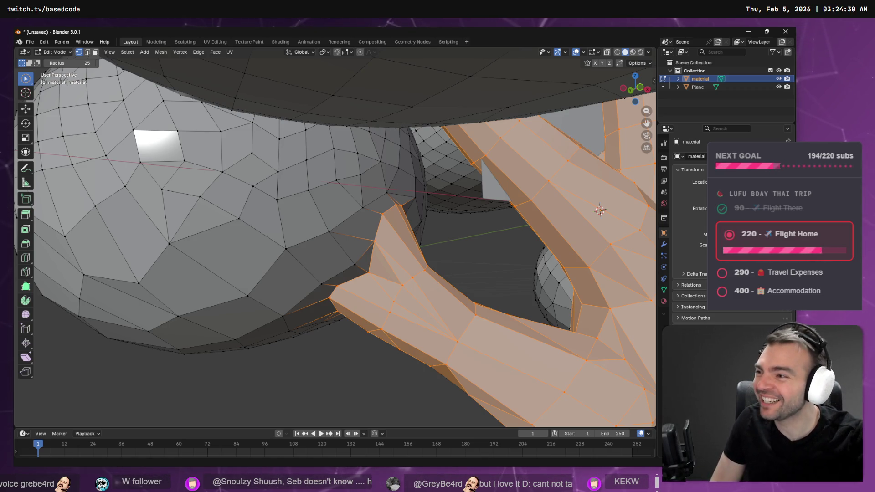
pyautogui.moveTo(96, 143)
pyautogui.mouseDown()
pyautogui.moveTo(463, 326)
pyautogui.moveTo(549, 297)
pyautogui.moveTo(380, 312)
pyautogui.moveTo(418, 199)
pyautogui.mouseUp()
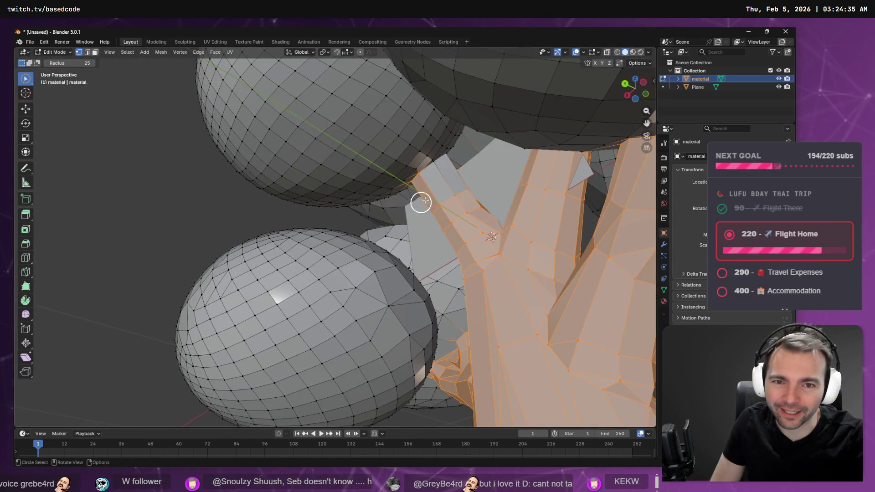
pyautogui.moveTo(452, 174)
pyautogui.mouseDown()
pyautogui.moveTo(391, 166)
pyautogui.moveTo(432, 180)
pyautogui.moveTo(433, 219)
pyautogui.moveTo(292, 347)
pyautogui.moveTo(441, 215)
pyautogui.moveTo(414, 240)
pyautogui.moveTo(354, 242)
pyautogui.moveTo(281, 213)
pyautogui.moveTo(129, 250)
pyautogui.moveTo(160, 234)
pyautogui.moveTo(242, 219)
pyautogui.mouseUp()
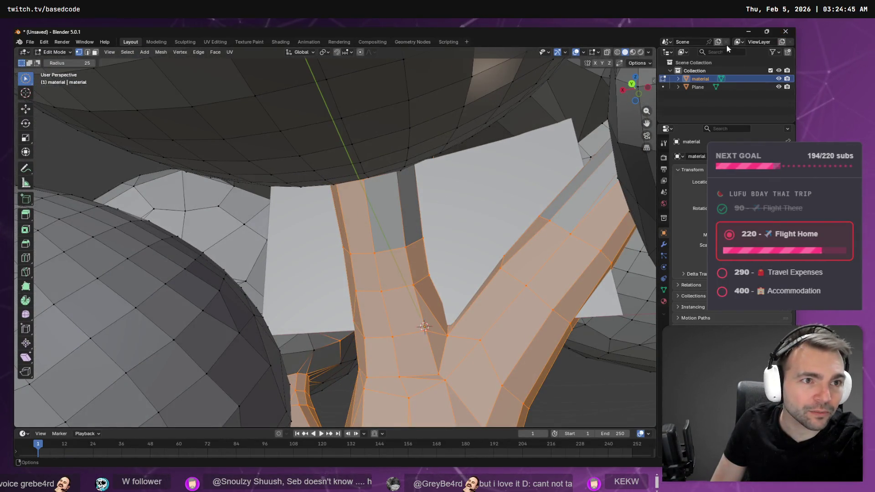
# Turn on X-ray and orbit around the tree to check the trunk and branch selection
pyautogui.click(606, 52)
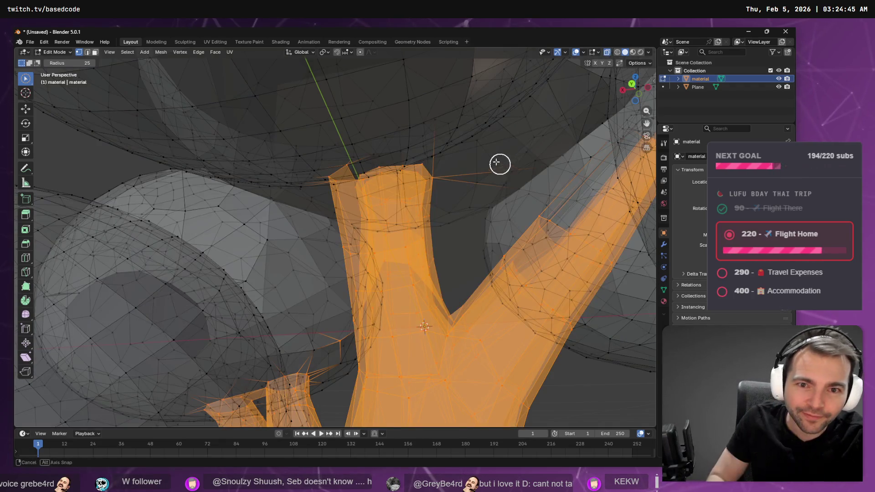
pyautogui.moveTo(498, 162)
pyautogui.mouseDown()
pyautogui.moveTo(479, 151)
pyautogui.moveTo(476, 129)
pyautogui.moveTo(435, 134)
pyautogui.mouseUp()
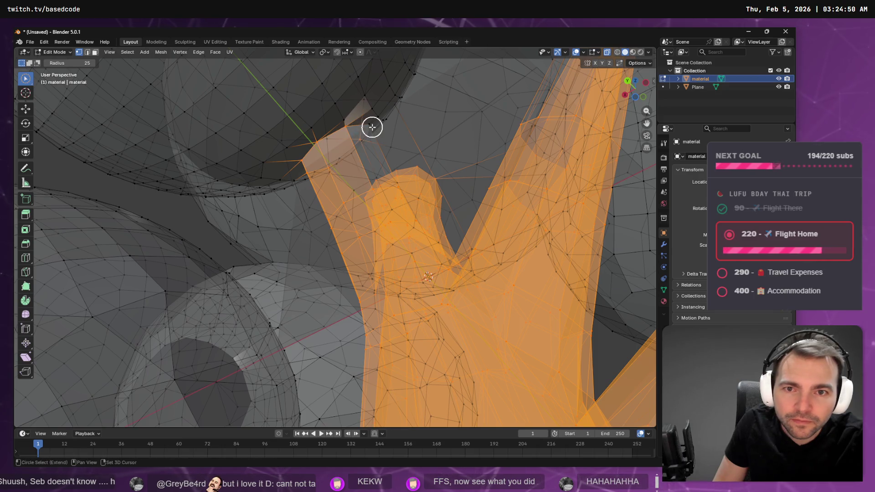
pyautogui.moveTo(390, 146)
pyautogui.mouseDown()
pyautogui.moveTo(356, 156)
pyautogui.moveTo(373, 189)
pyautogui.moveTo(306, 257)
pyautogui.moveTo(334, 221)
pyautogui.moveTo(377, 246)
pyautogui.moveTo(340, 237)
pyautogui.mouseUp()
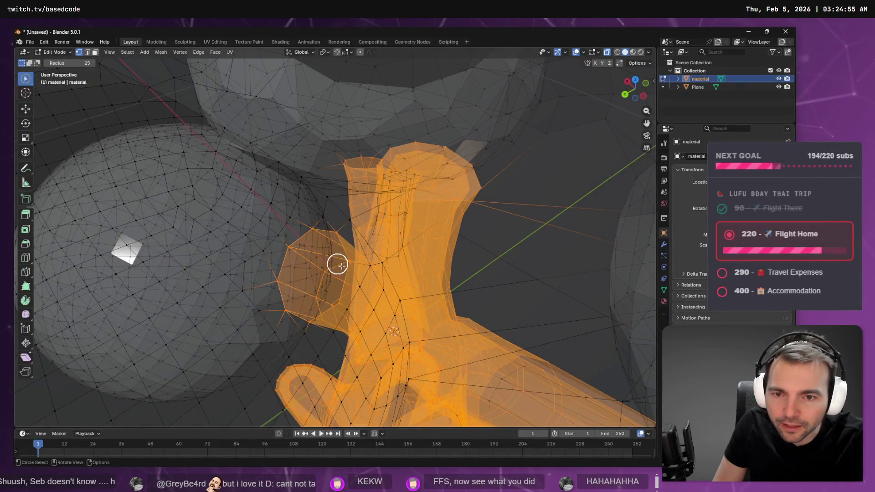
pyautogui.scroll(-10, 337, 264)
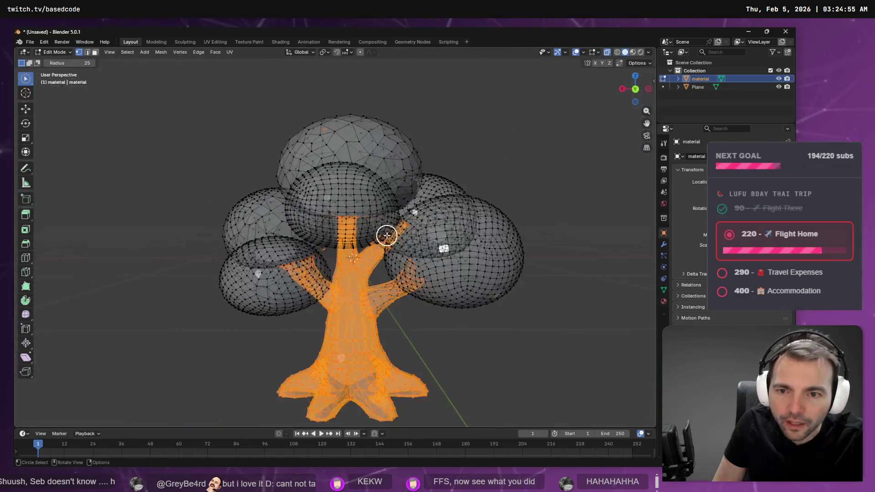
pyautogui.moveTo(387, 235)
pyautogui.mouseDown()
pyautogui.moveTo(398, 201)
pyautogui.moveTo(416, 187)
pyautogui.moveTo(443, 258)
pyautogui.mouseUp()
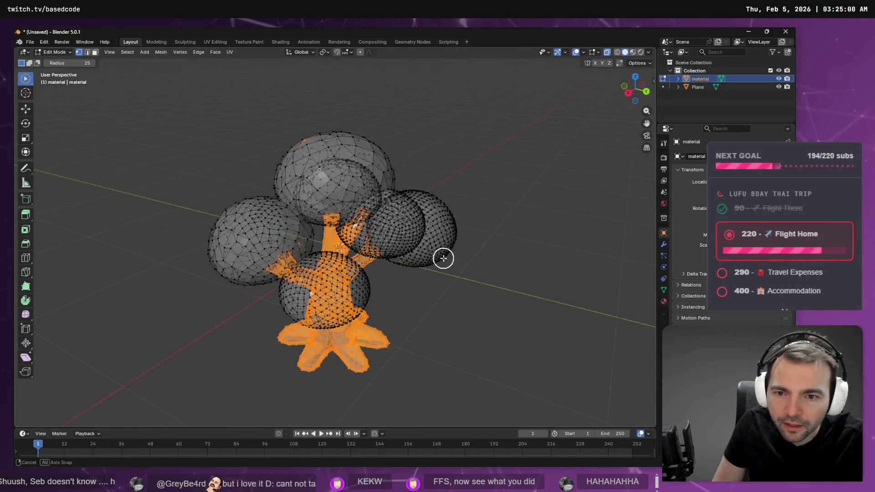
pyautogui.scroll(2, 304, 246)
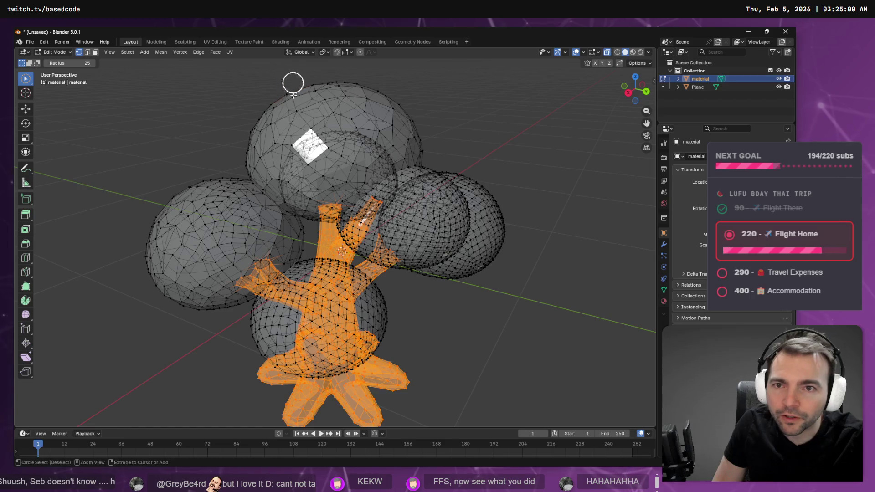
pyautogui.moveTo(293, 83)
pyautogui.mouseDown()
pyautogui.moveTo(330, 152)
pyautogui.moveTo(431, 149)
pyautogui.moveTo(439, 110)
pyautogui.moveTo(455, 149)
pyautogui.moveTo(371, 121)
pyautogui.moveTo(301, 142)
pyautogui.moveTo(332, 156)
pyautogui.moveTo(403, 142)
pyautogui.moveTo(290, 88)
pyautogui.mouseUp()
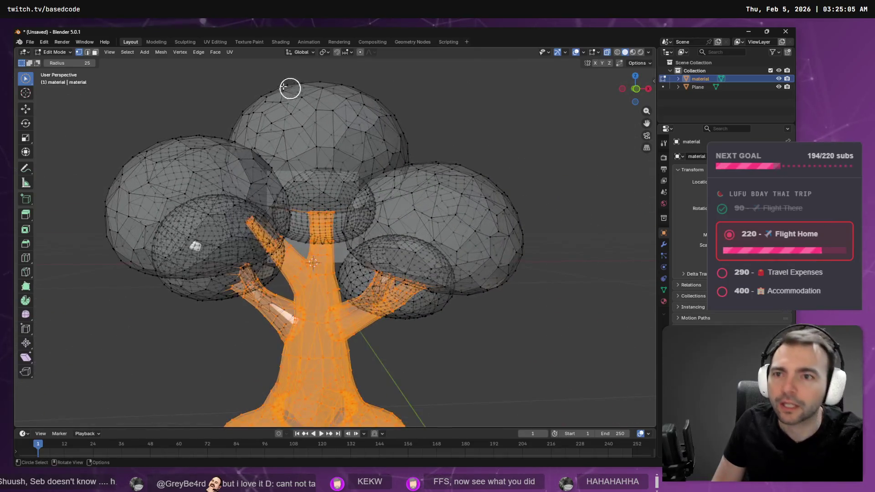
# Back out of the Mesh menu and reselect the tree object to resume circle-selecting the trunk
pyautogui.click(165, 54)
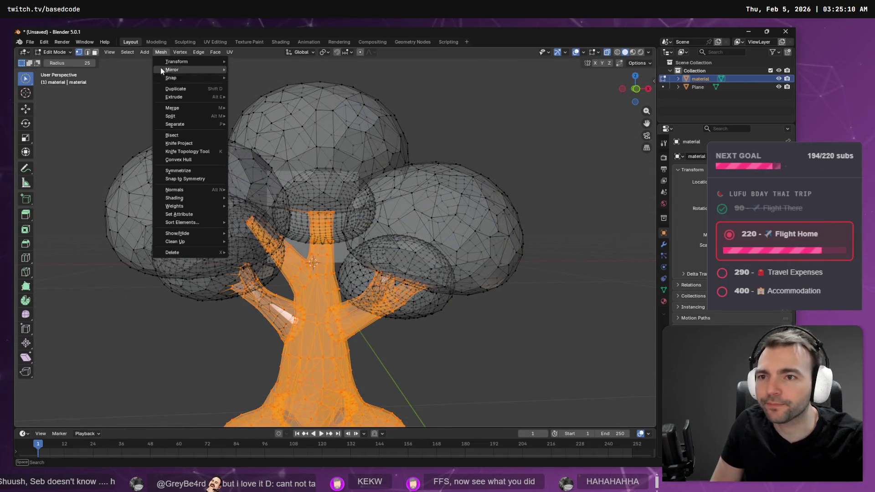
pyautogui.moveTo(190, 117)
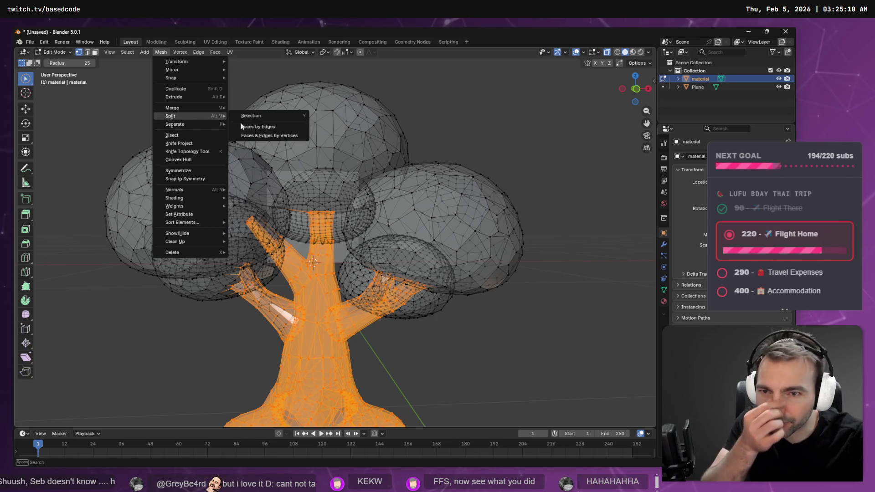
pyautogui.click(277, 115)
pyautogui.press('c')
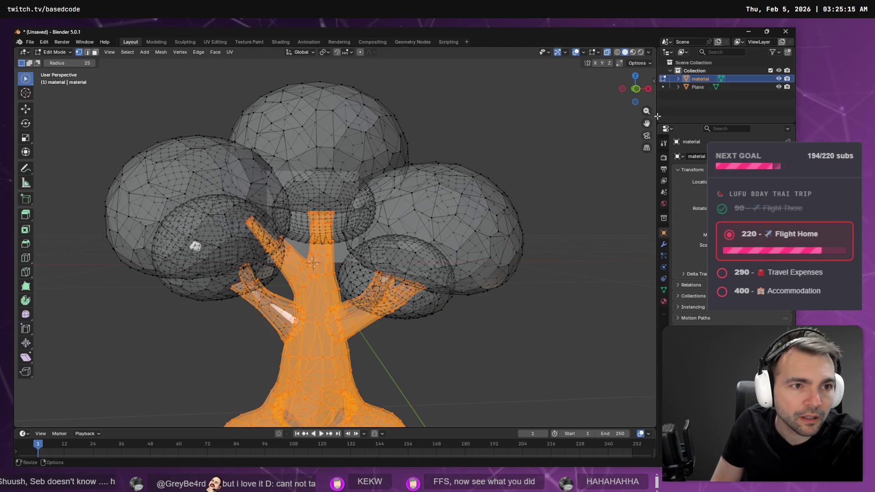
pyautogui.click(694, 88)
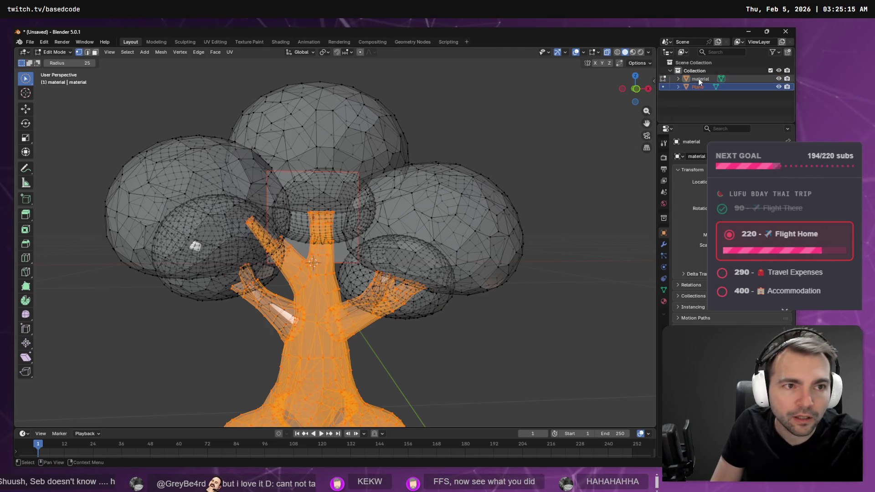
pyautogui.click(698, 79)
pyautogui.press('c')
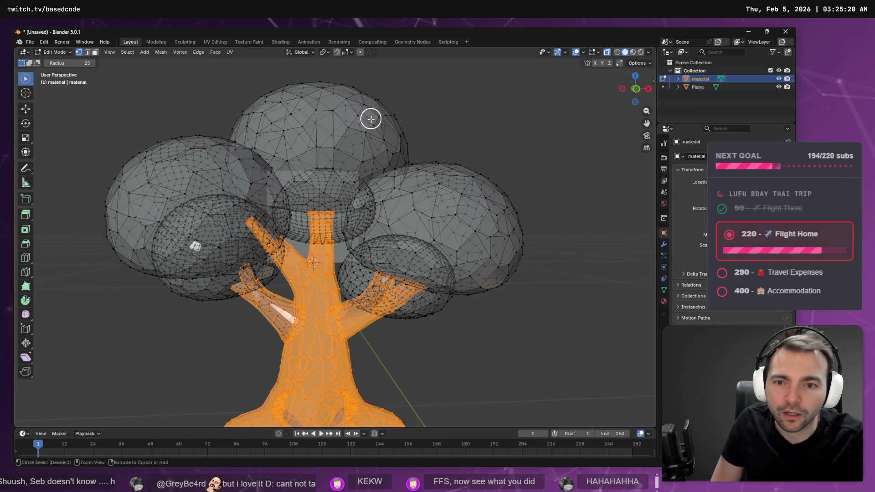
# Separate the selected trunk into its own object and delete the Plane object
pyautogui.click(161, 52)
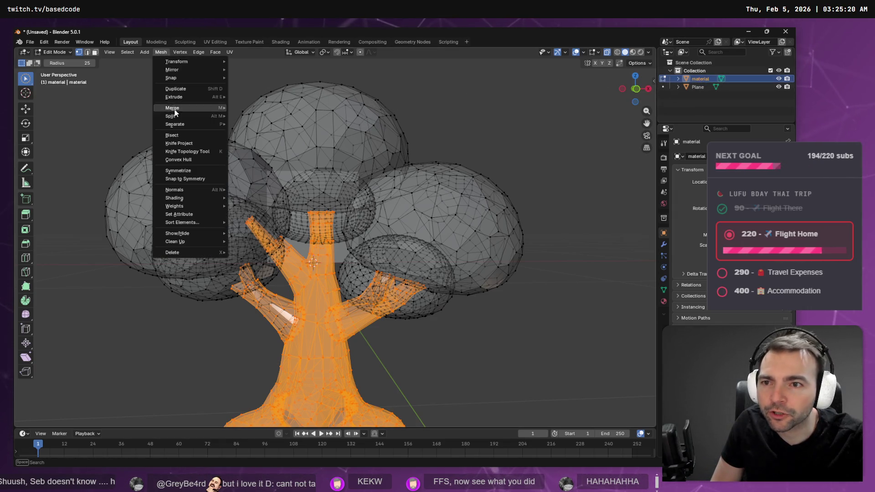
pyautogui.moveTo(192, 123)
pyautogui.click(275, 129)
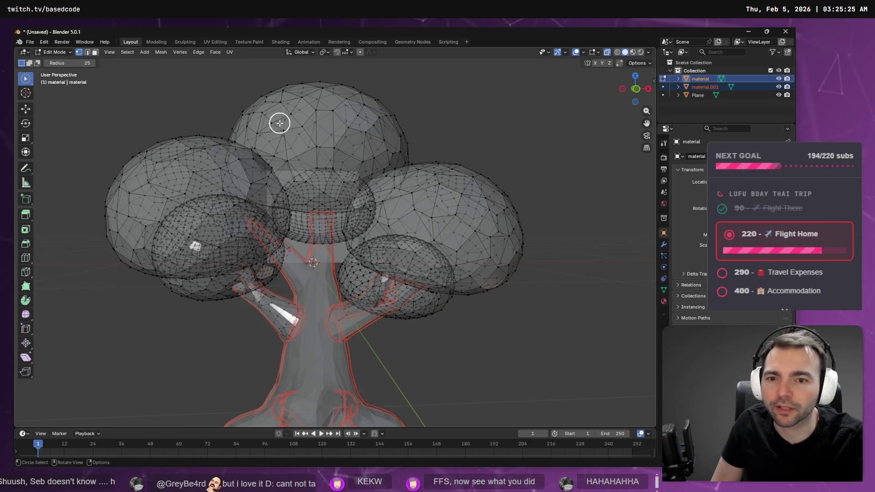
pyautogui.click(700, 97)
pyautogui.press('x')
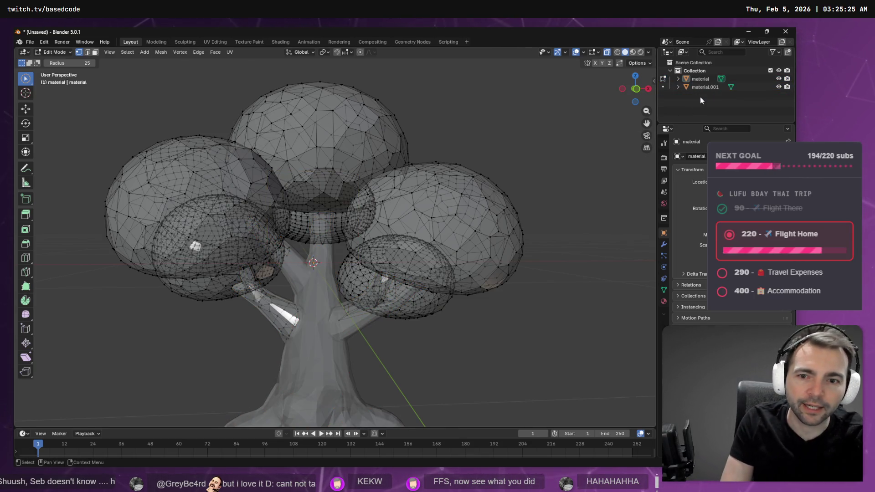
# Hide the trunk object material.001 so only the foliage spheres remain visible
pyautogui.moveTo(435, 179)
pyautogui.mouseDown()
pyautogui.moveTo(446, 152)
pyautogui.moveTo(519, 173)
pyautogui.moveTo(498, 191)
pyautogui.mouseUp()
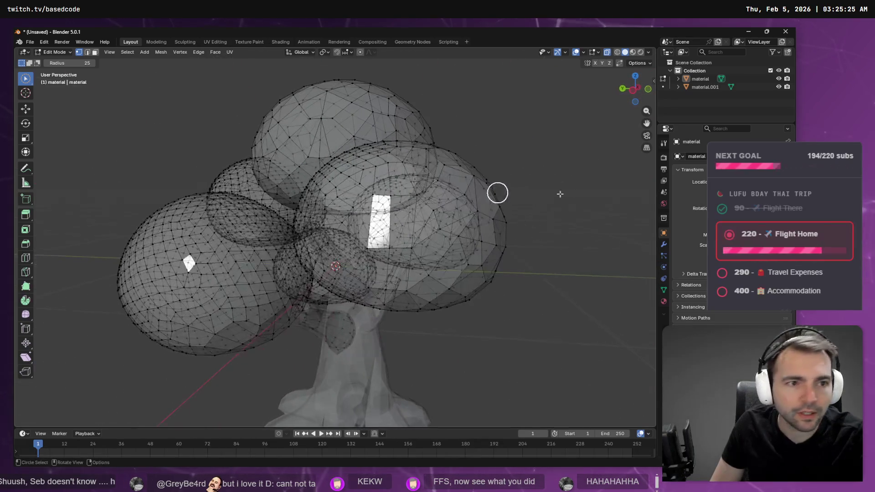
pyautogui.click(705, 87)
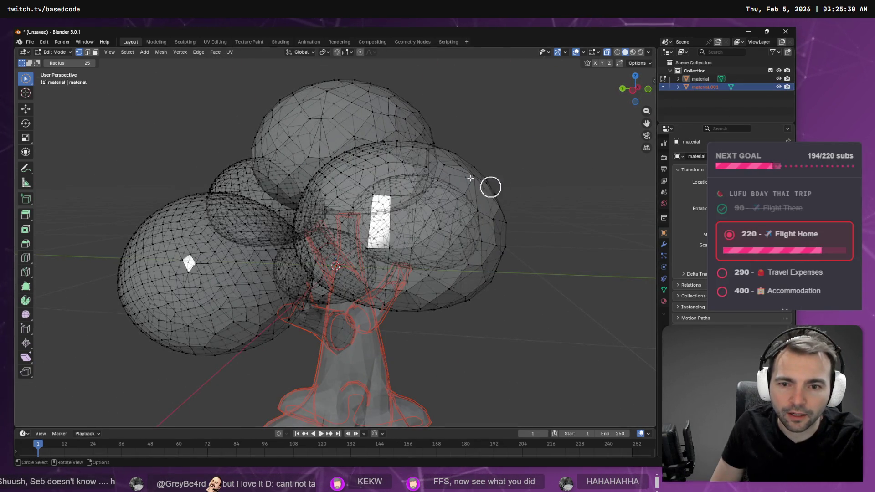
pyautogui.click(701, 80)
pyautogui.moveTo(568, 182)
pyautogui.mouseDown()
pyautogui.moveTo(589, 184)
pyautogui.moveTo(514, 203)
pyautogui.moveTo(545, 176)
pyautogui.moveTo(562, 181)
pyautogui.moveTo(529, 210)
pyautogui.mouseUp()
pyautogui.click(779, 87)
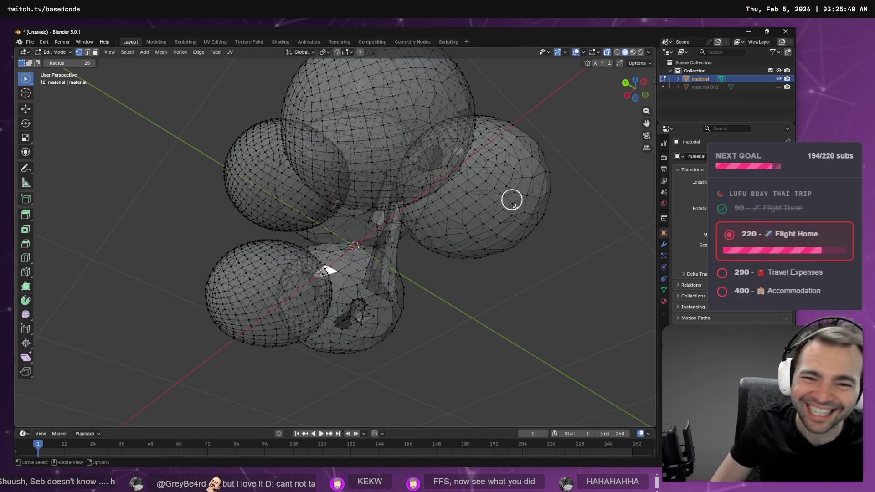
# Select the leftover stem faces poking out beneath the foliage spheres
pyautogui.moveTo(512, 200)
pyautogui.mouseDown()
pyautogui.moveTo(521, 282)
pyautogui.moveTo(591, 298)
pyautogui.moveTo(563, 322)
pyautogui.mouseUp()
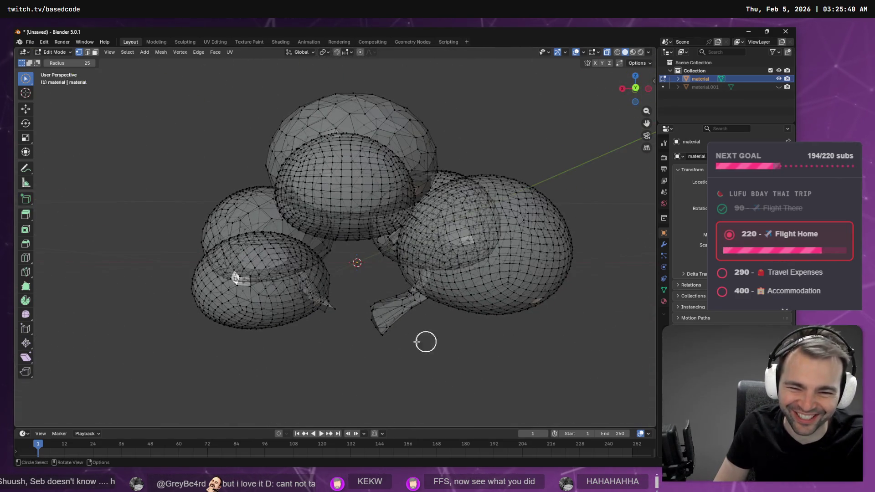
pyautogui.click(381, 319)
pyautogui.moveTo(381, 319); pyautogui.dragTo(406, 318)
pyautogui.keyDown('shift'); pyautogui.click(349, 326); pyautogui.keyUp('shift')
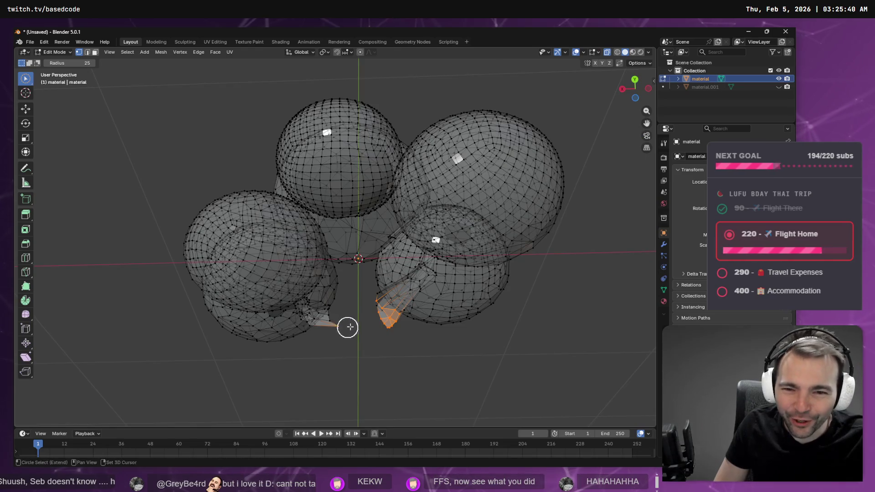
pyautogui.moveTo(350, 327)
pyautogui.mouseDown()
pyautogui.moveTo(389, 276)
pyautogui.moveTo(412, 270)
pyautogui.moveTo(416, 340)
pyautogui.moveTo(466, 361)
pyautogui.moveTo(402, 288)
pyautogui.mouseUp()
pyautogui.scroll(6, 419, 269)
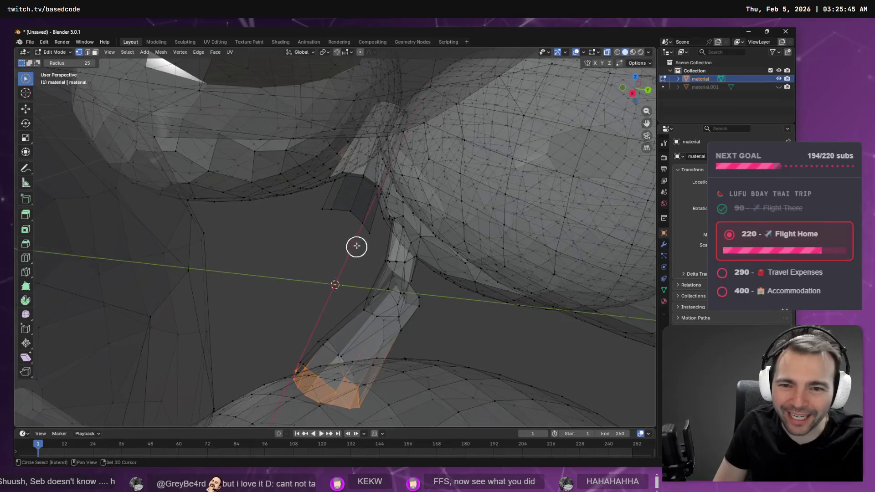
pyautogui.keyDown('shift'); pyautogui.click(360, 225); pyautogui.keyUp('shift')
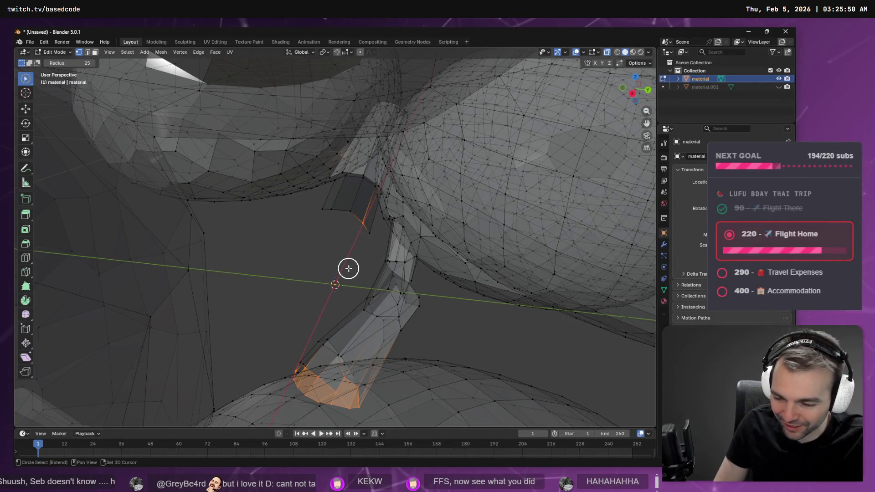
# Grow the stem selection with Select More and delete those faces
pyautogui.press('F3')
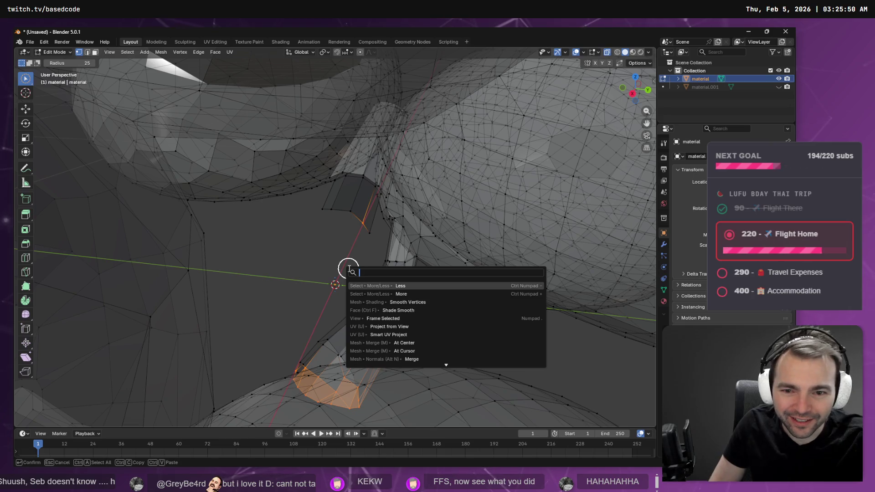
pyautogui.press('Down')
pyautogui.press('Return')
pyautogui.press('ctrl+KP_Add')
pyautogui.press('ctrl+KP_Add')
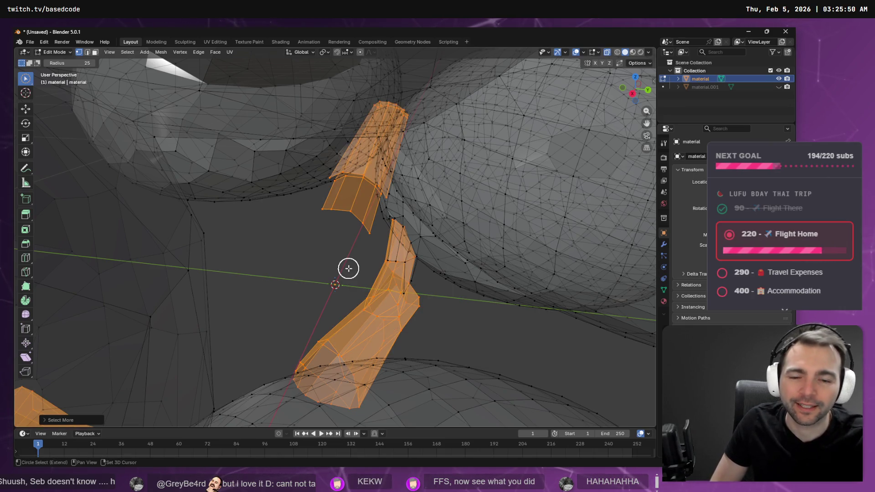
pyautogui.scroll(-8, 447, 284)
pyautogui.moveTo(428, 256)
pyautogui.mouseDown()
pyautogui.moveTo(367, 243)
pyautogui.moveTo(377, 240)
pyautogui.mouseUp()
pyautogui.press('x')
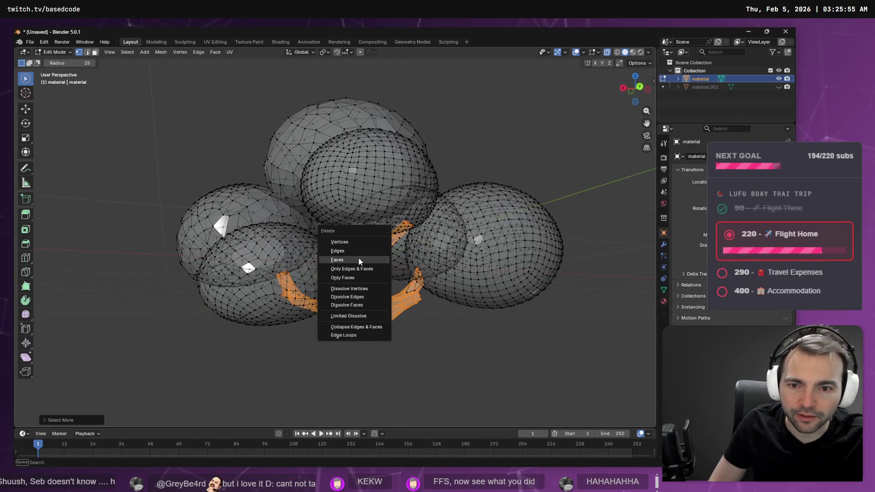
pyautogui.click(359, 259)
# Select the remaining stem fragment, then unhide the trunk and return to Object Mode
pyautogui.moveTo(376, 279)
pyautogui.mouseDown()
pyautogui.moveTo(416, 313)
pyautogui.moveTo(402, 293)
pyautogui.mouseUp()
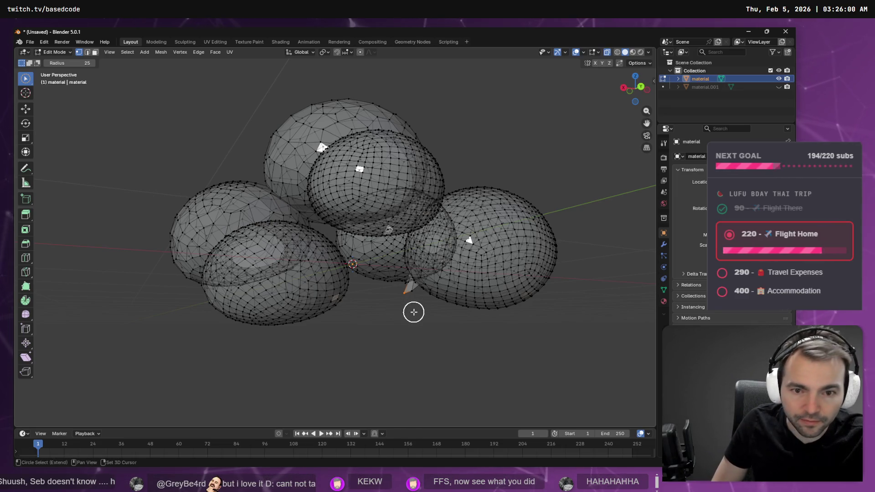
pyautogui.moveTo(413, 312)
pyautogui.mouseDown()
pyautogui.moveTo(410, 293)
pyautogui.moveTo(408, 320)
pyautogui.mouseUp()
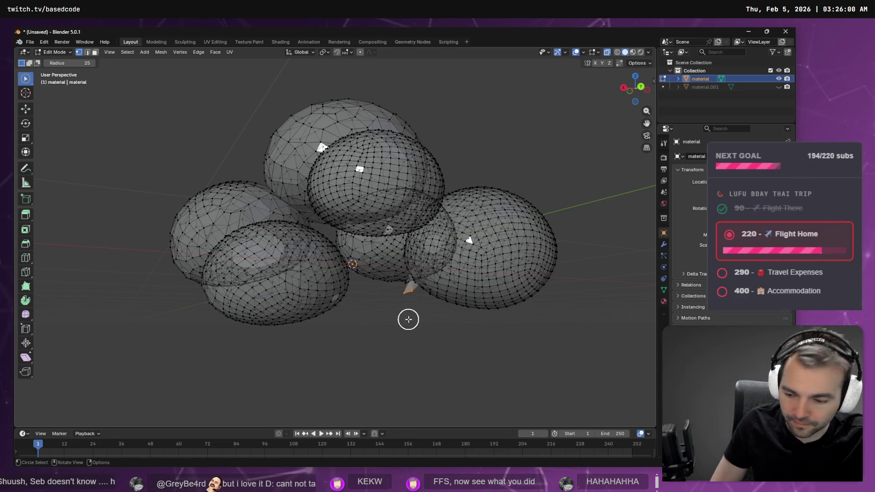
pyautogui.press('F3')
pyautogui.press('Return')
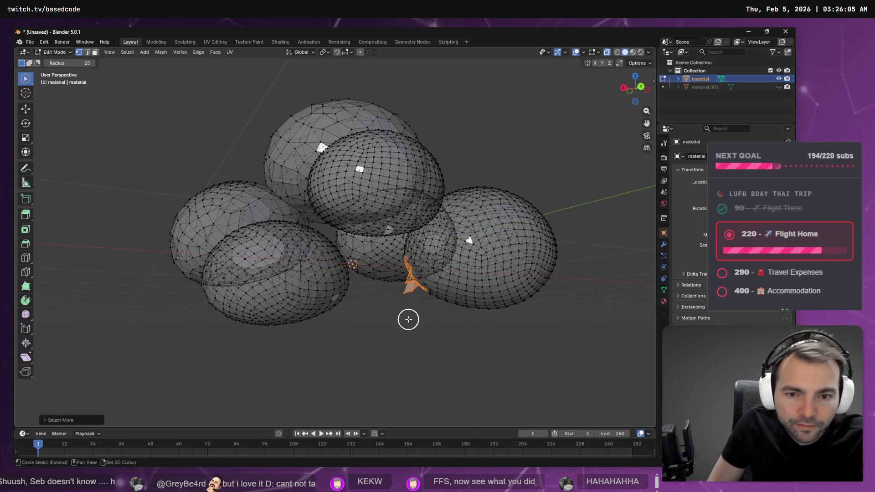
pyautogui.press('ctrl+KP_Add')
pyautogui.press('ctrl+KP_Subtract')
pyautogui.moveTo(408, 319)
pyautogui.mouseDown()
pyautogui.moveTo(457, 307)
pyautogui.moveTo(540, 319)
pyautogui.moveTo(572, 314)
pyautogui.moveTo(574, 301)
pyautogui.moveTo(545, 322)
pyautogui.moveTo(498, 323)
pyautogui.moveTo(402, 301)
pyautogui.moveTo(425, 291)
pyautogui.mouseUp()
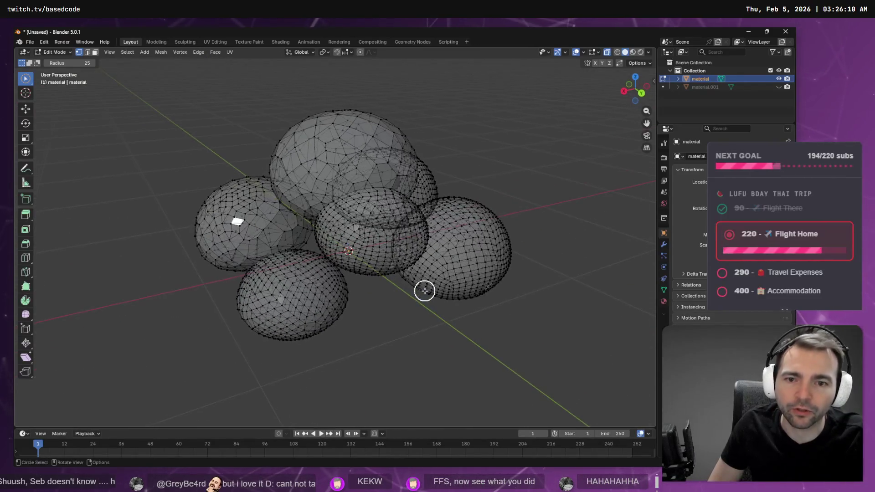
pyautogui.click(700, 86)
pyautogui.click(778, 87)
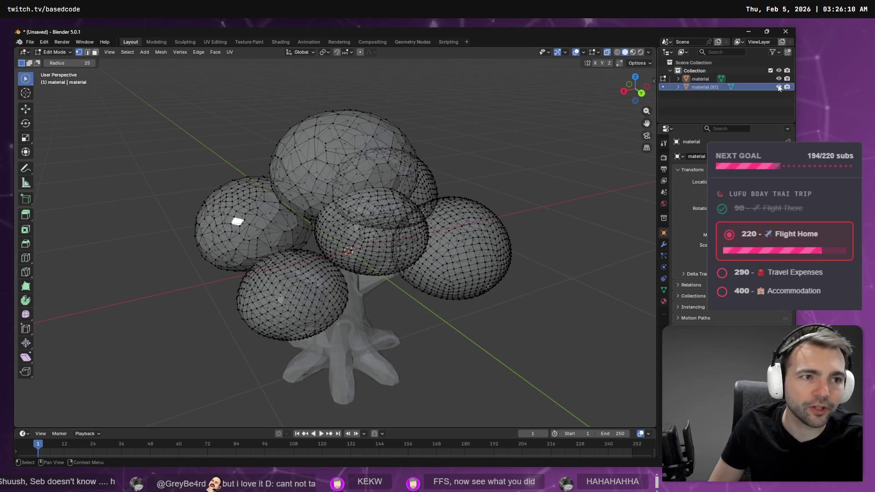
pyautogui.press('Tab')
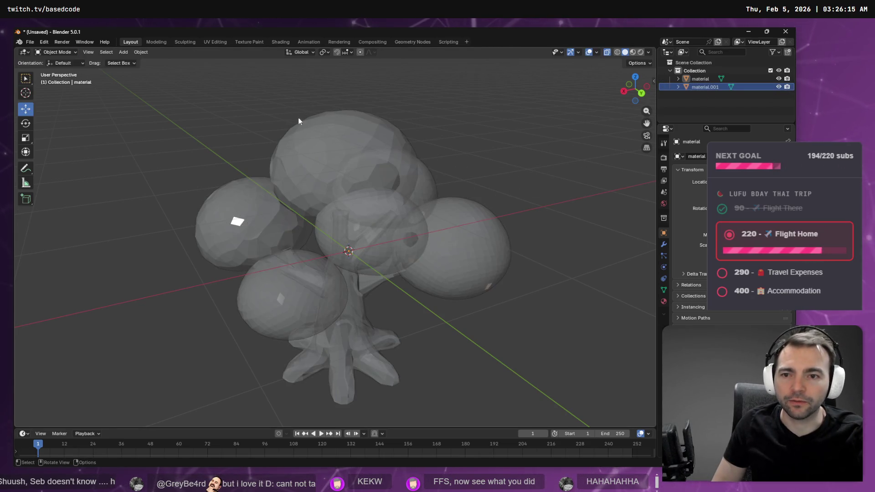
# Select all foliage faces and apply Smooth Faces shading
pyautogui.click(326, 142)
pyautogui.press('Tab')
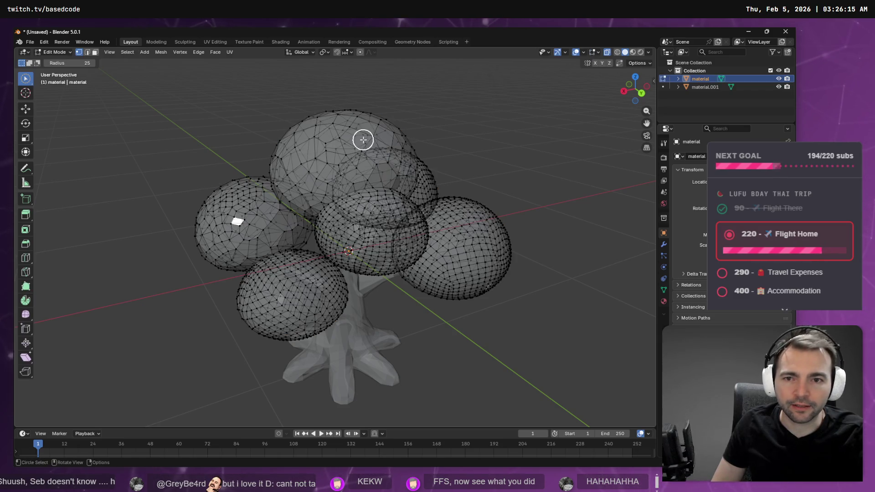
pyautogui.press('a')
pyautogui.press('F3')
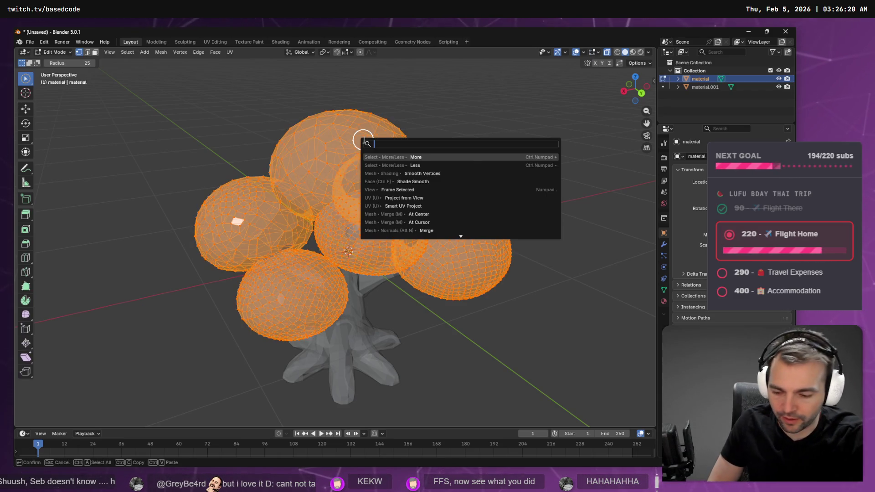
pyautogui.write('smo')
pyautogui.press('Down')
pyautogui.press('Down')
pyautogui.press('Down')
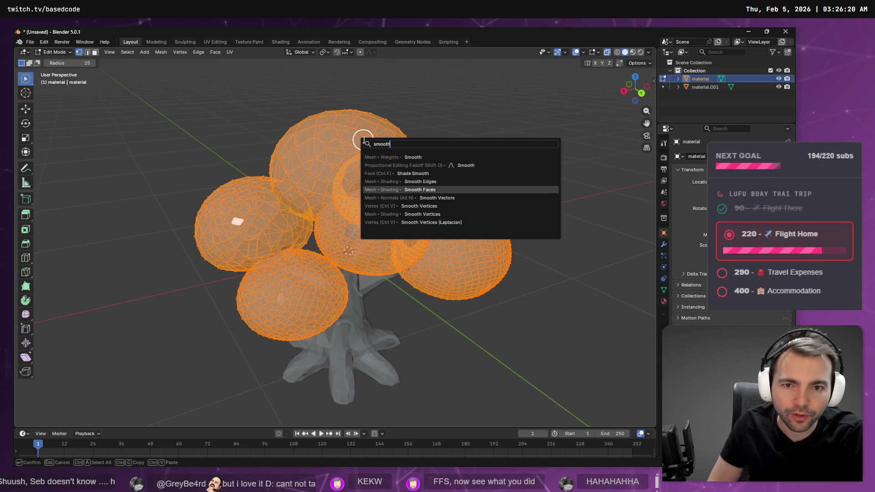
pyautogui.press('Return')
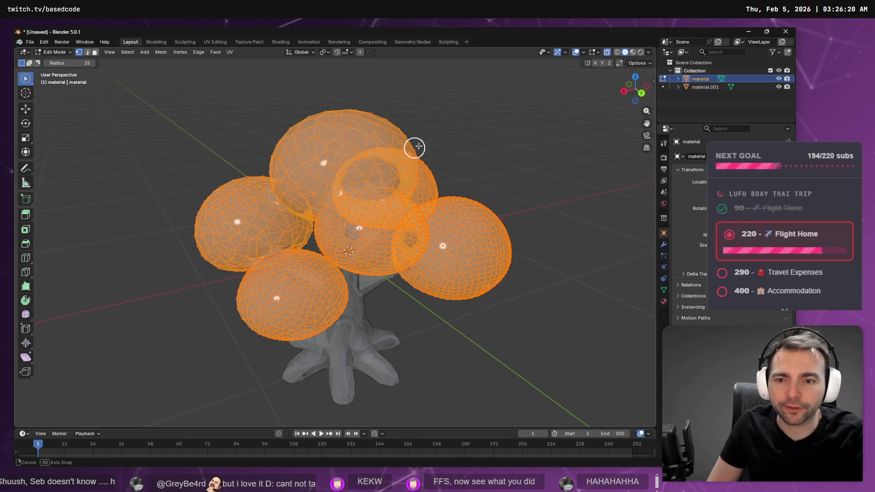
pyautogui.moveTo(418, 145)
pyautogui.mouseDown()
pyautogui.moveTo(546, 134)
pyautogui.moveTo(232, 95)
pyautogui.mouseUp()
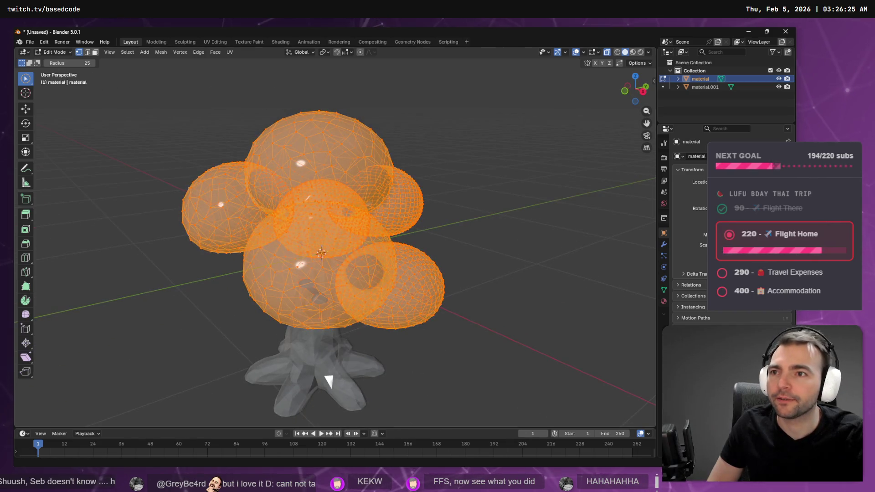
# Rename the foliage object to Foliage and delete the trunk object
pyautogui.doubleClick(707, 80)
pyautogui.write('Foliage')
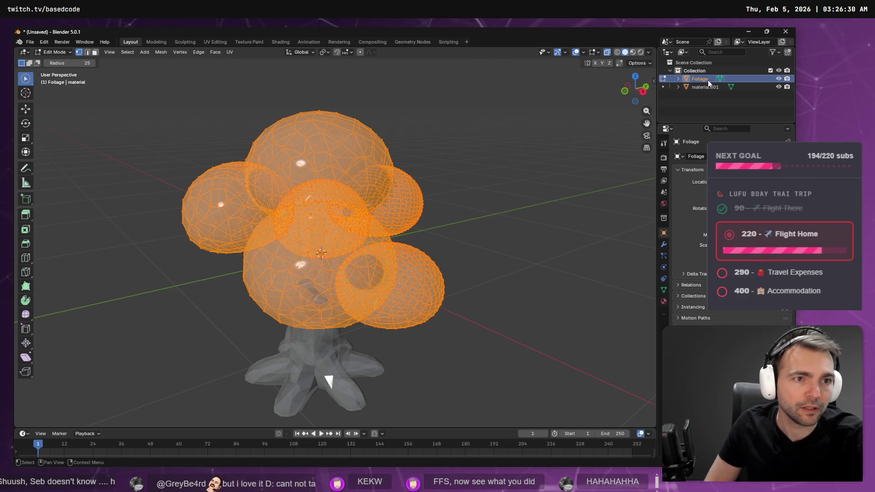
pyautogui.press('Return')
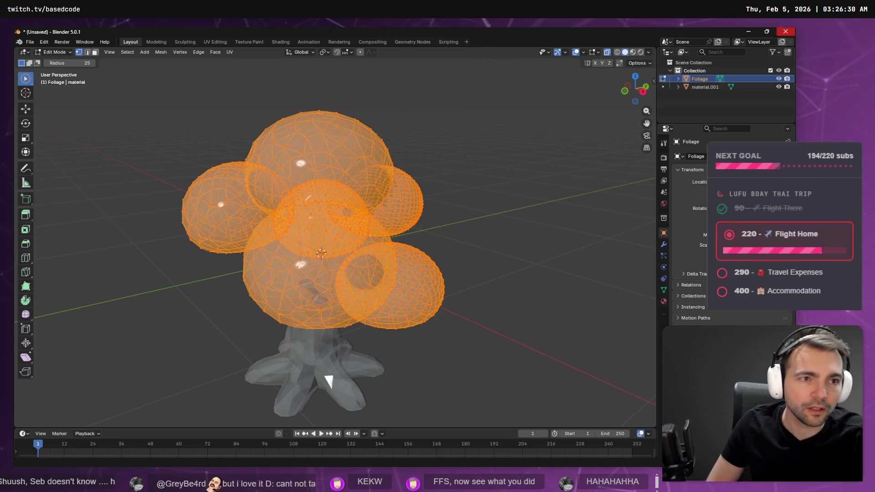
pyautogui.click(700, 87)
pyautogui.press('x')
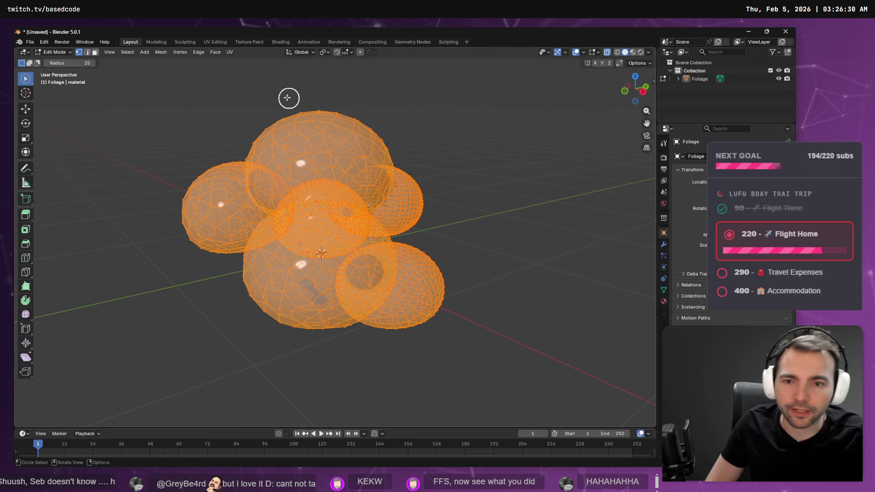
# Open the FBX export settings from the File menu
pyautogui.click(42, 42)
pyautogui.moveTo(32, 42)
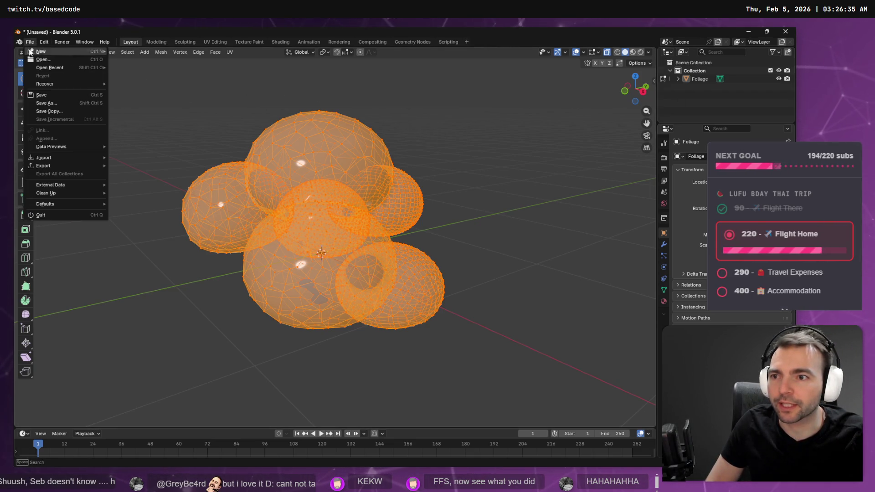
pyautogui.moveTo(55, 168)
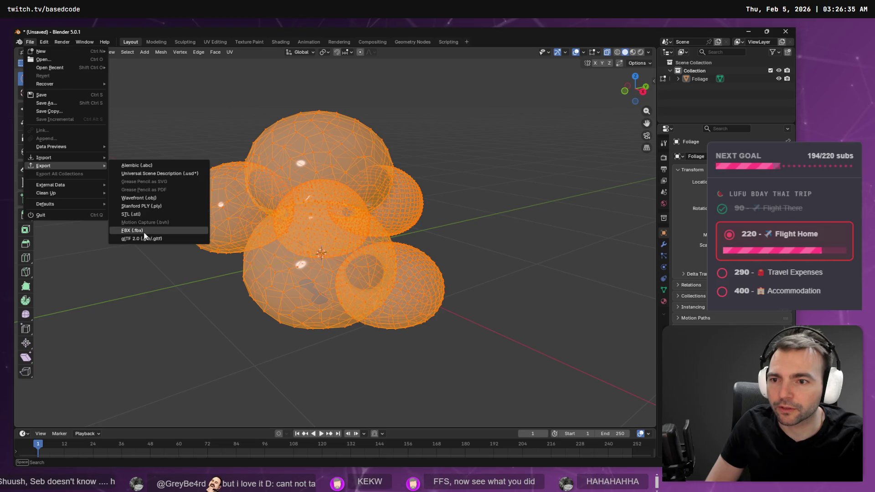
pyautogui.click(137, 230)
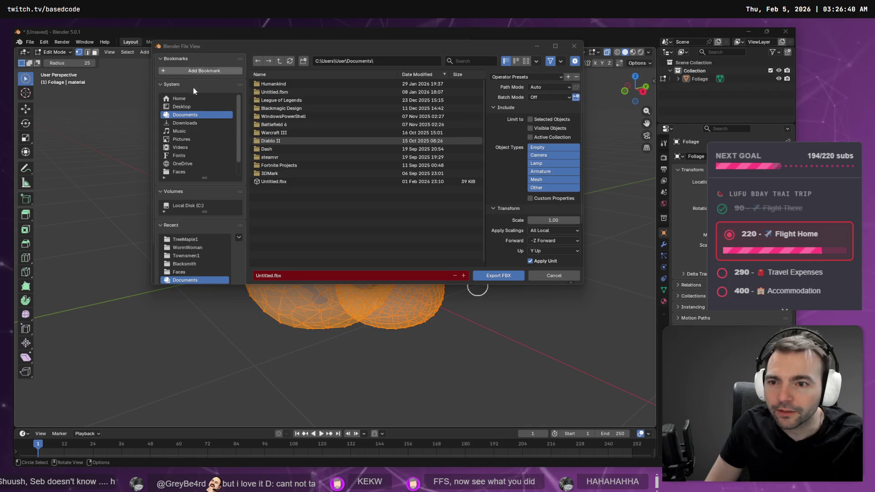
# Go up to the Art folder in Explorer and paste its path into Blender's export browser
pyautogui.hotkey('alt', 'Tab')
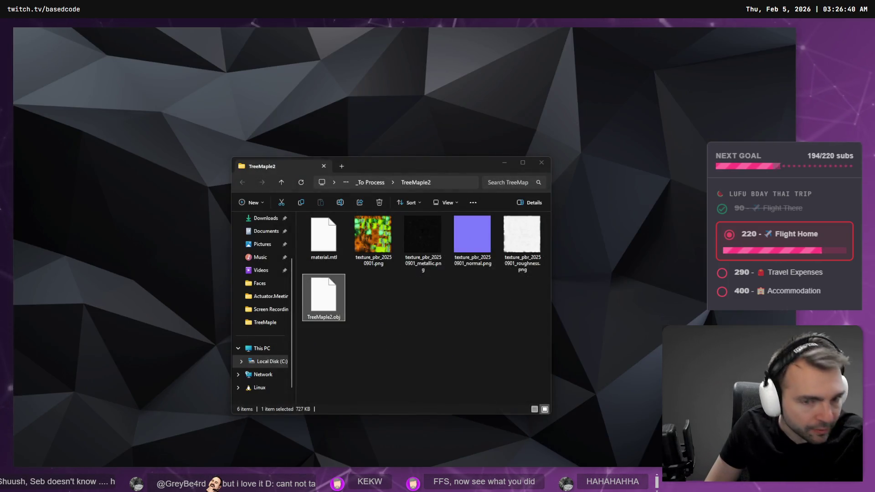
pyautogui.hotkey('alt', 'Tab')
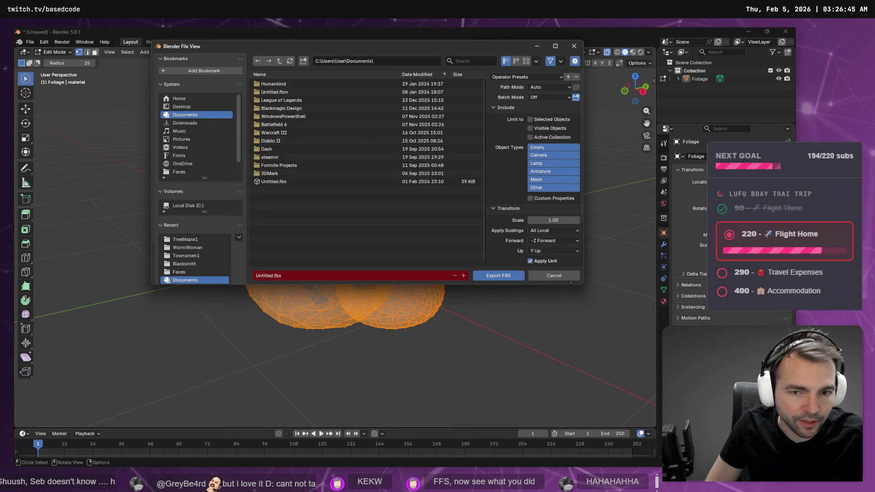
pyautogui.hotkey('alt', 'Tab')
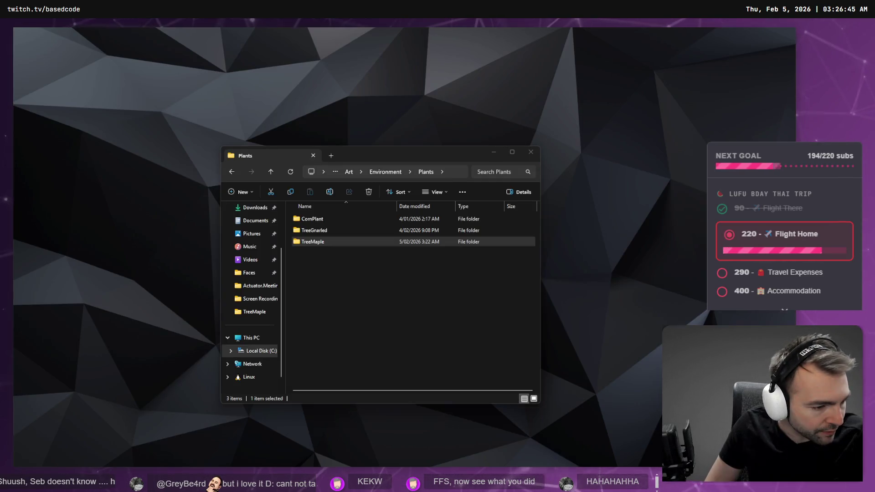
pyautogui.click(386, 172)
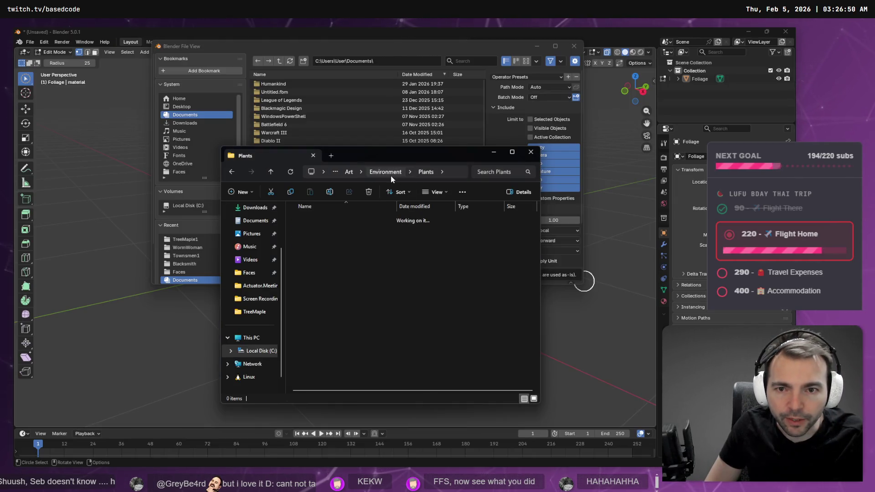
pyautogui.click(350, 171)
pyautogui.click(440, 171)
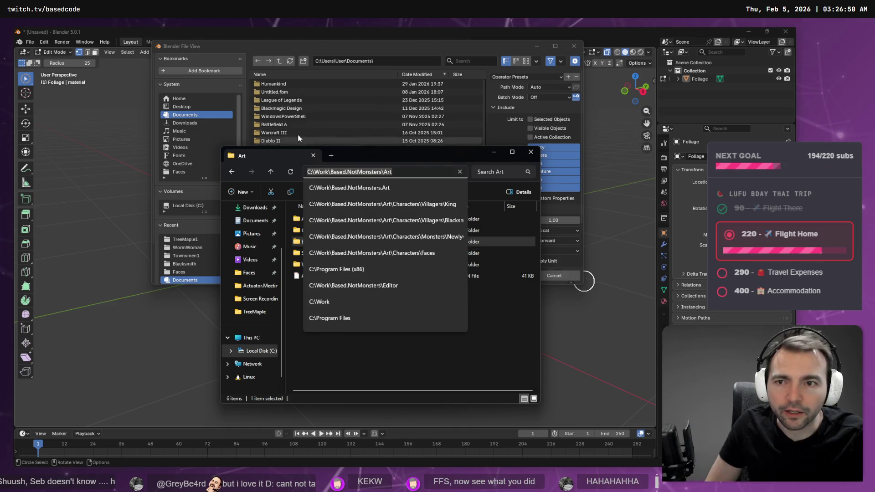
pyautogui.click(389, 61)
pyautogui.write('C:\\Work\\Based.NotMonsters\\Art')
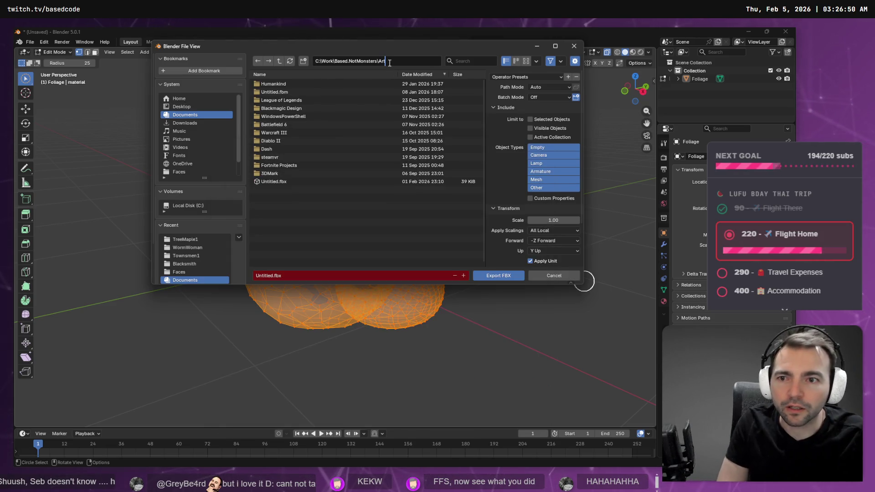
pyautogui.press('Return')
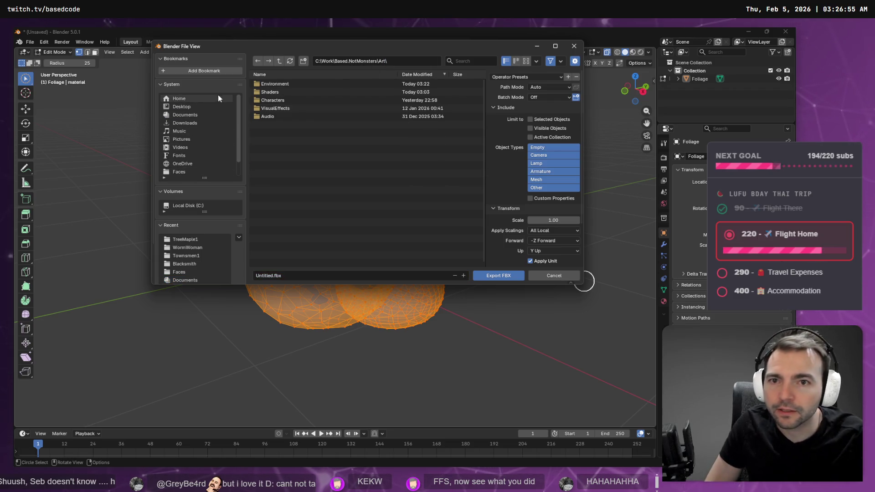
# Bookmark Art, browse into Environment\Plants\TreeMaple, then cancel the FBX export
pyautogui.click(204, 71)
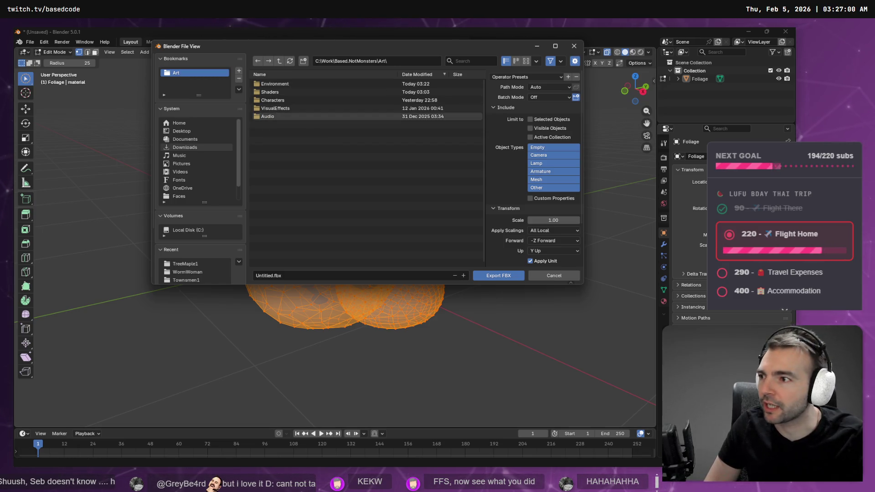
pyautogui.doubleClick(285, 83)
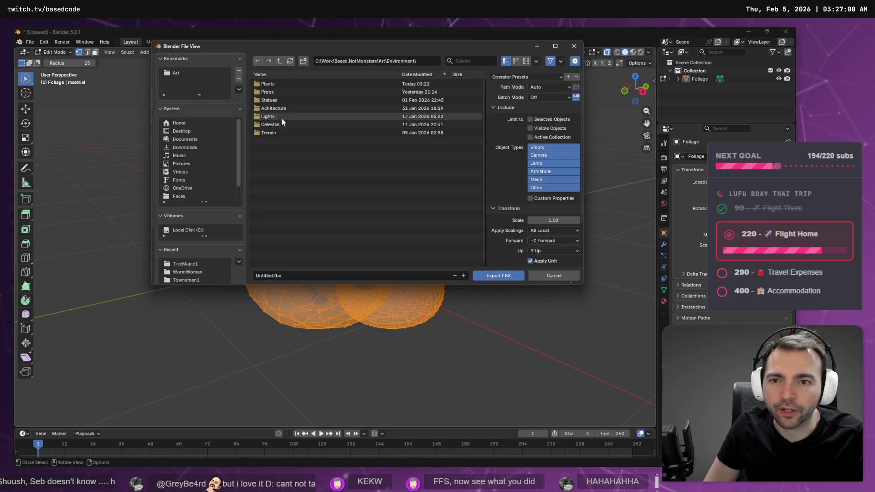
pyautogui.doubleClick(278, 85)
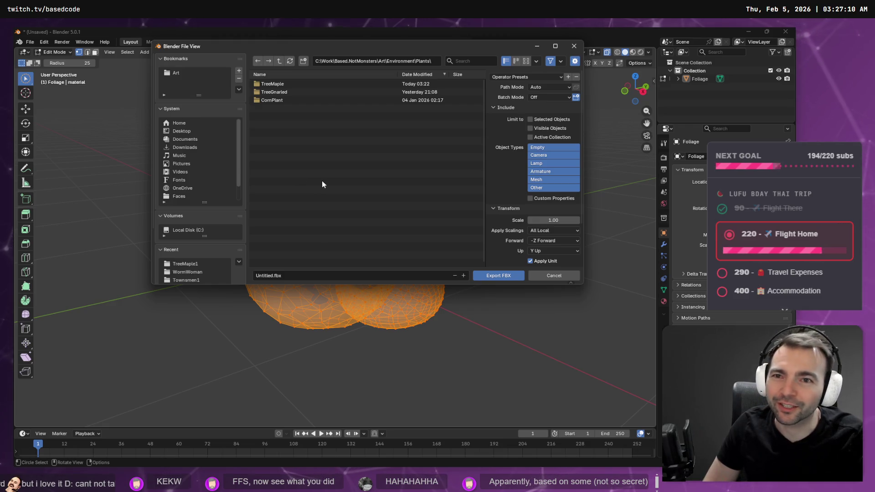
pyautogui.doubleClick(283, 83)
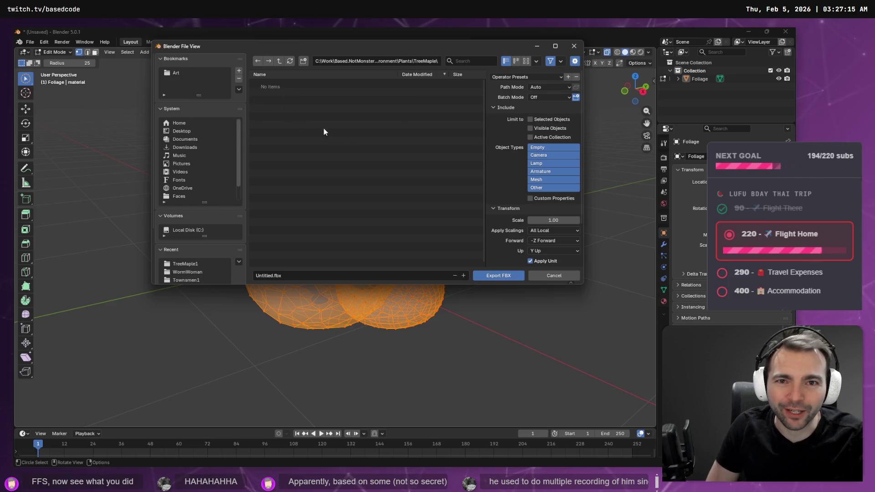
pyautogui.click(276, 279)
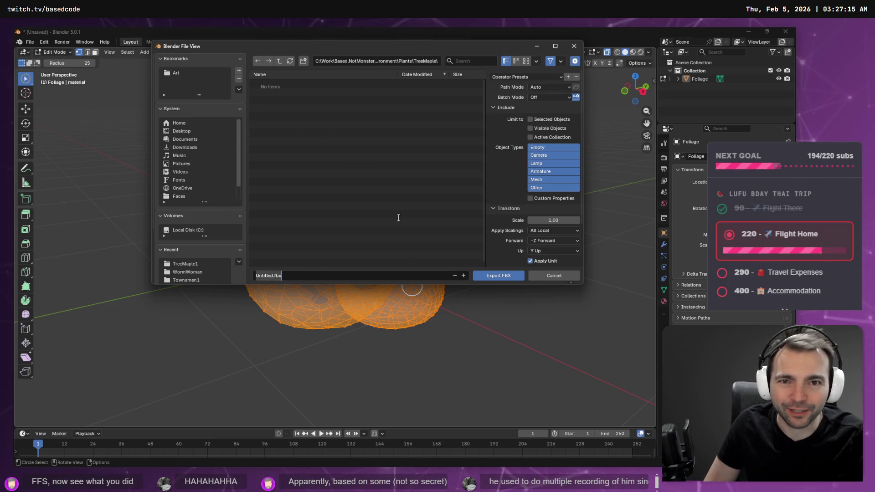
pyautogui.click(548, 276)
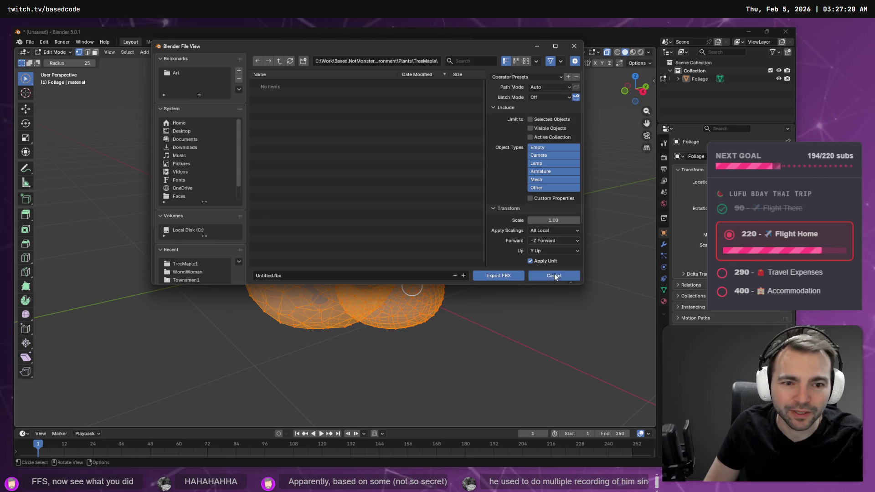
pyautogui.click(554, 274)
# Start a Wavefront OBJ export and browse from the Art bookmark to Environment\Plants\TreeMaple
pyautogui.click(30, 41)
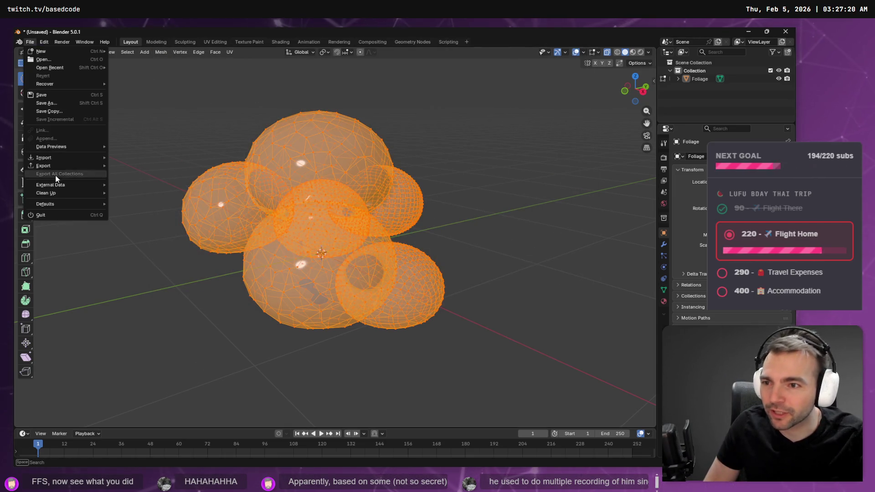
pyautogui.moveTo(73, 185)
pyautogui.moveTo(73, 167)
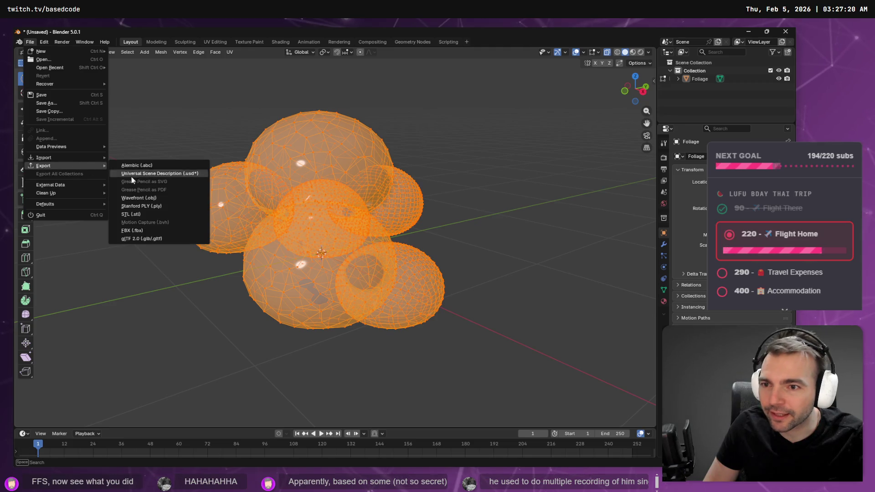
pyautogui.click(146, 196)
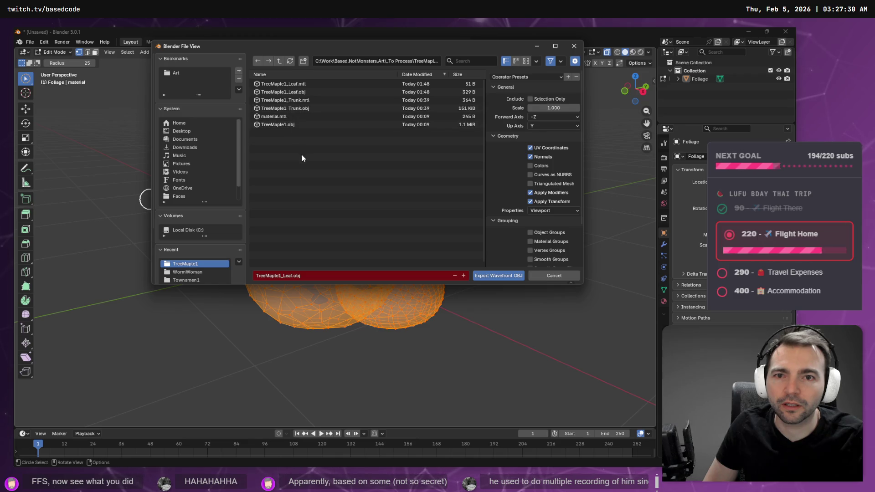
pyautogui.click(190, 75)
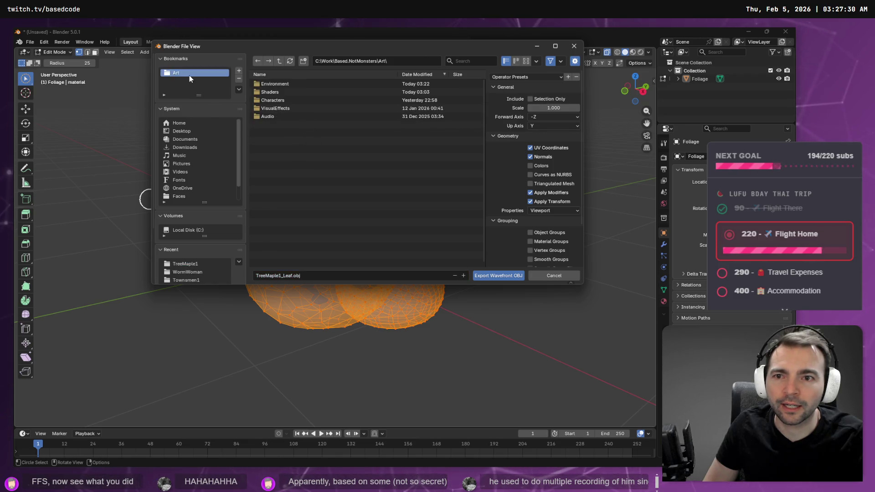
pyautogui.click(275, 96)
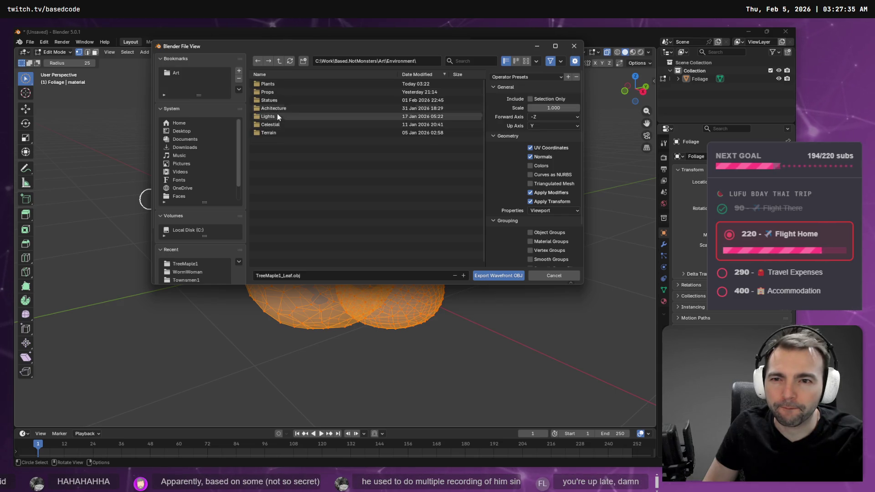
pyautogui.click(278, 86)
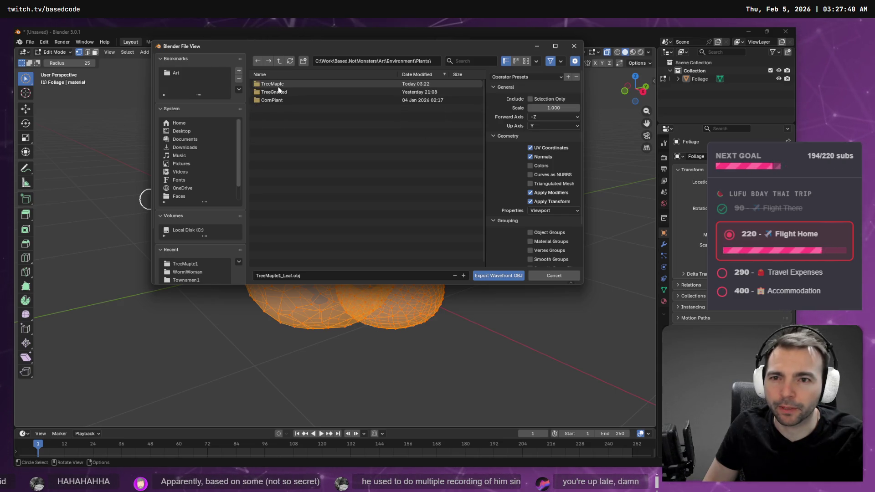
pyautogui.click(287, 84)
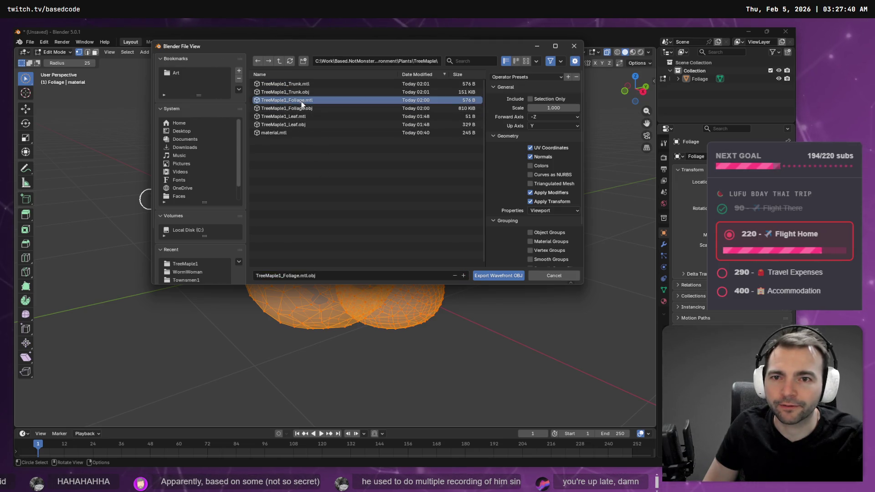
# Export the foliage as TreeMaple2_Foliage.obj, then undo to bring the trunk back
pyautogui.click(302, 107)
pyautogui.click(278, 275)
pyautogui.click(281, 276)
pyautogui.write('2')
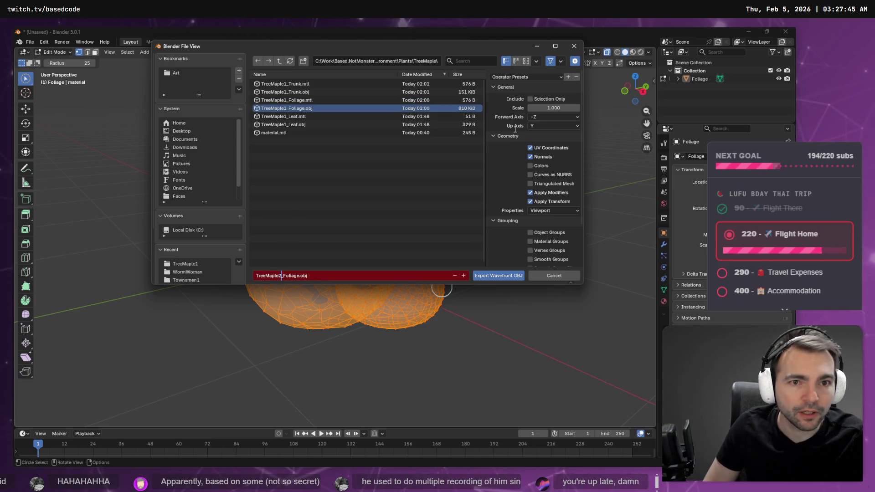
pyautogui.click(509, 278)
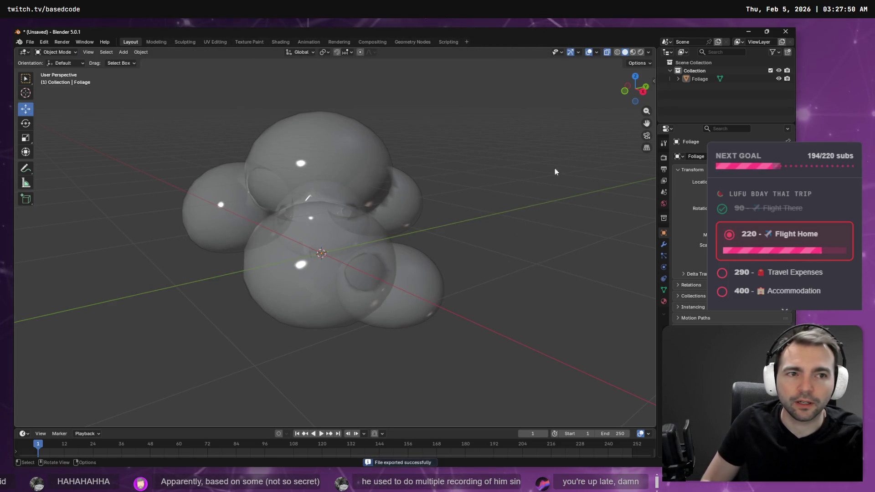
pyautogui.hotkey('ctrl', 'z')
pyautogui.hotkey('ctrl', 'z')
pyautogui.hotkey('ctrl', 'z')
pyautogui.hotkey('ctrl', 'z')
pyautogui.hotkey('ctrl', 'z')
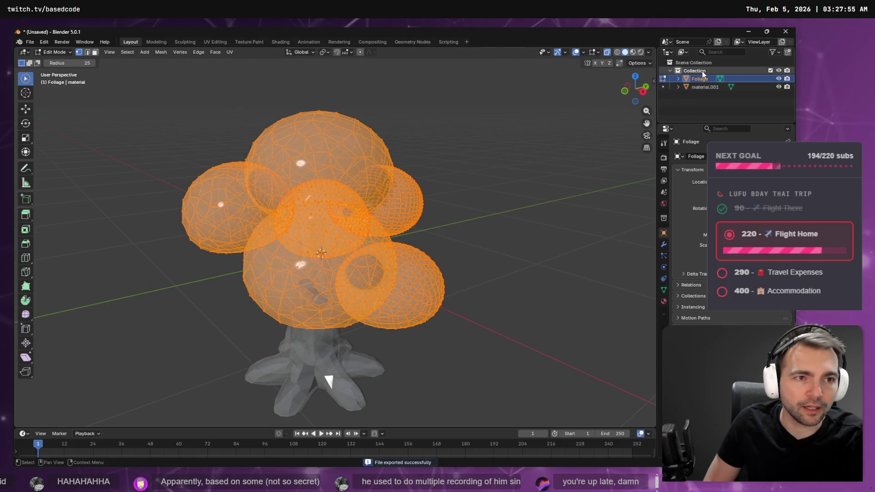
# Rename the material.001 object to Trunk
pyautogui.click(704, 80)
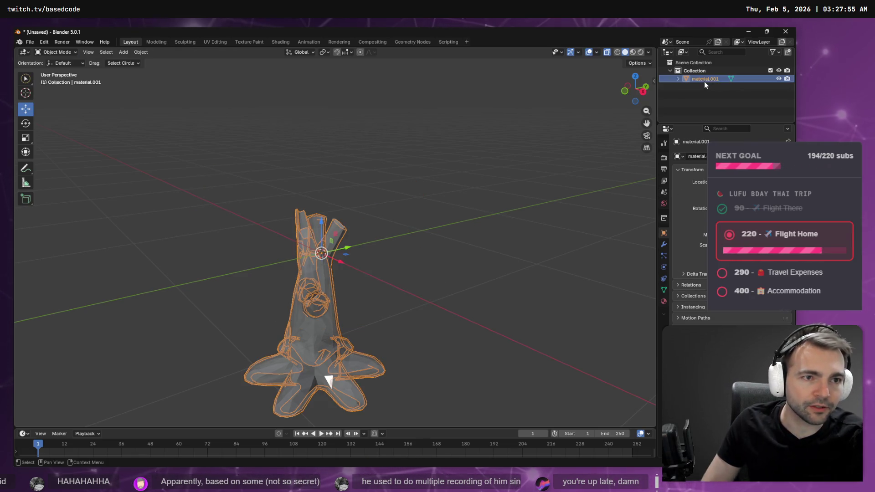
pyautogui.doubleClick(704, 81)
pyautogui.write('Trunk')
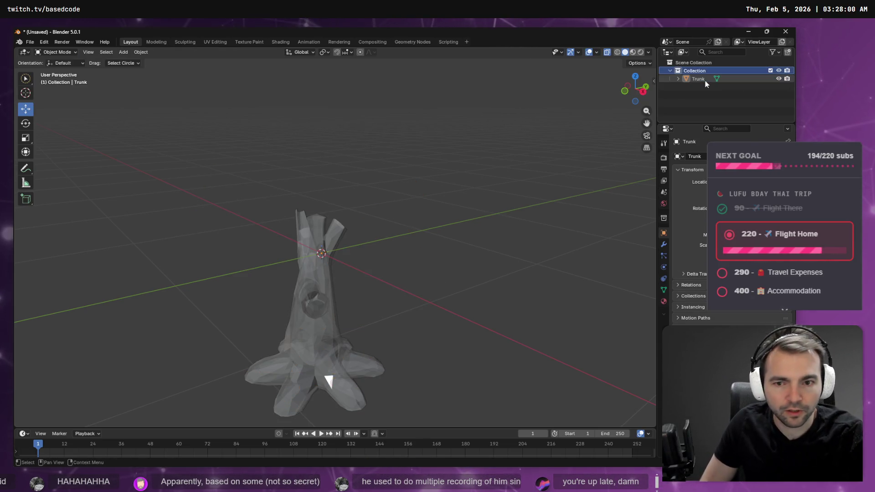
pyautogui.click(489, 166)
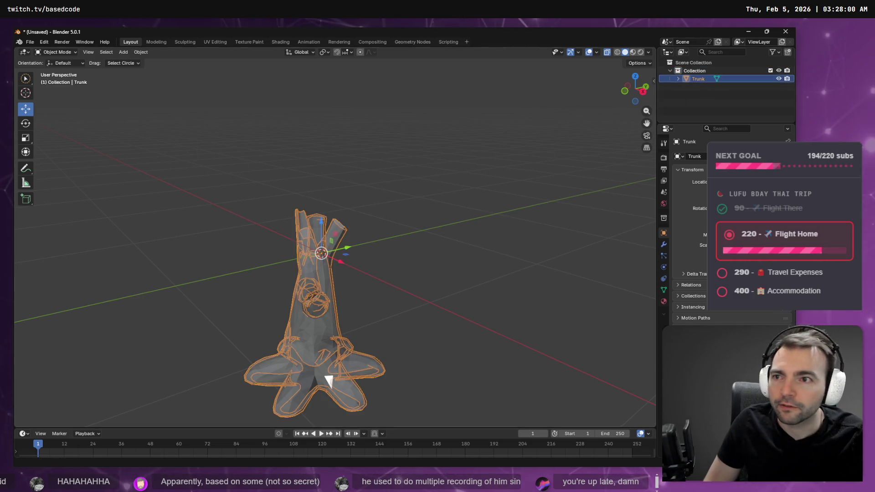
# Export the trunk as Wavefront OBJ named TreeMaple2_Trunk.obj in the TreeMaple folder
pyautogui.click(29, 41)
pyautogui.moveTo(64, 167)
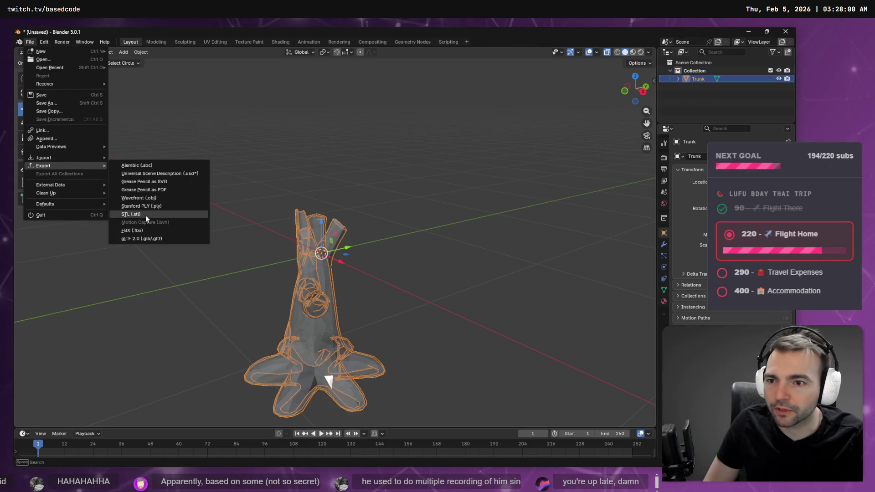
pyautogui.click(164, 199)
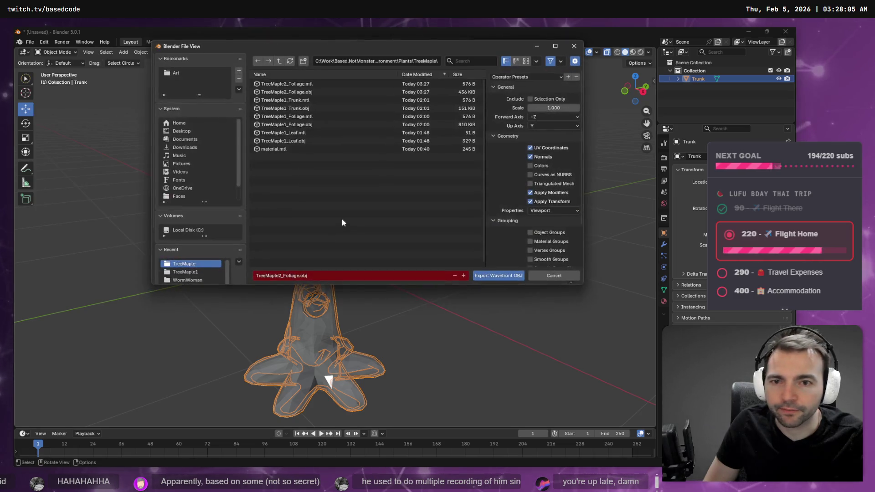
pyautogui.click(286, 91)
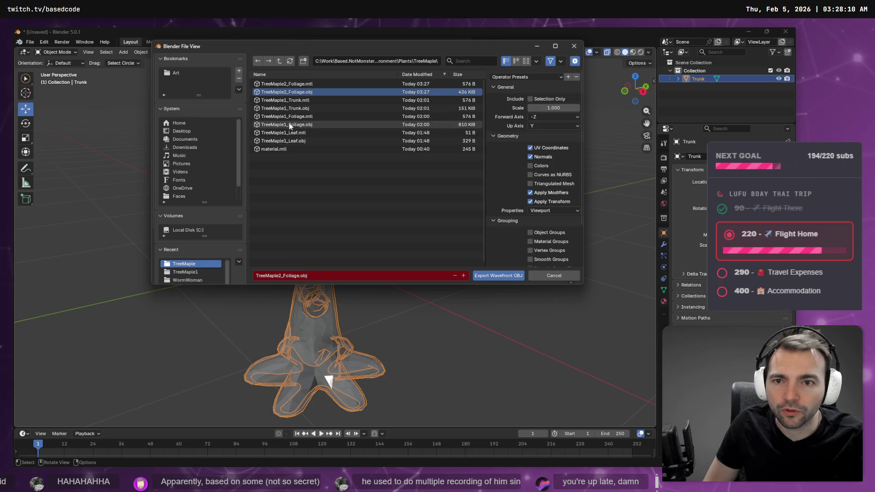
pyautogui.click(292, 108)
pyautogui.click(273, 276)
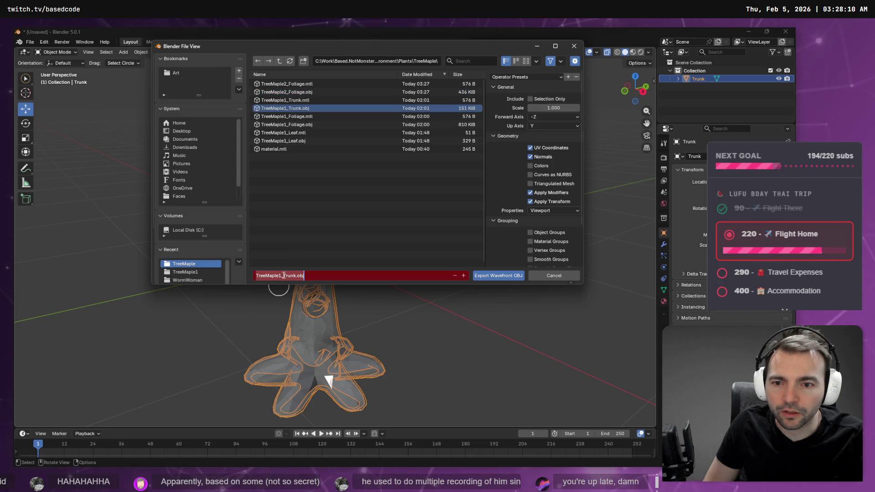
pyautogui.click(279, 276)
pyautogui.write('2')
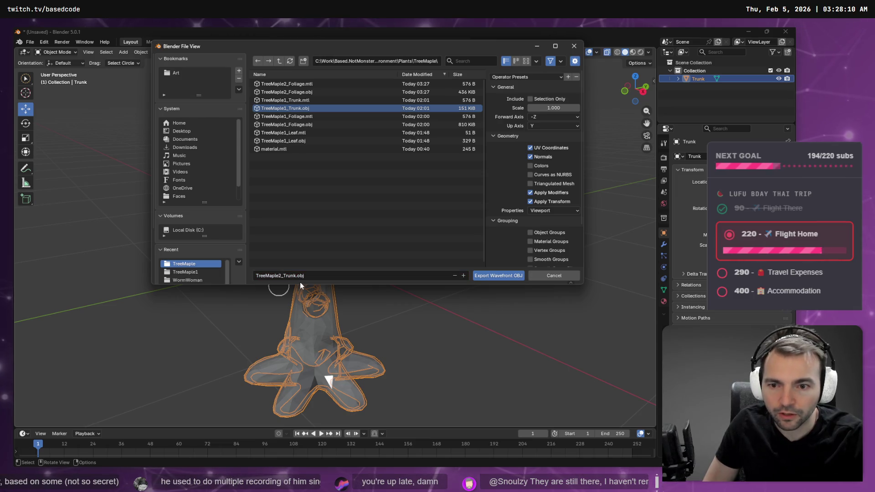
pyautogui.press('Return')
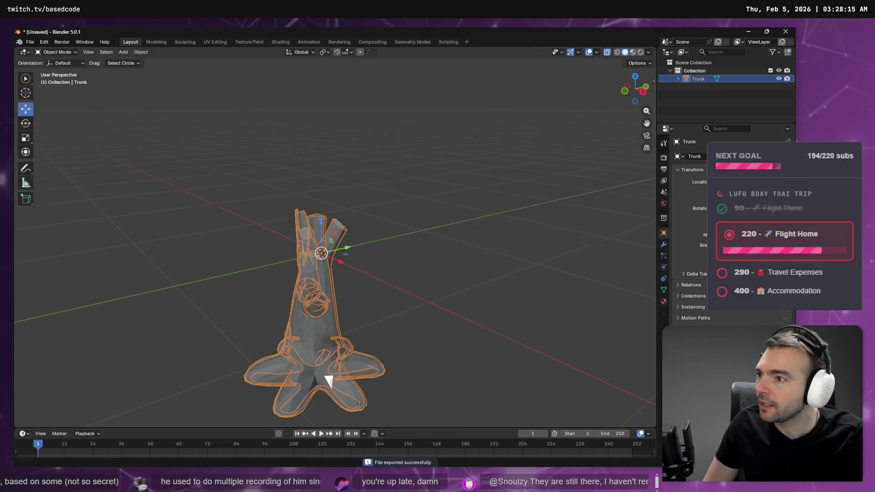
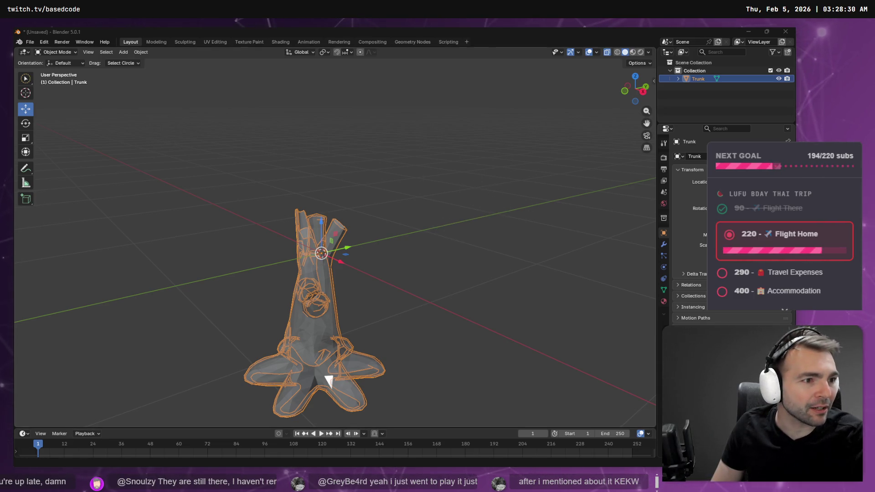
# Frame the Environment in Godot and fly through the town to inspect the maple trees and church
pyautogui.hotkey('alt', 'Tab')
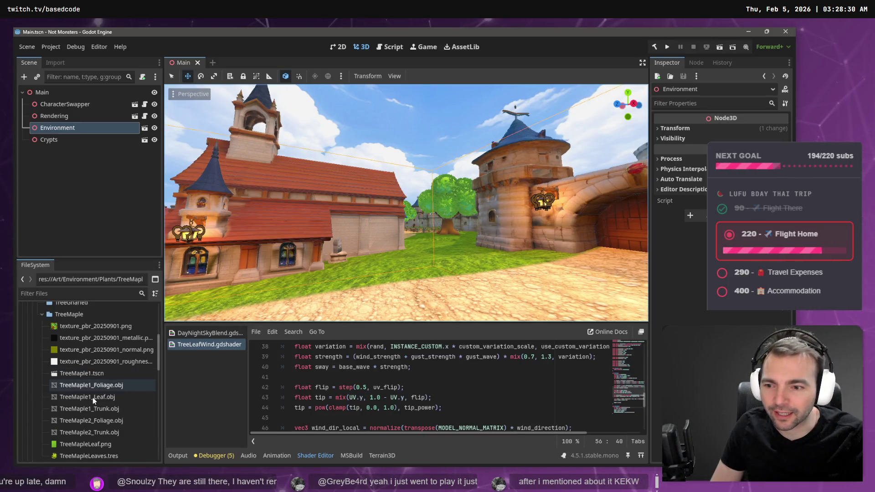
pyautogui.press('f')
pyautogui.press('w')
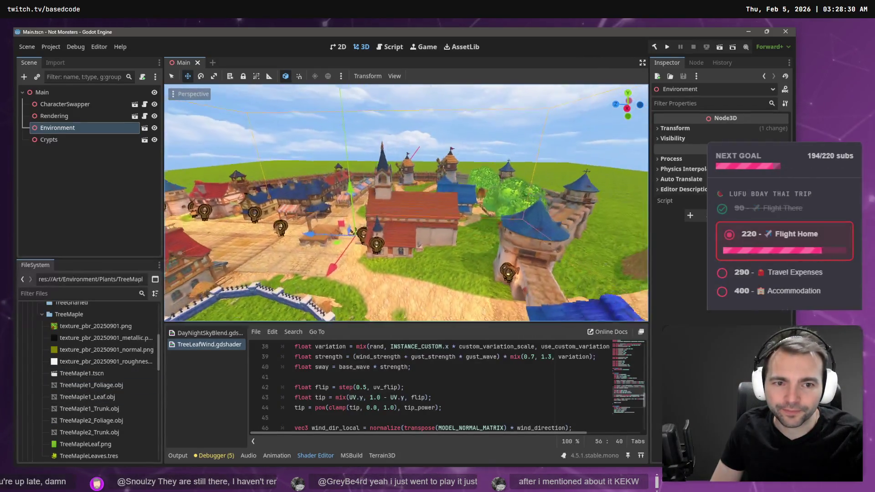
pyautogui.press('w')
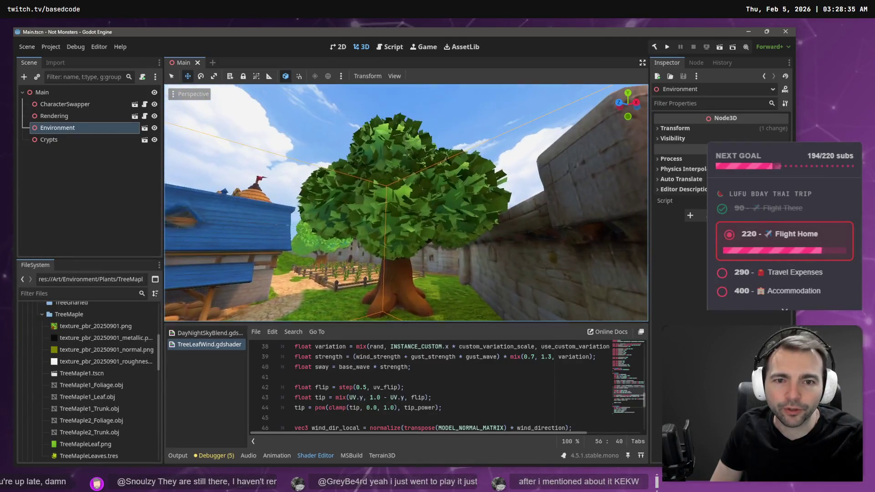
pyautogui.press('w')
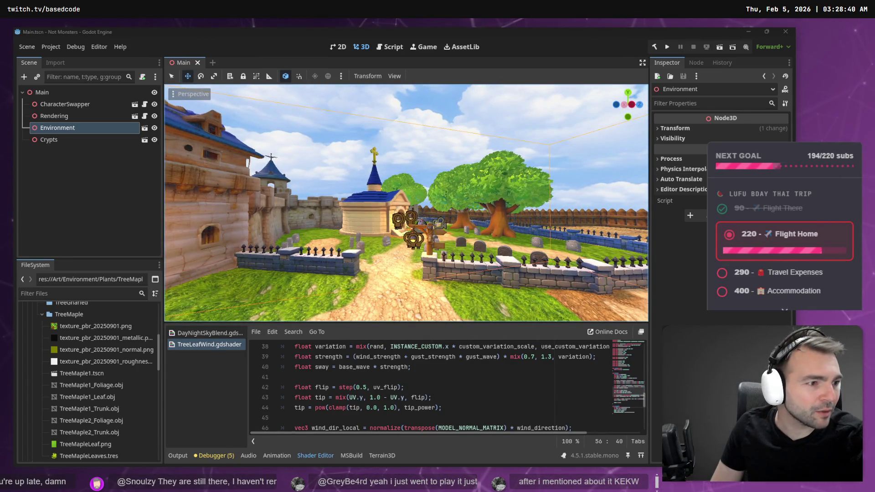
pyautogui.hotkey('alt', 'Tab')
pyautogui.scroll(-15, 485, 240)
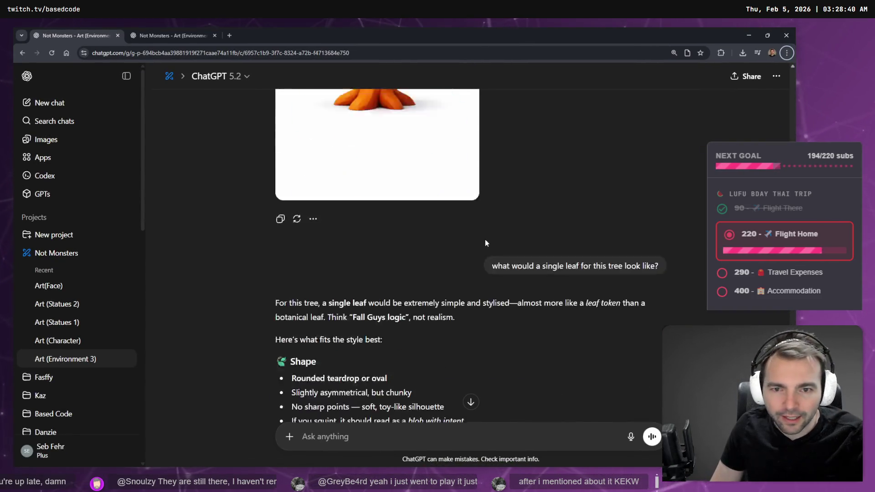
# Read ChatGPT's single-leaf description and start dictating a new message
pyautogui.scroll(-3, 492, 237)
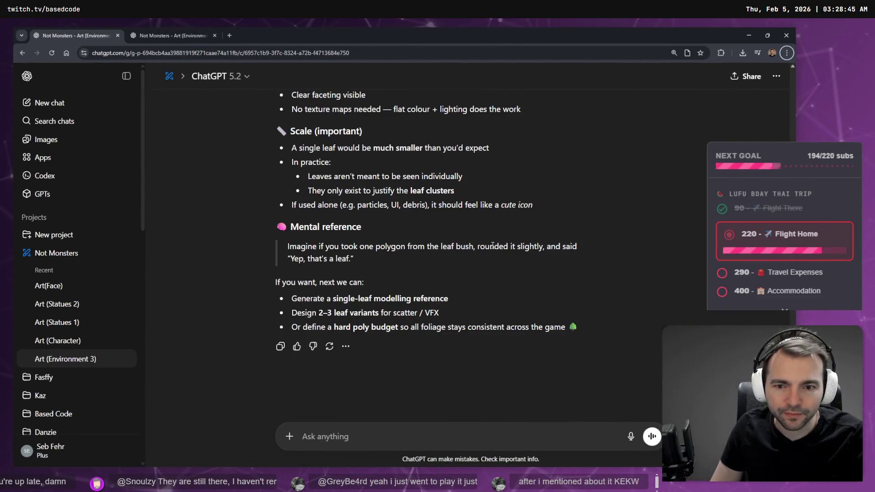
pyautogui.click(364, 439)
pyautogui.press('super+h')
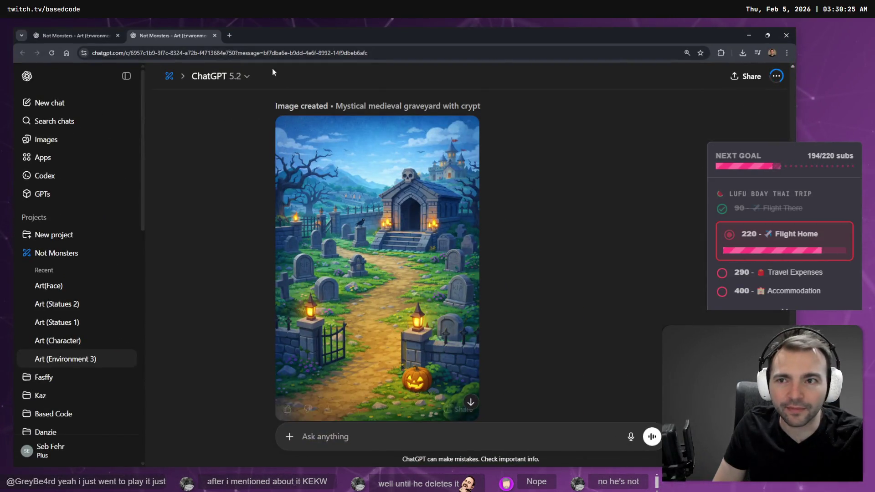
# View the generated leaf image in the other chat, then return to Godot's TreeMaple files
pyautogui.click(93, 36)
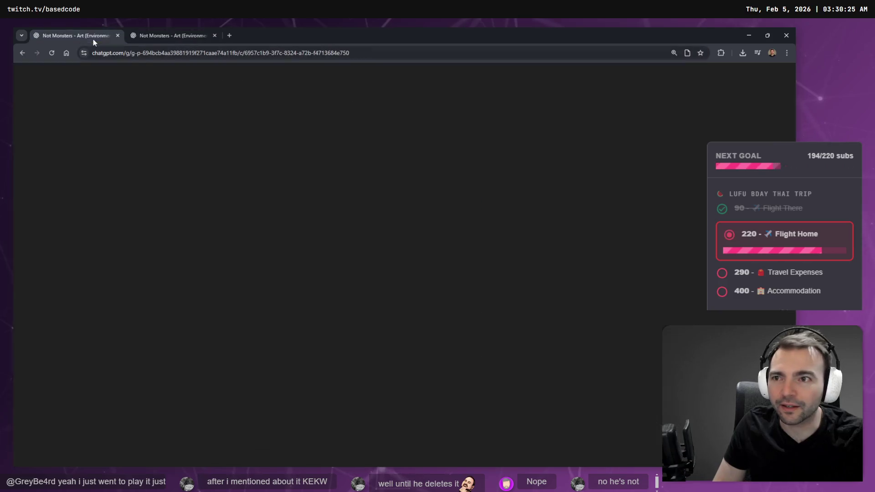
pyautogui.scroll(-2, 399, 324)
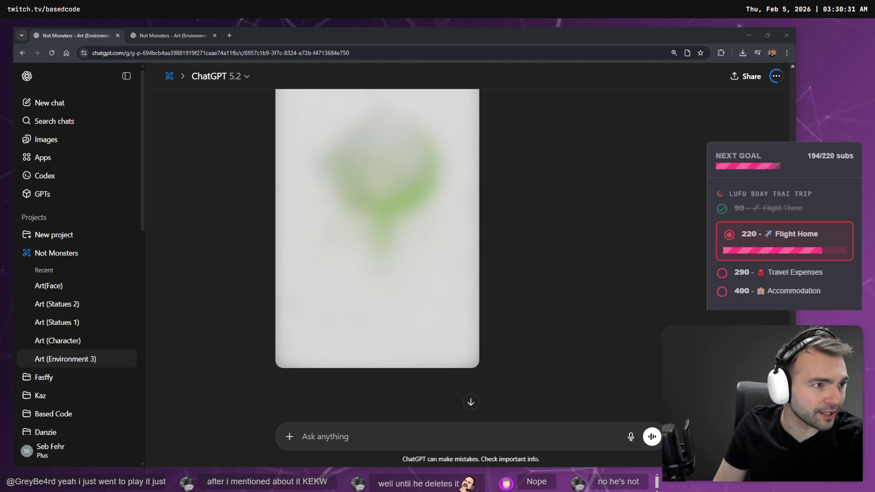
pyautogui.hotkey('alt', 'Tab')
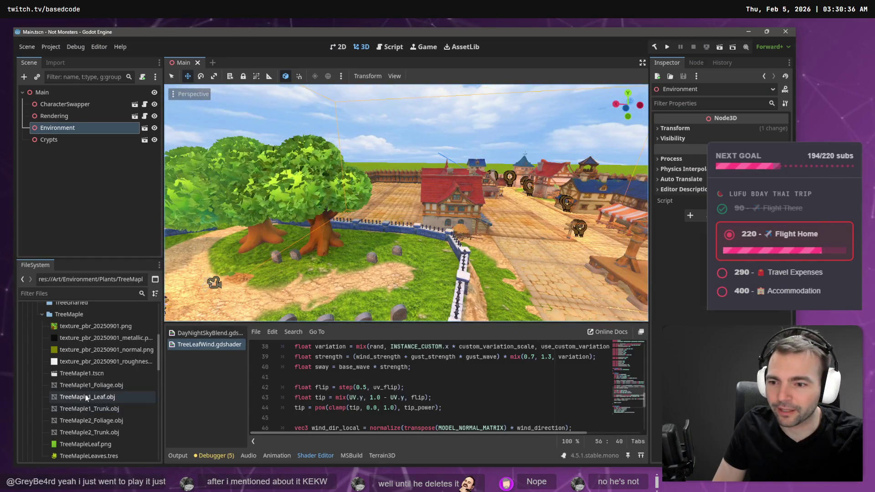
pyautogui.scroll(-2, 100, 402)
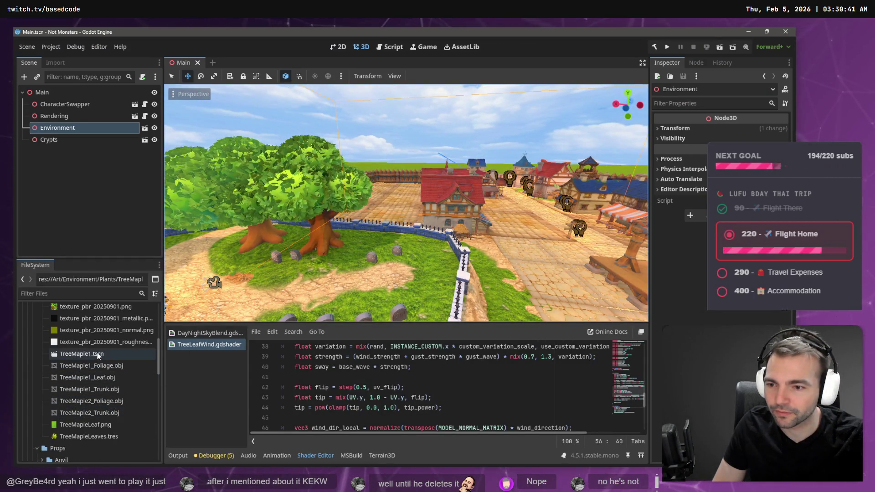
pyautogui.scroll(5, 82, 360)
# Add a new MapleTree2.tscn scene to the TreeMaple folder via Create New > Scene
pyautogui.rightClick(68, 354)
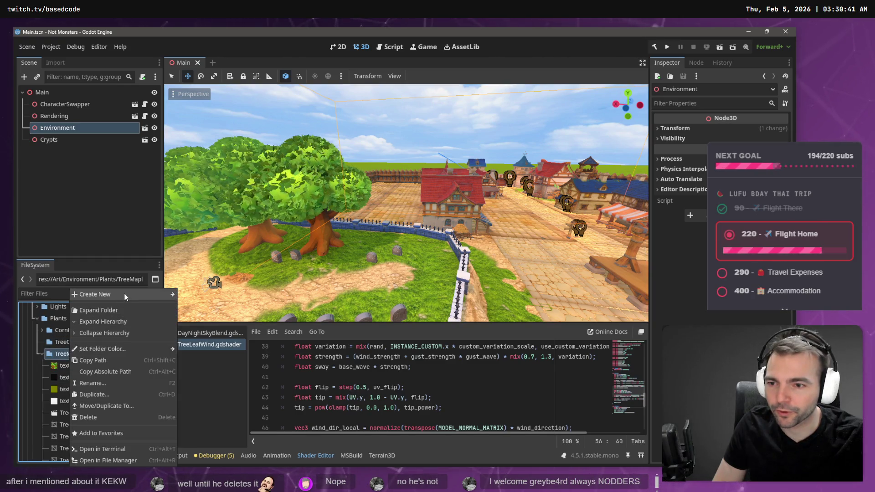
pyautogui.moveTo(124, 293)
pyautogui.click(203, 305)
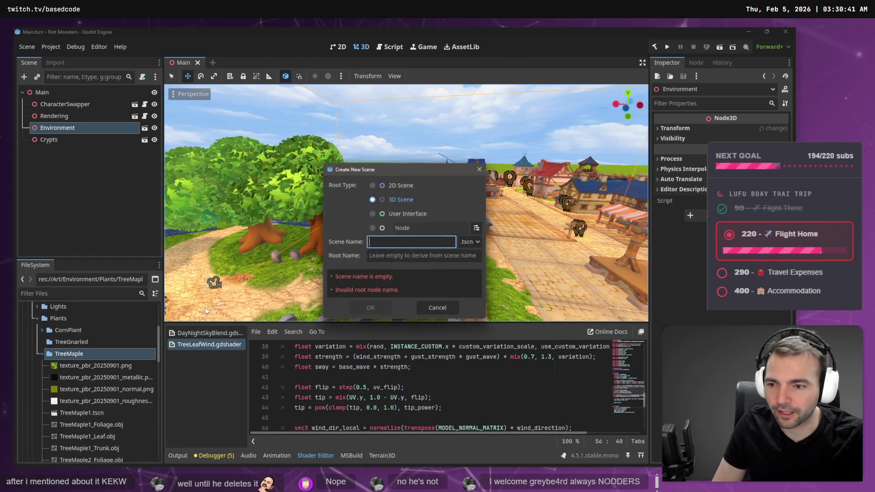
pyautogui.write('MapleTree2')
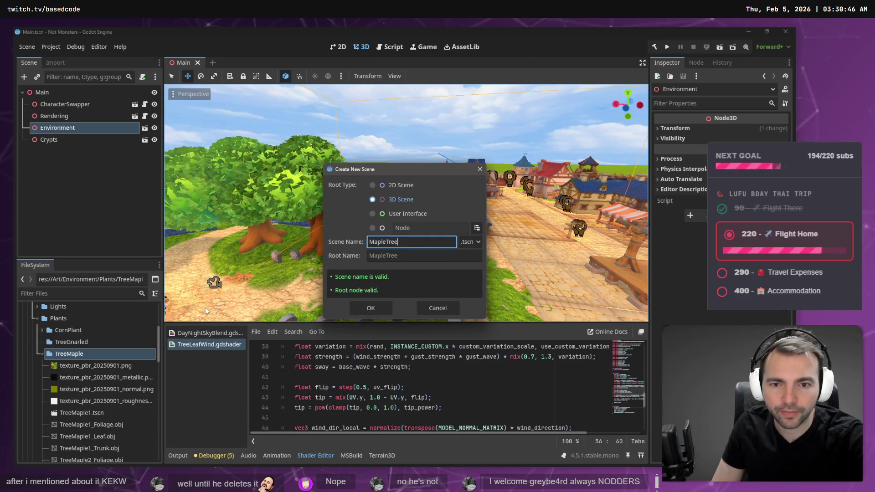
pyautogui.press('Return')
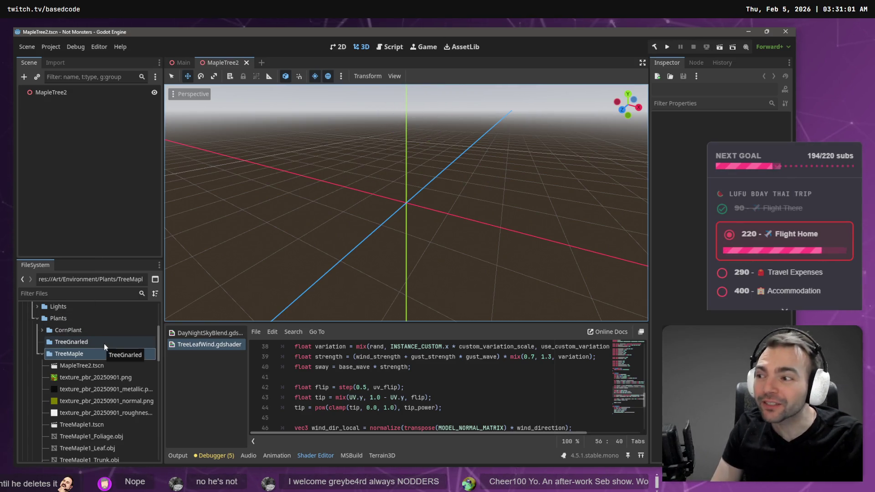
pyautogui.scroll(-2, 106, 390)
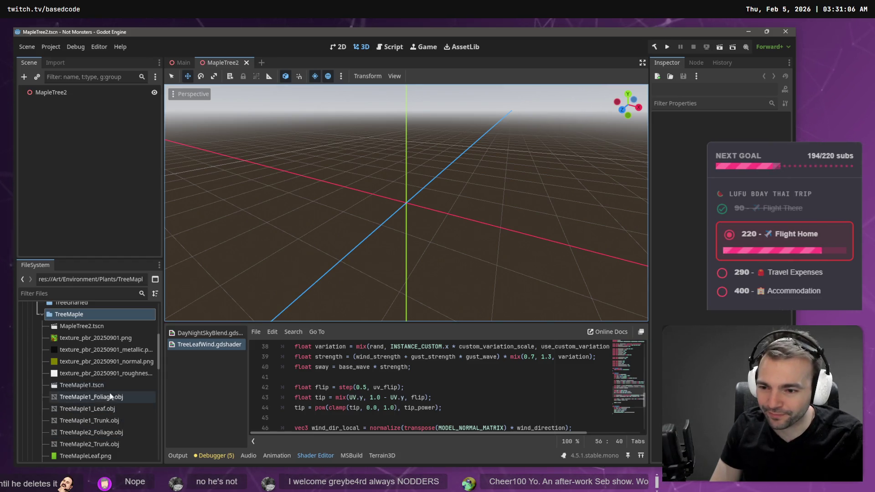
# Rename the TreeMaple1_Leaf.obj file to use the number 2
pyautogui.click(92, 409)
pyautogui.press('F2')
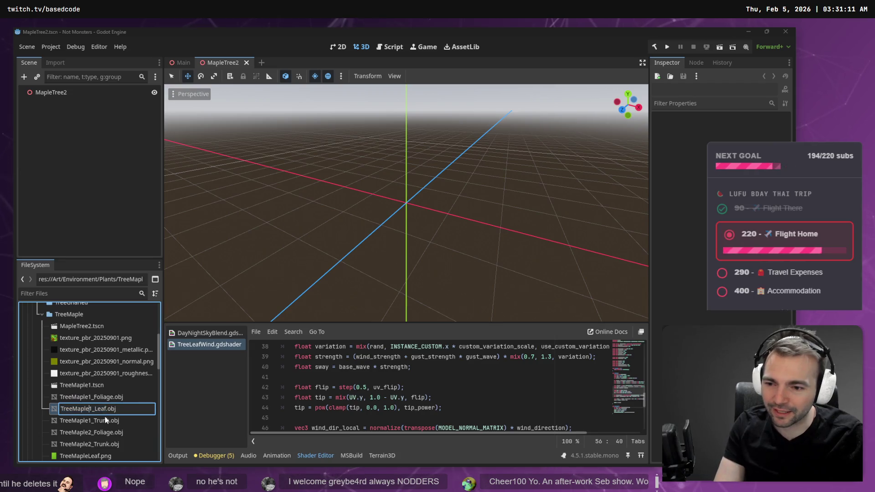
pyautogui.press('Delete')
pyautogui.write('2')
pyautogui.press('Return')
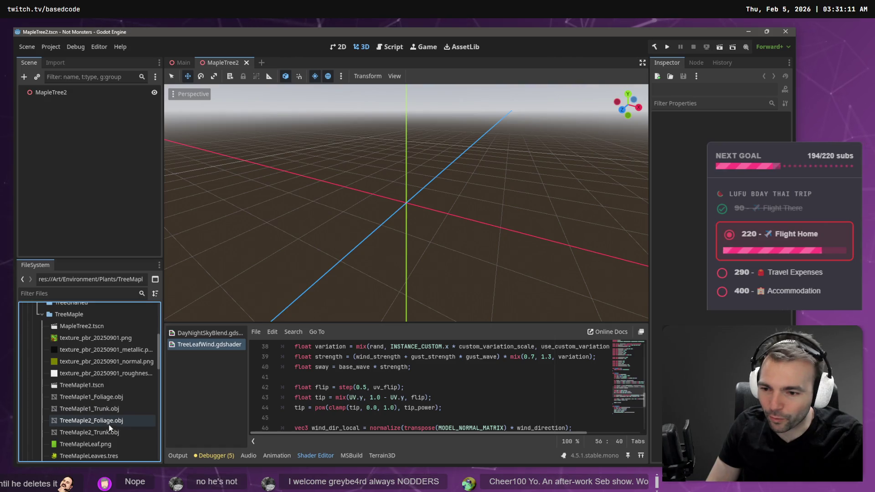
# Add the TreeMaple2_Trunk mesh to the scene at X position 0
pyautogui.moveTo(105, 432)
pyautogui.mouseDown()
pyautogui.moveTo(191, 337)
pyautogui.moveTo(100, 430)
pyautogui.mouseUp()
pyautogui.rightClick(99, 429)
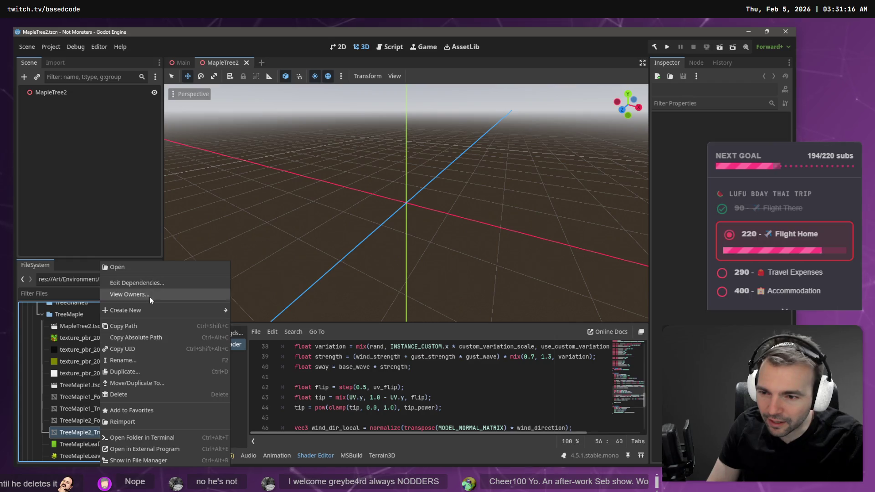
pyautogui.click(89, 432)
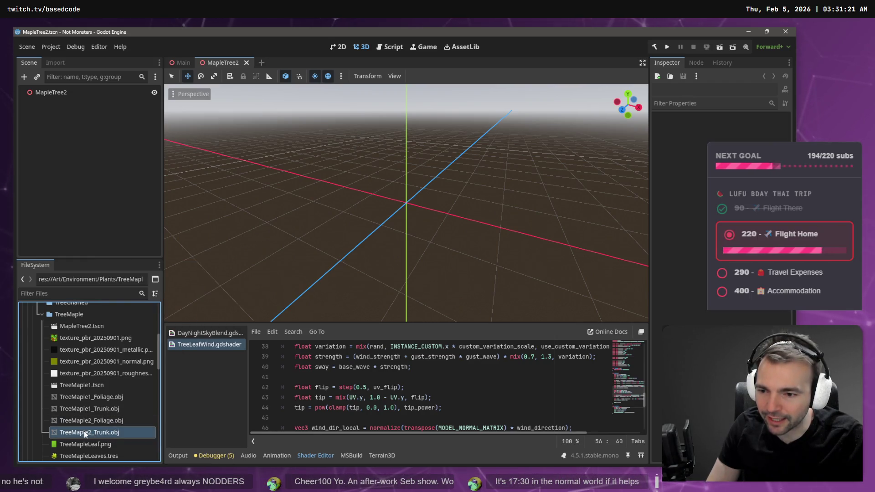
pyautogui.moveTo(83, 431)
pyautogui.mouseDown()
pyautogui.moveTo(437, 228)
pyautogui.moveTo(396, 223)
pyautogui.mouseUp()
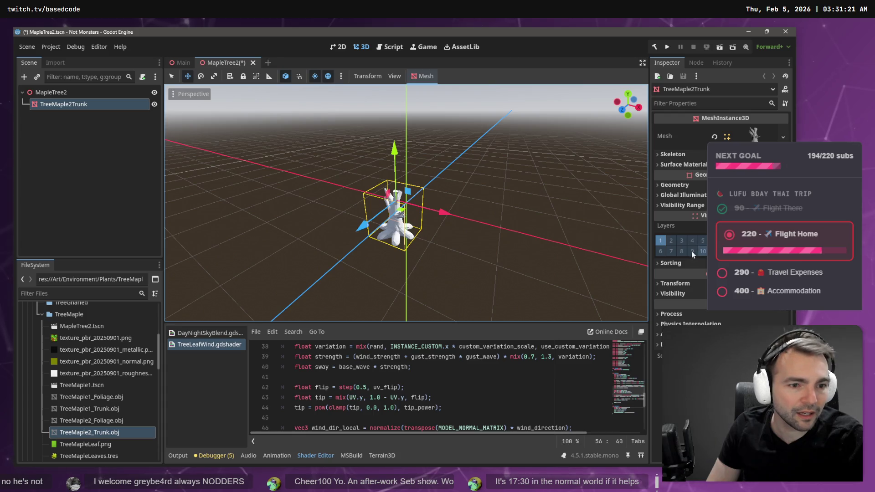
pyautogui.click(681, 283)
pyautogui.click(679, 306)
pyautogui.write('0')
pyautogui.press('Tab')
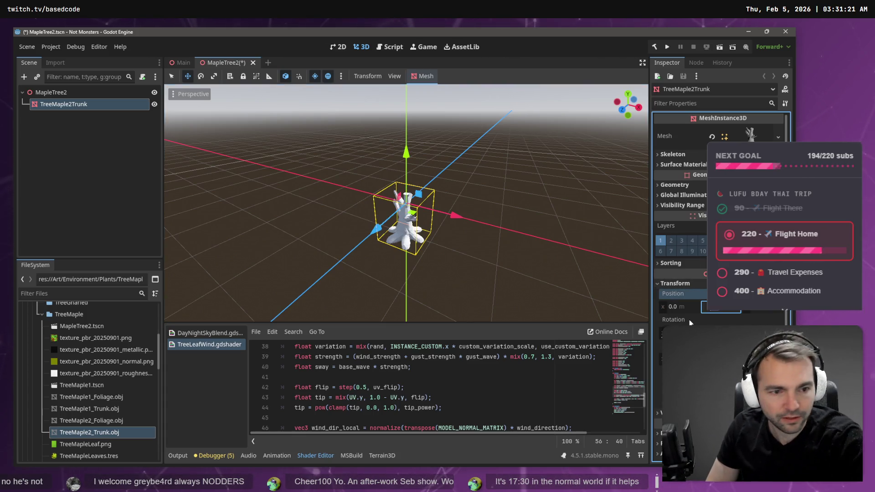
pyautogui.press('Escape')
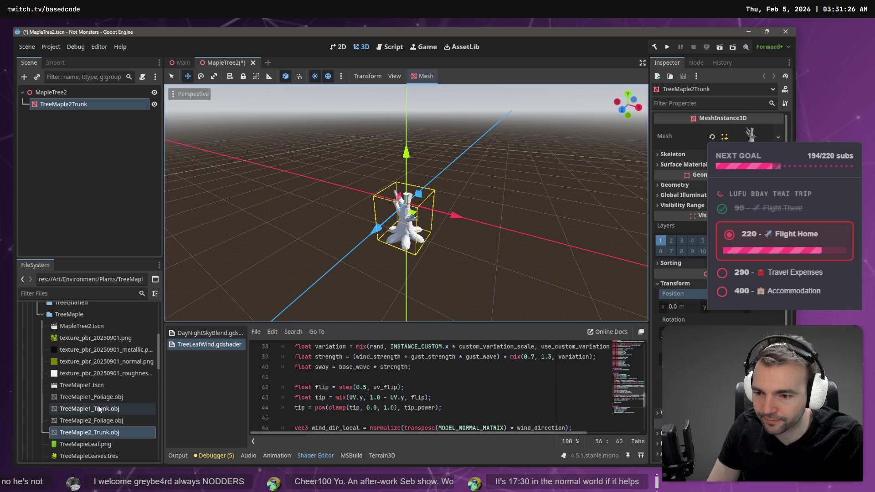
# Add the TreeMaple2_Foliage mesh to the scene, centred at X position 0
pyautogui.moveTo(91, 420); pyautogui.dragTo(385, 272)
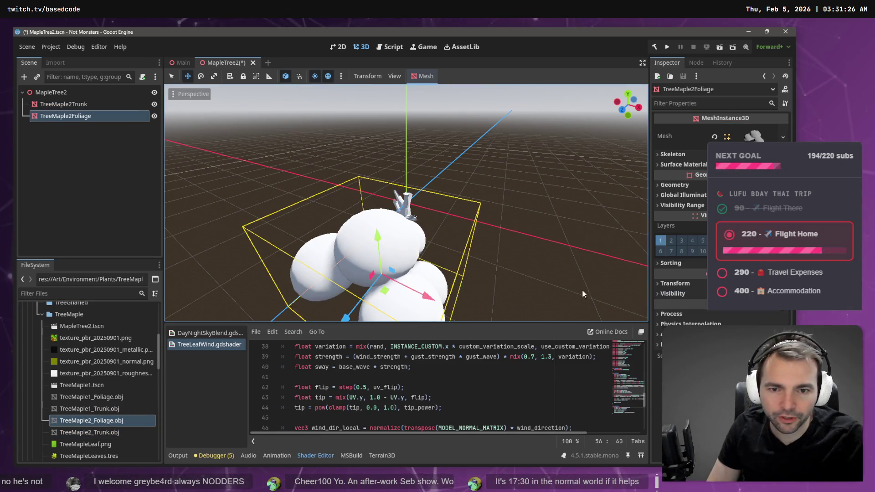
pyautogui.click(698, 286)
pyautogui.click(688, 307)
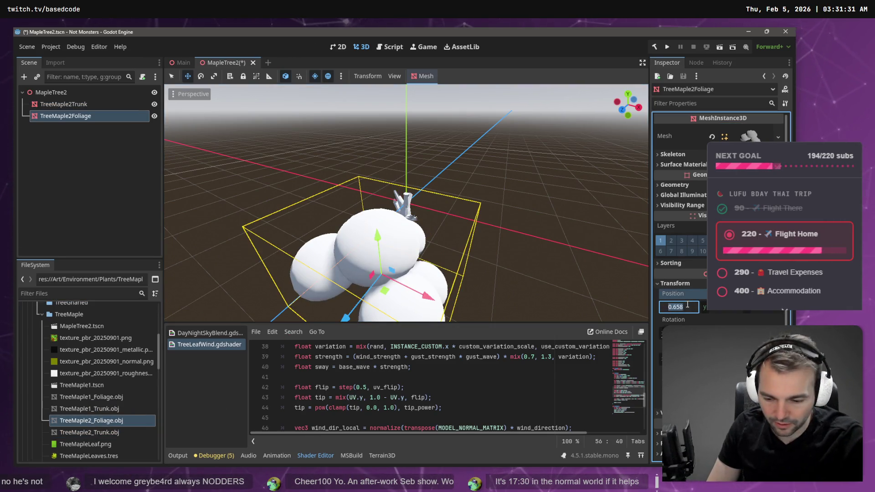
pyautogui.write('0')
pyautogui.press('Return')
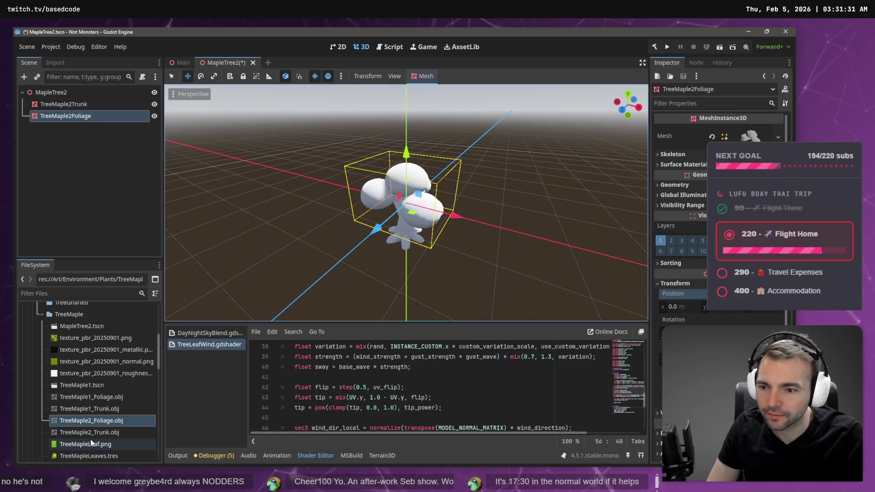
# Raise both the trunk and foliage meshes about 0.9 units
pyautogui.keyDown('ctrl'); pyautogui.click(80, 103); pyautogui.keyUp('ctrl')
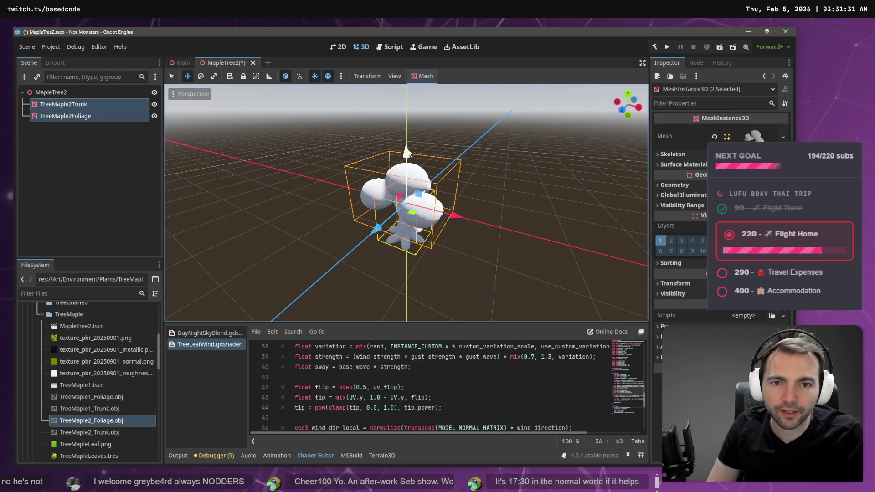
pyautogui.moveTo(408, 153); pyautogui.dragTo(414, 97)
pyautogui.click(122, 151)
pyautogui.click(109, 105)
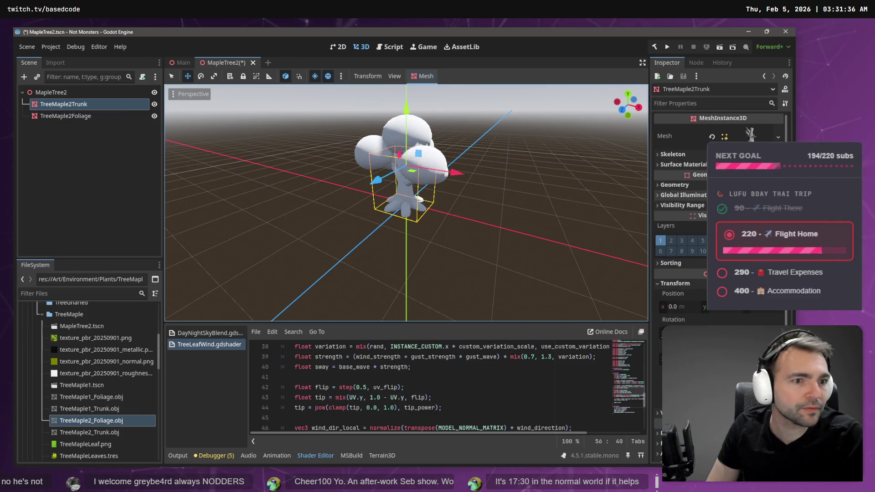
# Expand the trunk's Surface Material slot 0 and review its albedo and shading settings
pyautogui.click(693, 164)
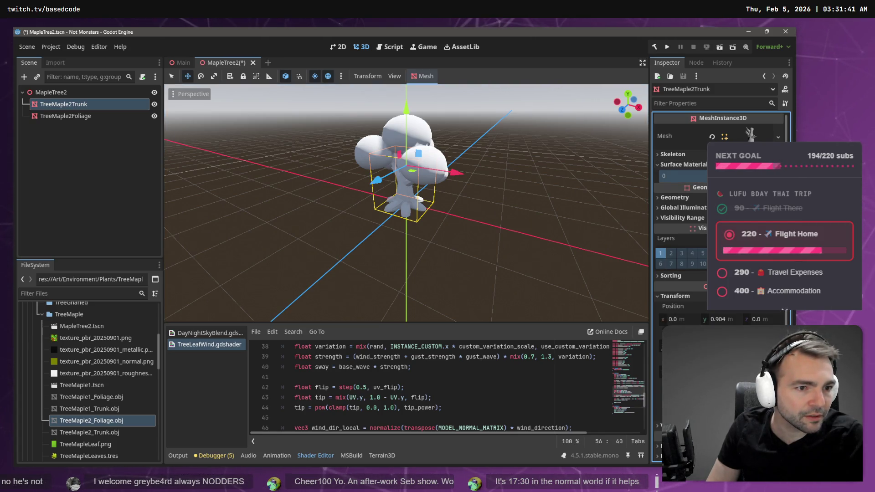
pyautogui.click(692, 181)
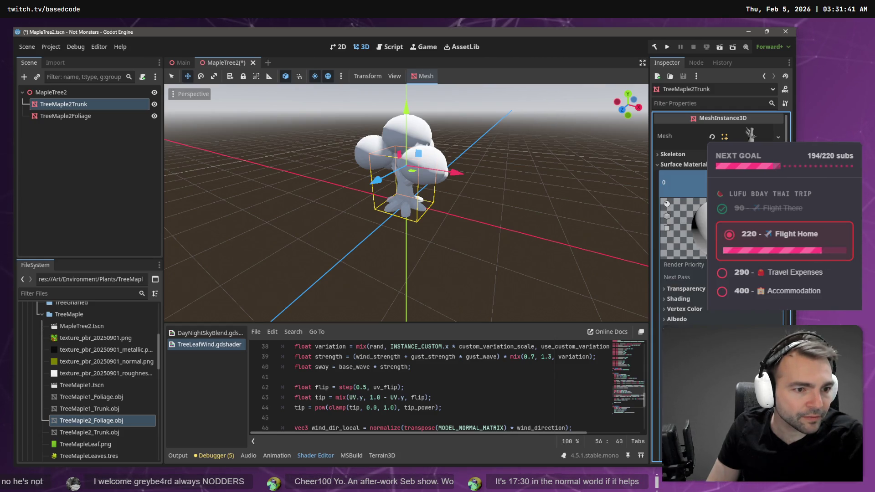
pyautogui.scroll(-5, 673, 279)
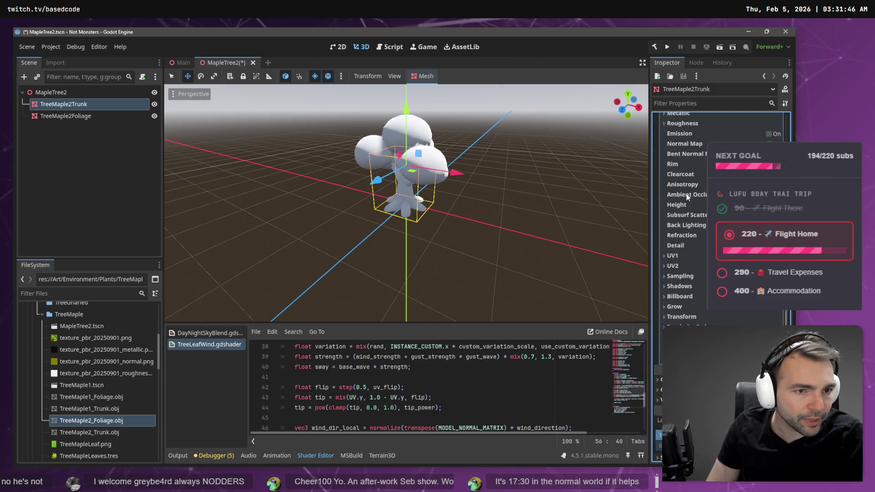
pyautogui.scroll(5, 683, 197)
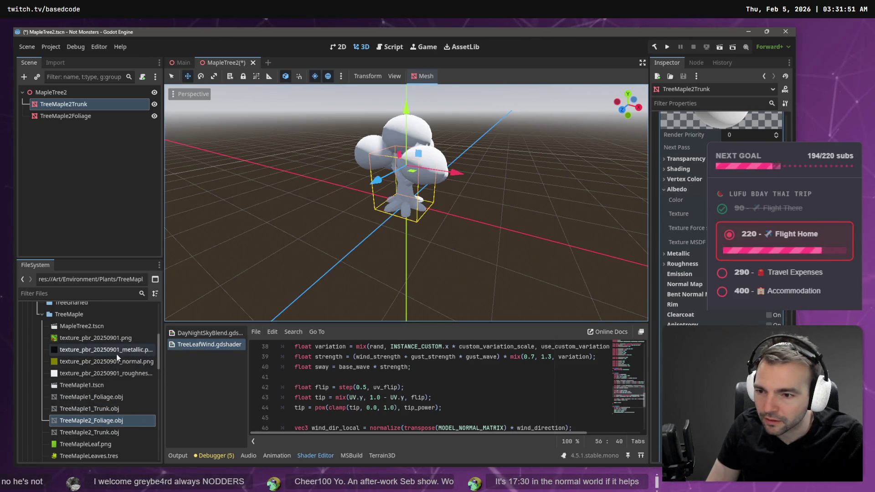
pyautogui.scroll(-2, 117, 358)
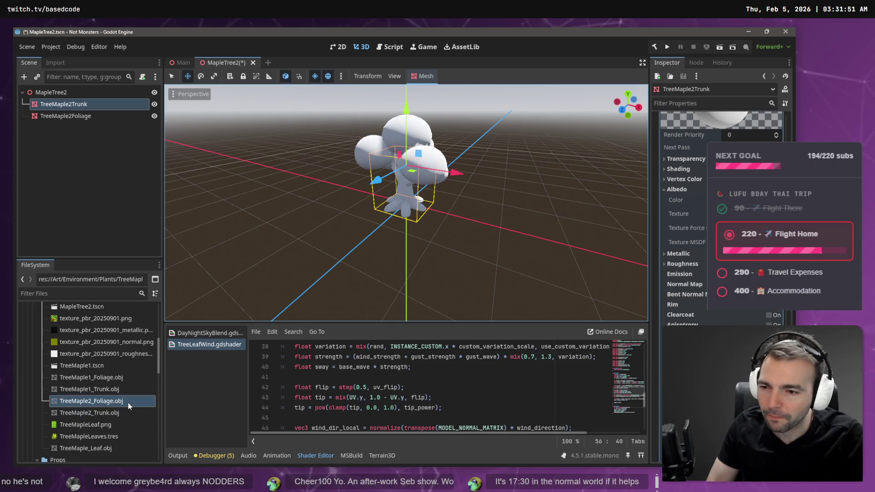
pyautogui.scroll(2, 126, 428)
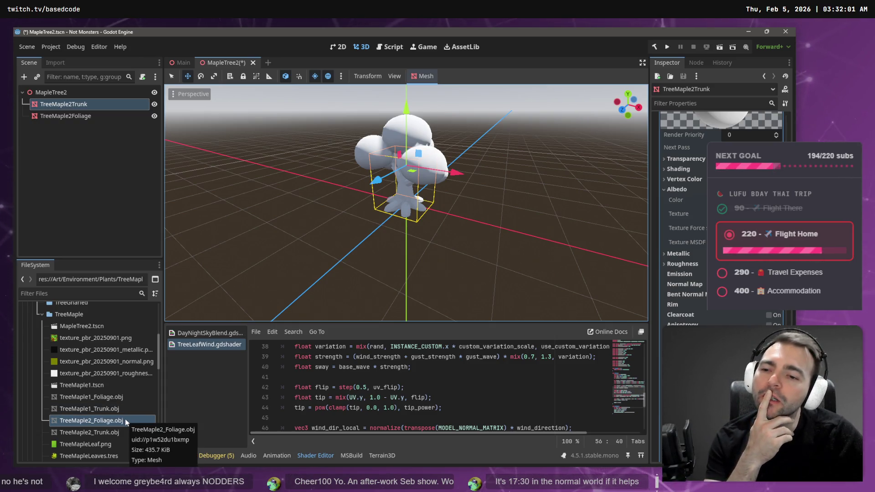
pyautogui.rightClick(75, 314)
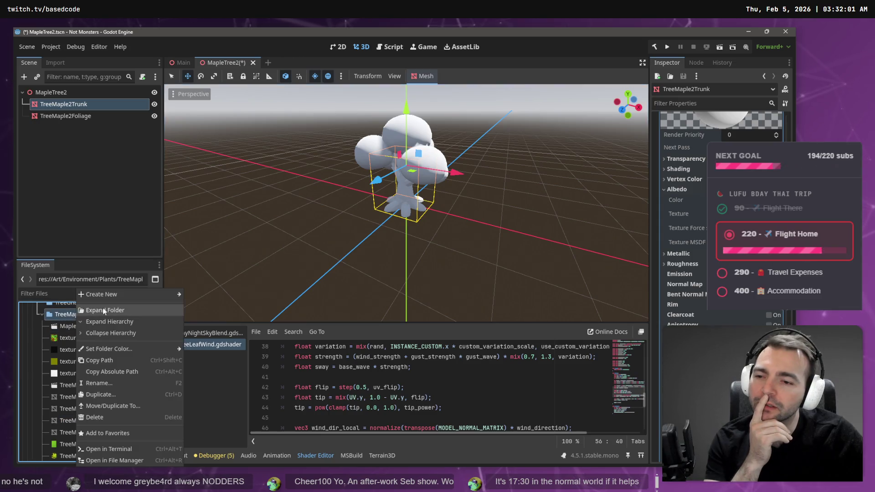
# Create a MapleTree1 folder and move the TreeMaple1 scene, foliage and trunk files into it
pyautogui.moveTo(137, 294)
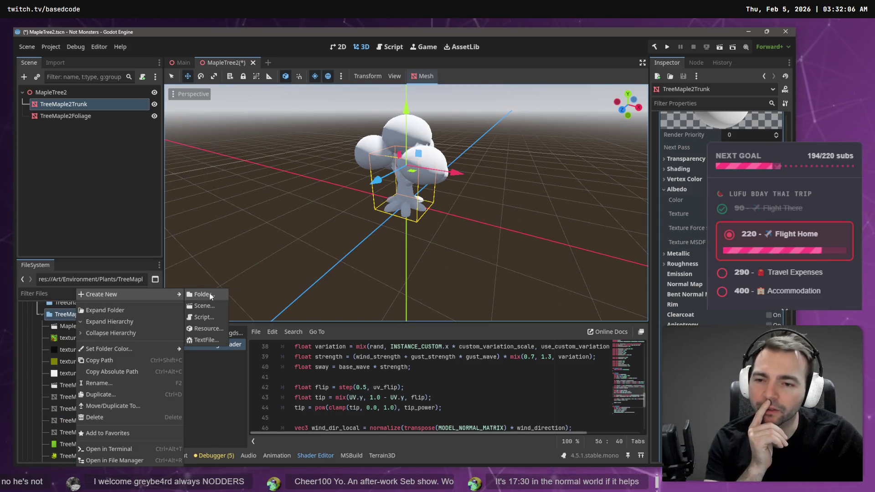
pyautogui.click(210, 295)
pyautogui.write('MapleTree1')
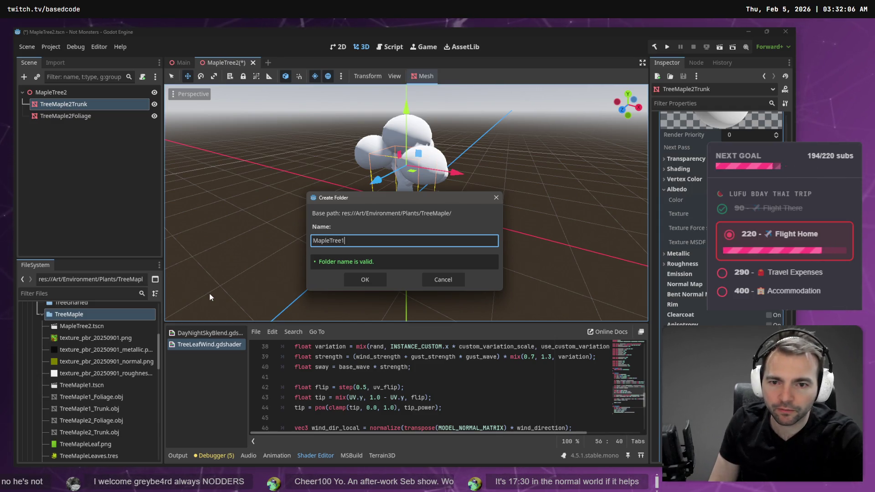
pyautogui.press('Return')
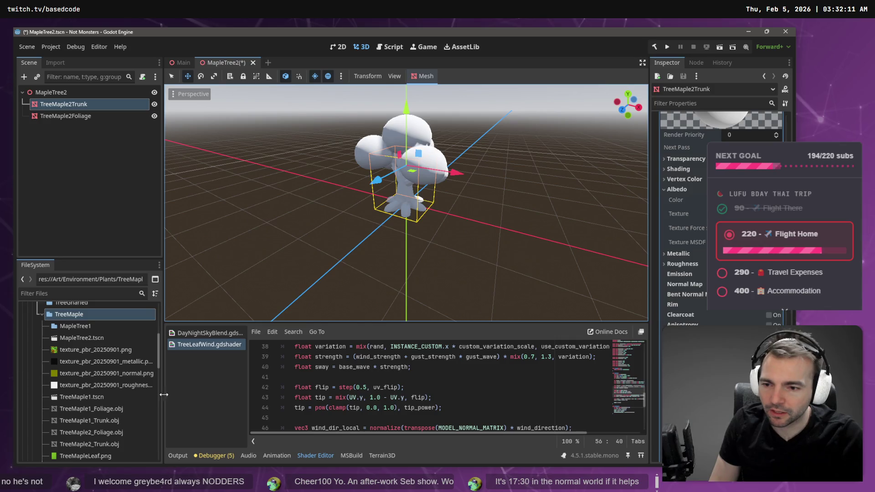
pyautogui.click(82, 397)
pyautogui.keyDown('shift'); pyautogui.click(91, 409); pyautogui.keyUp('shift')
pyautogui.keyDown('shift'); pyautogui.click(111, 419); pyautogui.keyUp('shift')
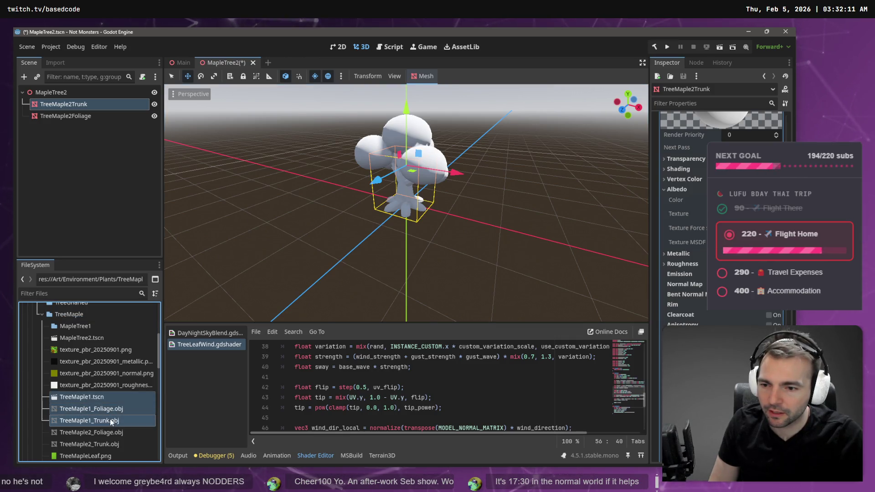
pyautogui.moveTo(80, 395); pyautogui.dragTo(77, 326)
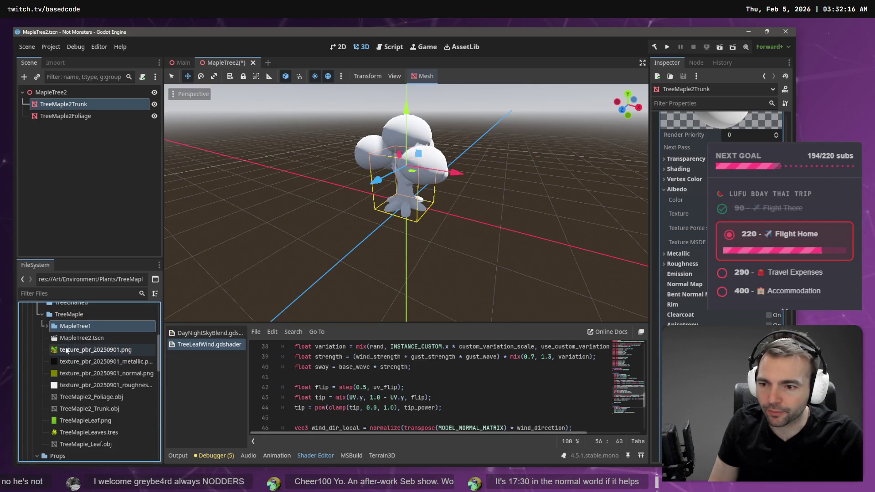
# Create a MapleTree2 folder and move MapleTree2.tscn plus the TreeMaple2 foliage and trunk OBJs into it
pyautogui.click(68, 350)
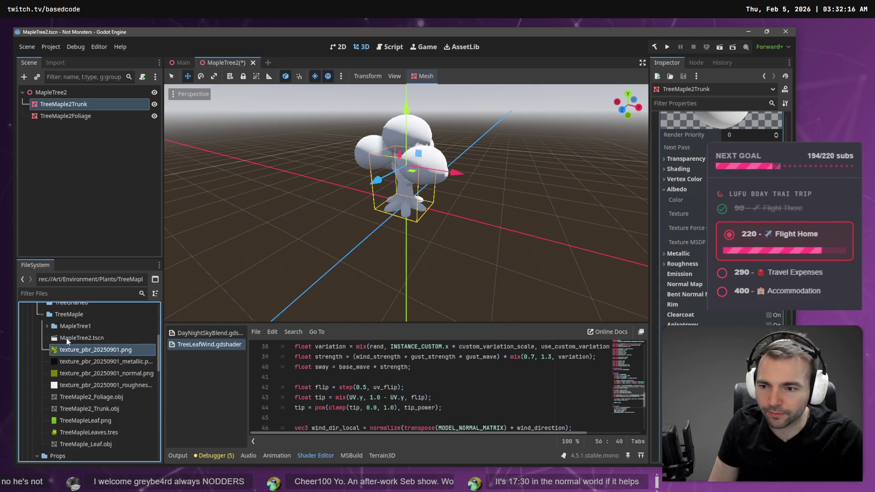
pyautogui.rightClick(69, 316)
pyautogui.moveTo(116, 295)
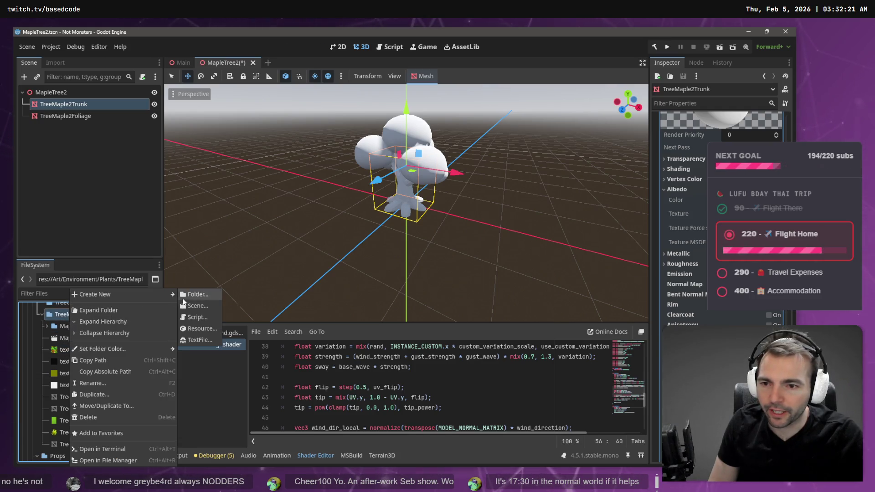
pyautogui.click(186, 296)
pyautogui.write('Mapl')
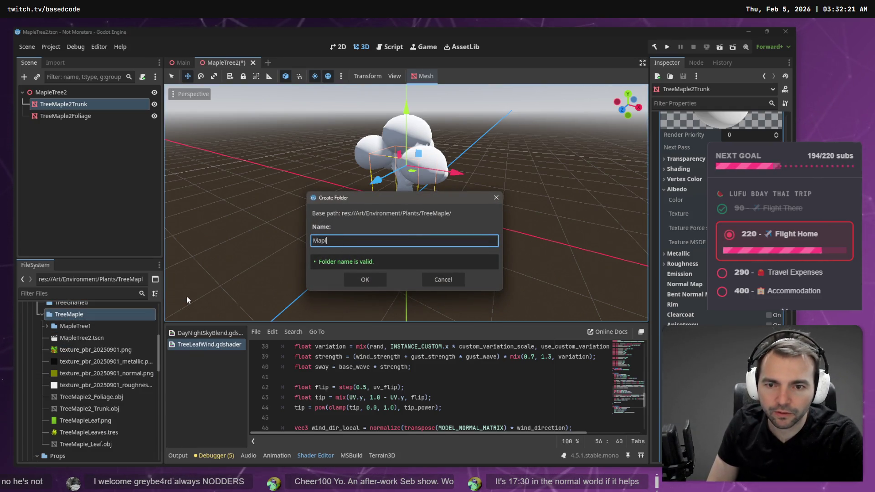
pyautogui.write('2')
pyautogui.press('Return')
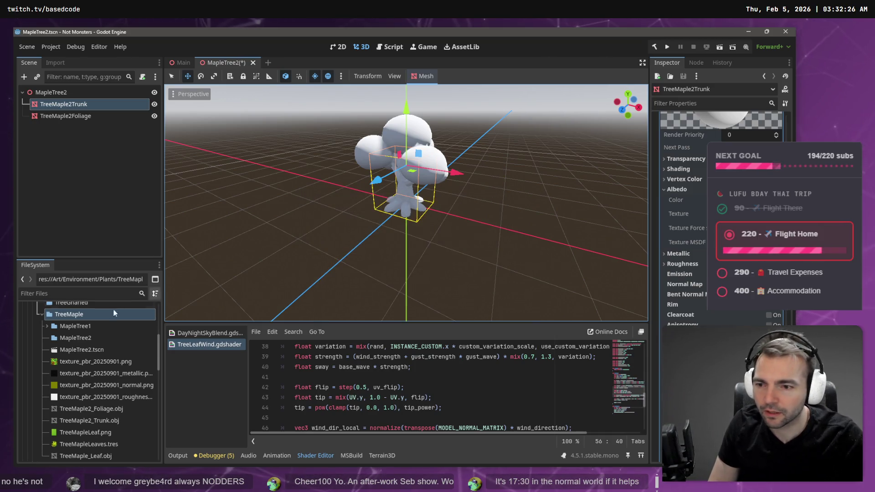
pyautogui.click(93, 350)
pyautogui.keyDown('ctrl'); pyautogui.click(93, 408); pyautogui.keyUp('ctrl')
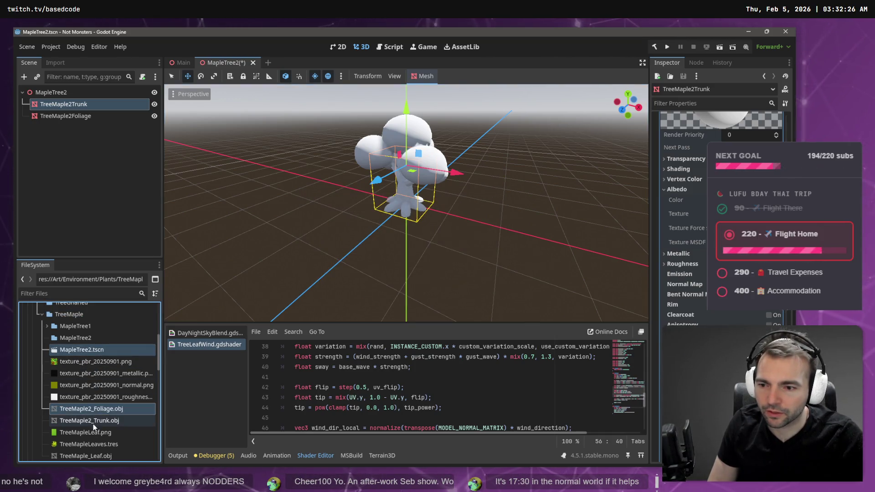
pyautogui.keyDown('ctrl'); pyautogui.click(93, 422); pyautogui.keyUp('ctrl')
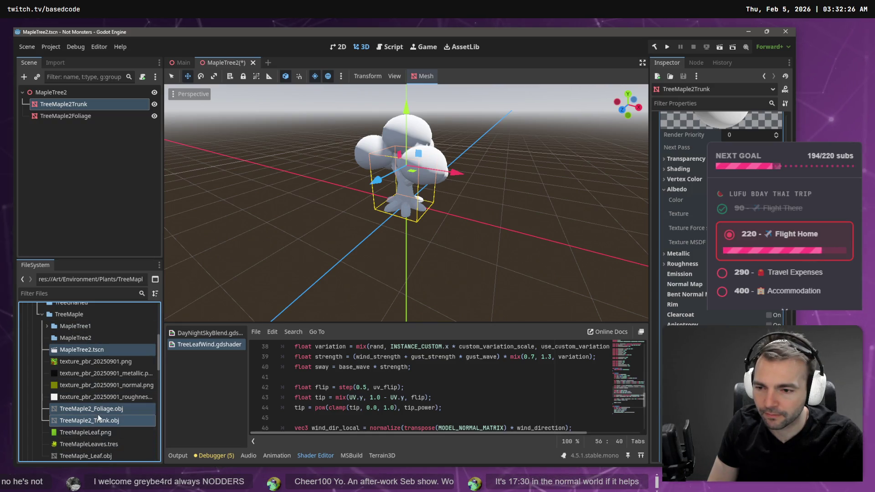
pyautogui.moveTo(98, 409); pyautogui.dragTo(88, 343)
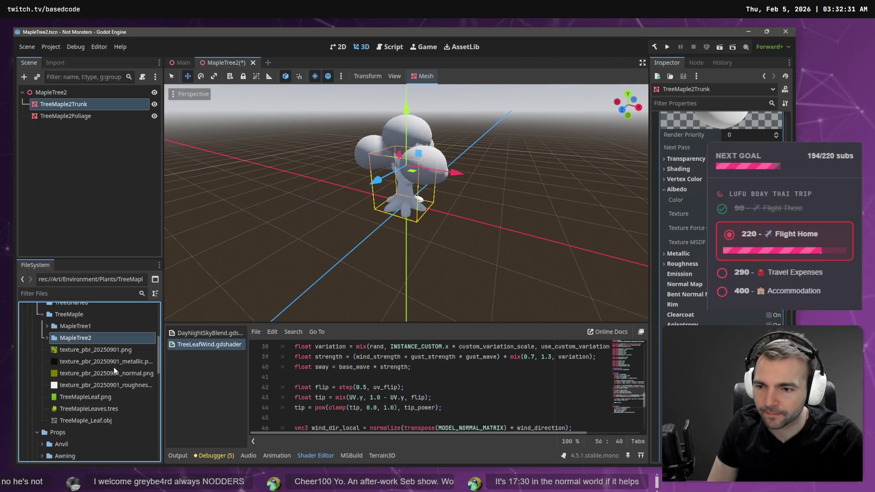
# Move the four texture files into MapleTree1, then select TreeMaple2_Foliage.obj in MapleTree2
pyautogui.keyDown('shift'); pyautogui.click(98, 383); pyautogui.keyUp('shift')
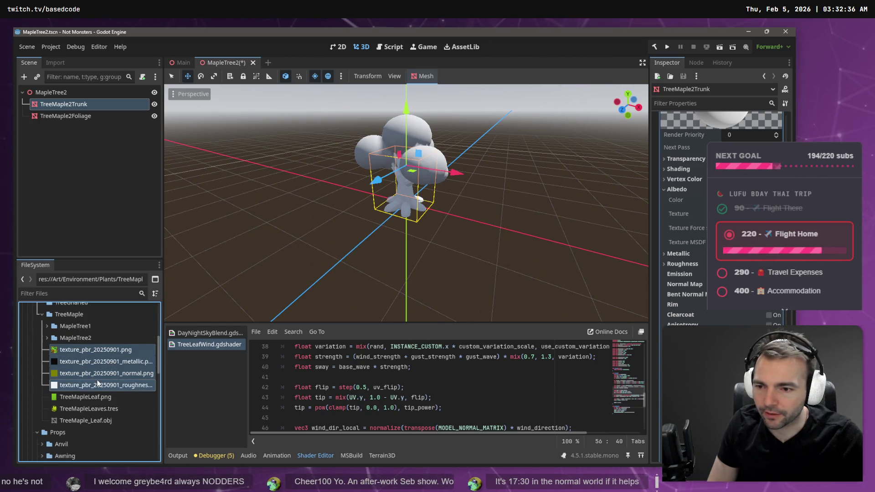
pyautogui.moveTo(101, 359); pyautogui.dragTo(92, 327)
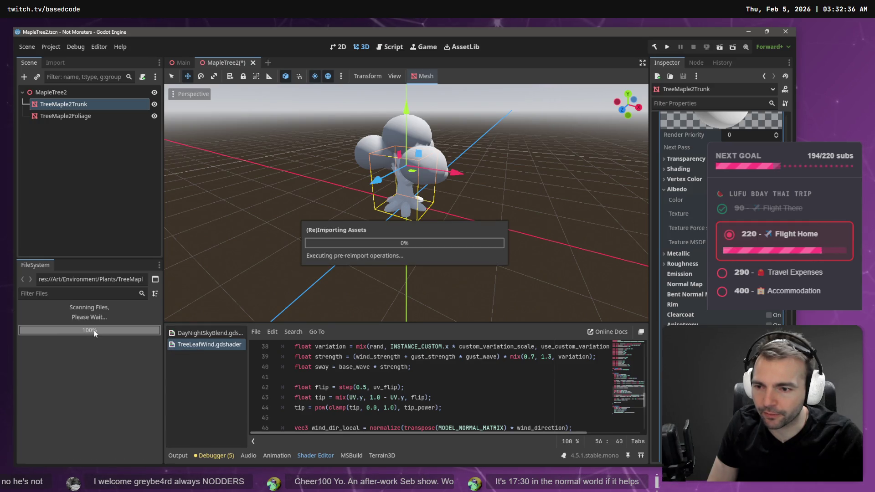
pyautogui.click(47, 337)
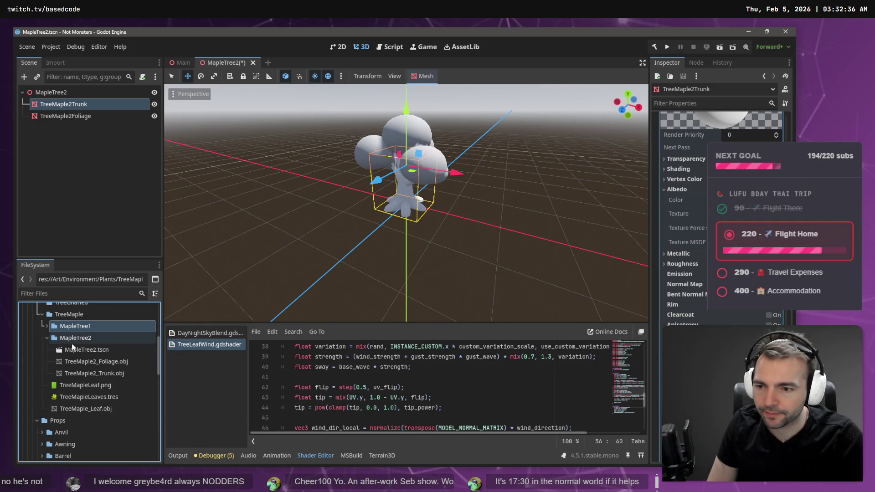
pyautogui.click(76, 364)
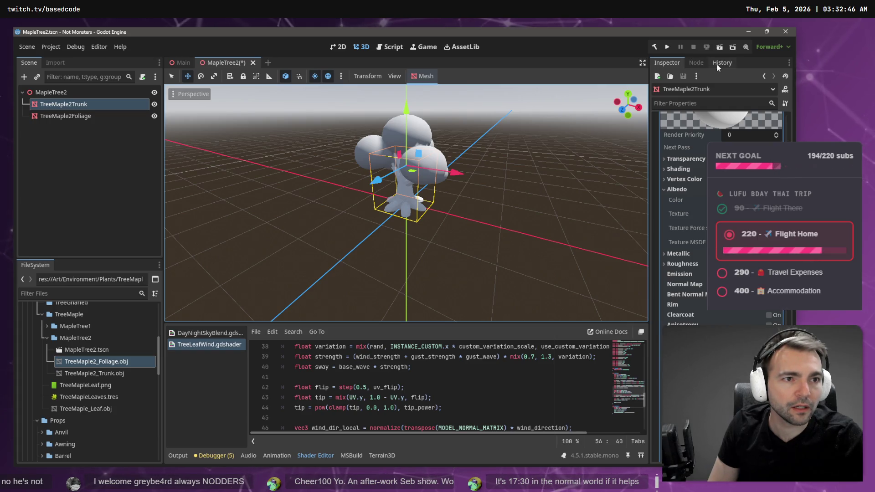
# Copy the full-size green leaf image from ChatGPT and open a new browser tab
pyautogui.hotkey('alt', 'Tab')
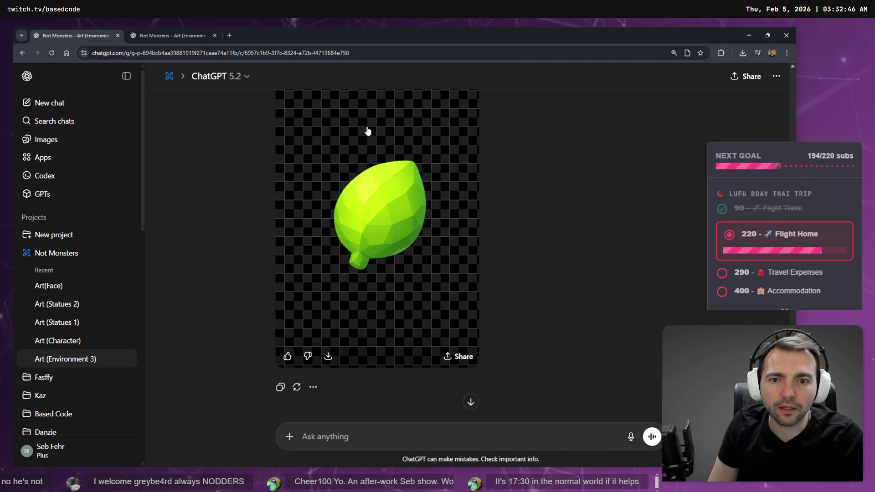
pyautogui.click(377, 200)
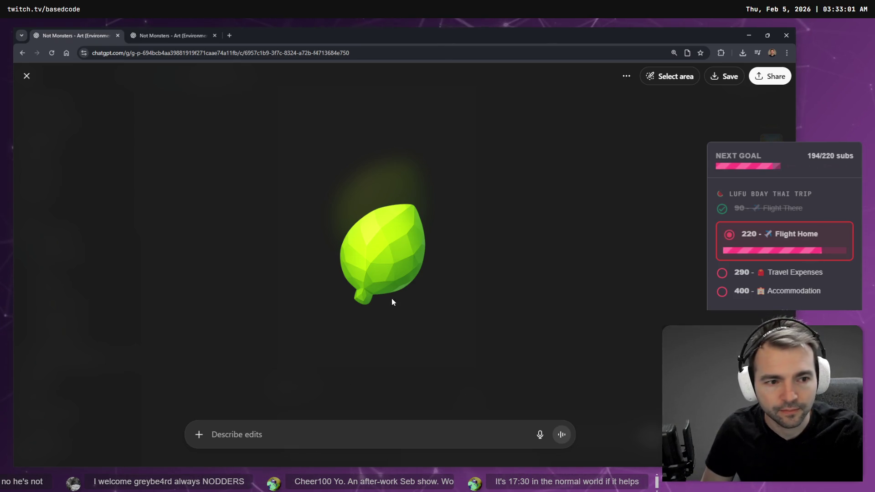
pyautogui.rightClick(396, 249)
pyautogui.click(417, 279)
pyautogui.click(229, 35)
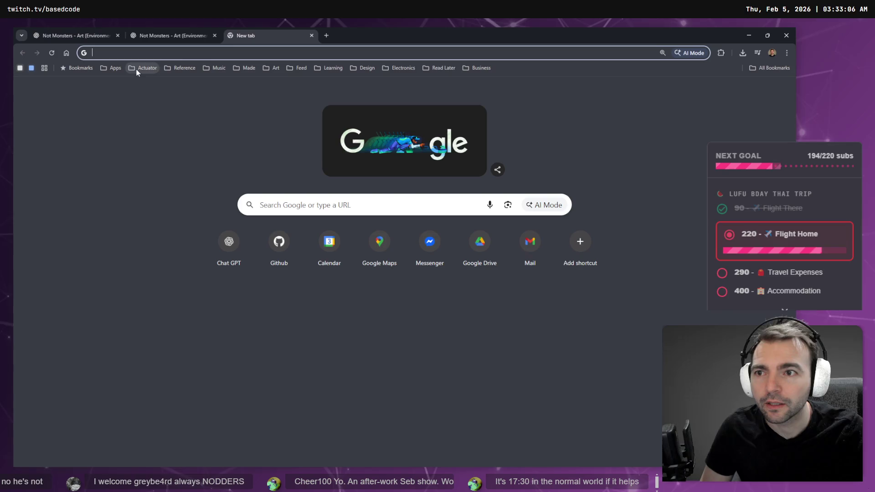
# Open Photopea from the bookmarks and paste the copied leaf as a new image
pyautogui.click(112, 69)
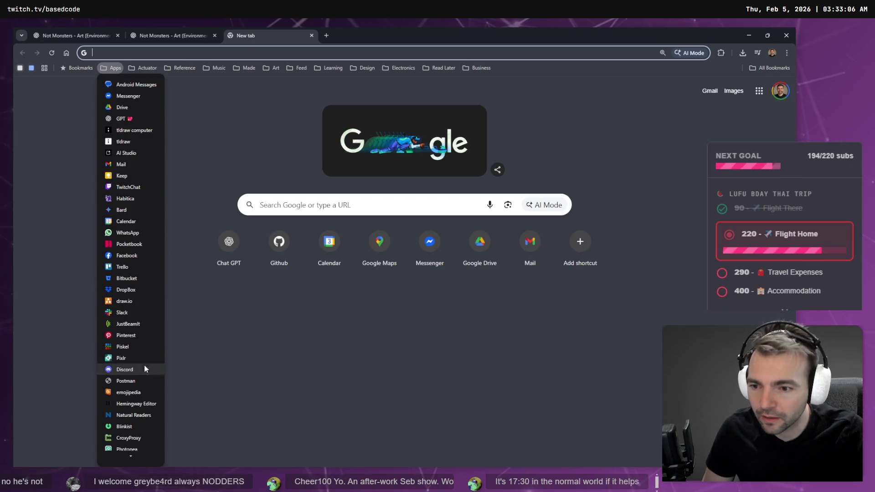
pyautogui.click(131, 446)
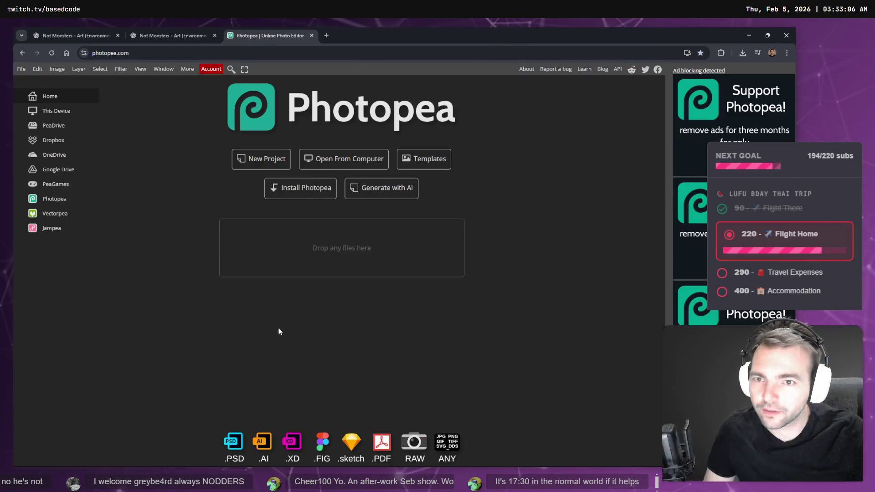
pyautogui.hotkey('ctrl', 'v')
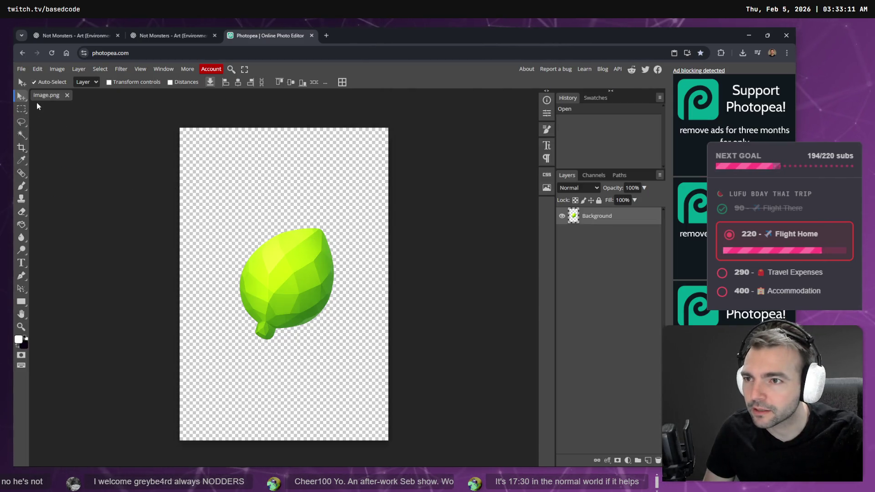
# Rotate the leaf upright with Free Transform
pyautogui.click(38, 69)
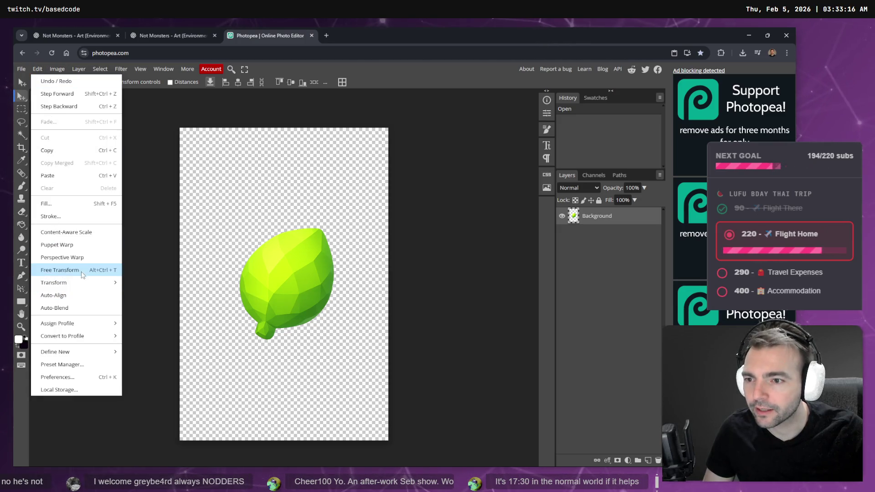
pyautogui.click(83, 270)
pyautogui.moveTo(389, 129)
pyautogui.mouseDown()
pyautogui.moveTo(331, 105)
pyautogui.moveTo(318, 109)
pyautogui.mouseUp()
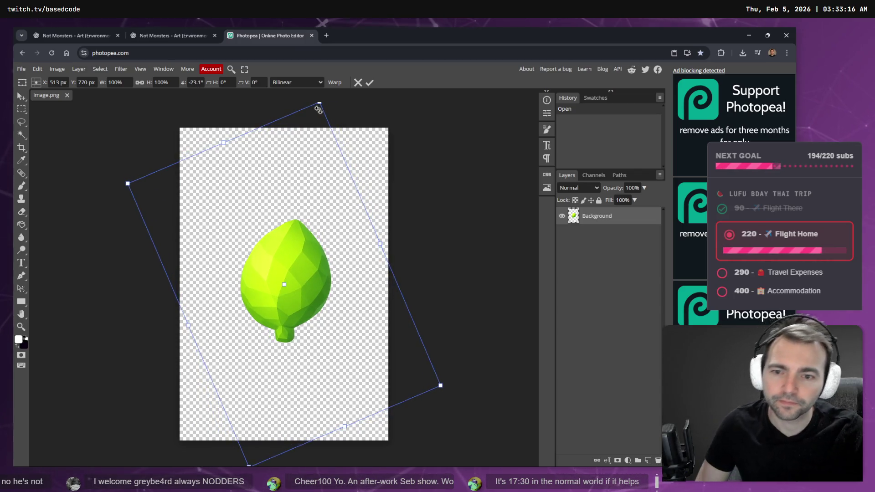
pyautogui.press('Return')
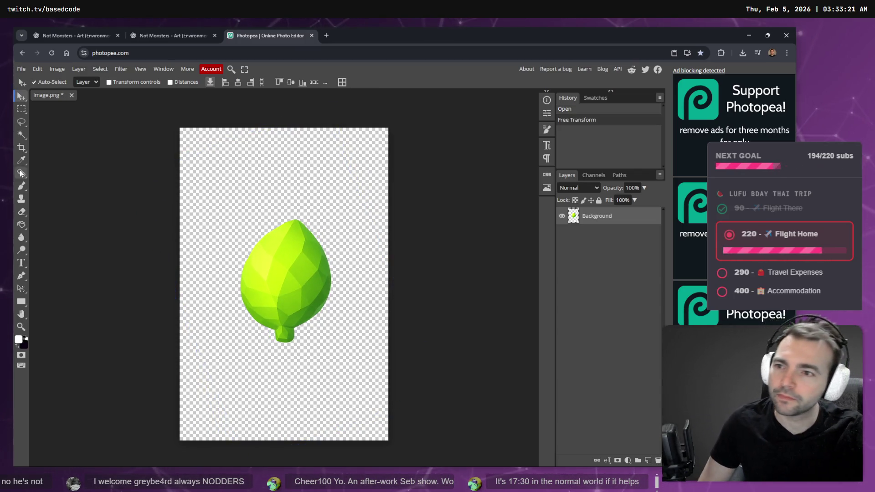
pyautogui.click(22, 147)
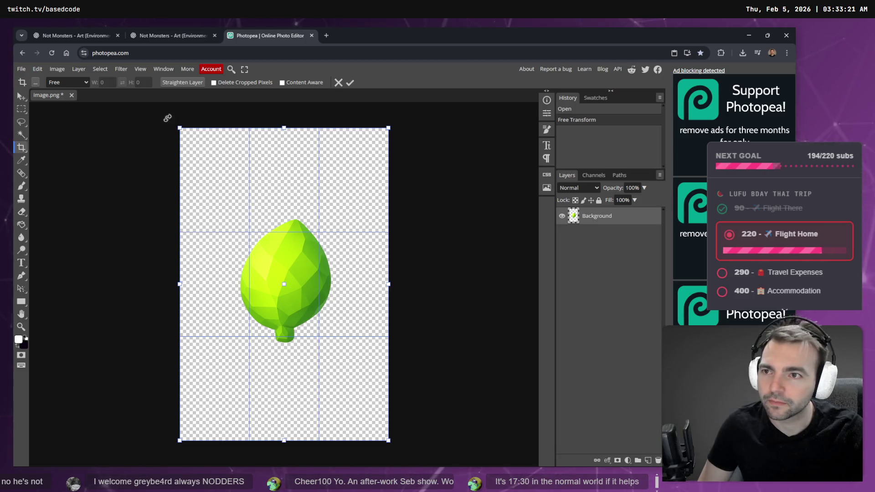
# Crop the canvas to a roughly 658 px square tightly framing the upright leaf
pyautogui.click(37, 85)
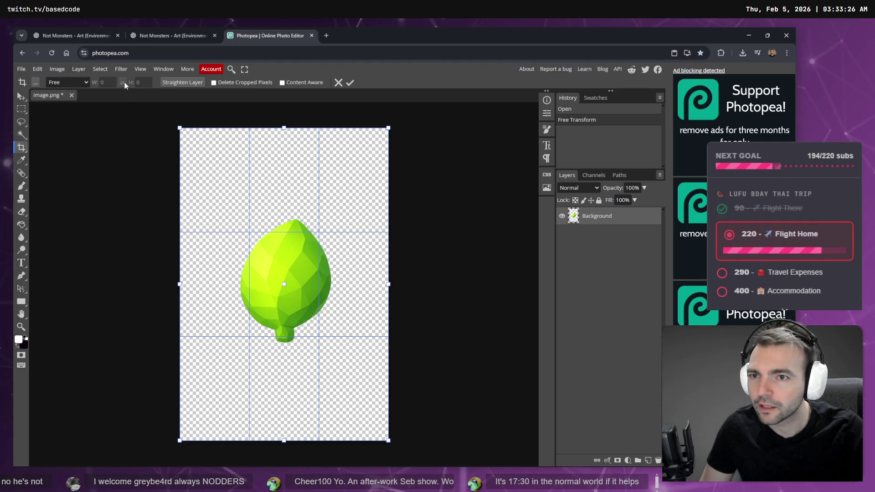
pyautogui.click(184, 84)
pyautogui.press('Escape')
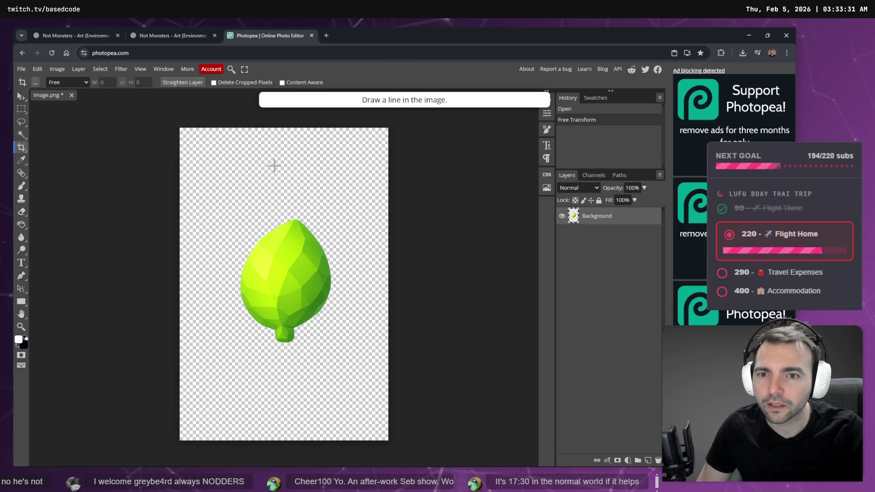
pyautogui.hotkey('ctrl', 'z')
pyautogui.hotkey('ctrl', 'shift', 'z')
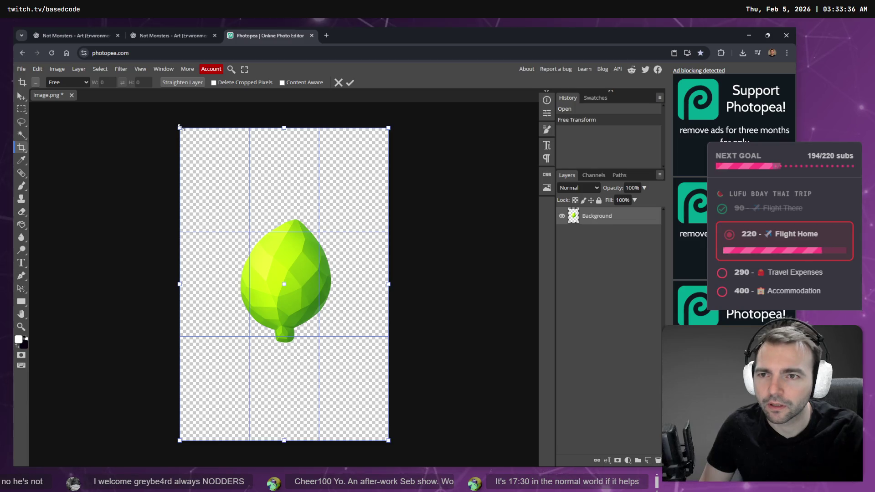
pyautogui.moveTo(180, 128)
pyautogui.mouseDown()
pyautogui.moveTo(211, 173)
pyautogui.moveTo(187, 234)
pyautogui.moveTo(185, 282)
pyautogui.moveTo(210, 335)
pyautogui.mouseUp()
pyautogui.moveTo(284, 284)
pyautogui.mouseDown()
pyautogui.moveTo(237, 319)
pyautogui.moveTo(273, 303)
pyautogui.moveTo(221, 319)
pyautogui.moveTo(221, 327)
pyautogui.moveTo(228, 344)
pyautogui.moveTo(246, 272)
pyautogui.moveTo(269, 279)
pyautogui.moveTo(284, 339)
pyautogui.mouseUp()
pyautogui.moveTo(358, 367)
pyautogui.mouseDown()
pyautogui.moveTo(302, 274)
pyautogui.moveTo(307, 255)
pyautogui.mouseUp()
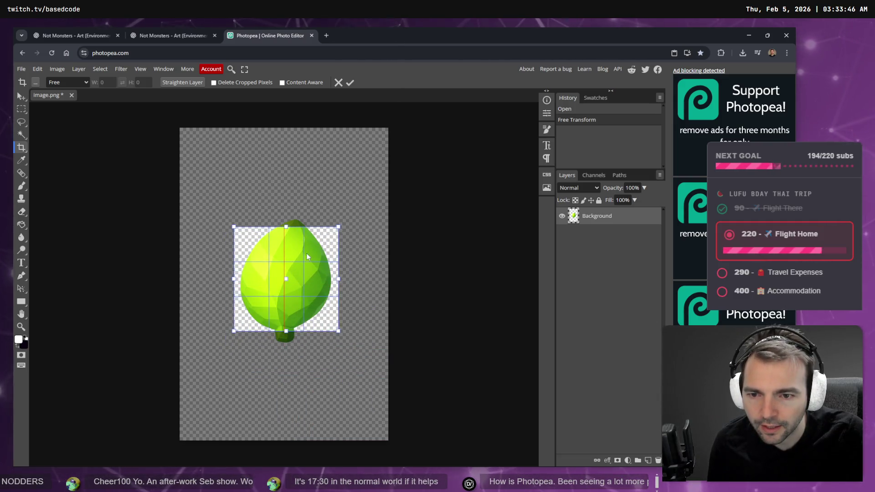
pyautogui.moveTo(337, 226); pyautogui.dragTo(343, 205)
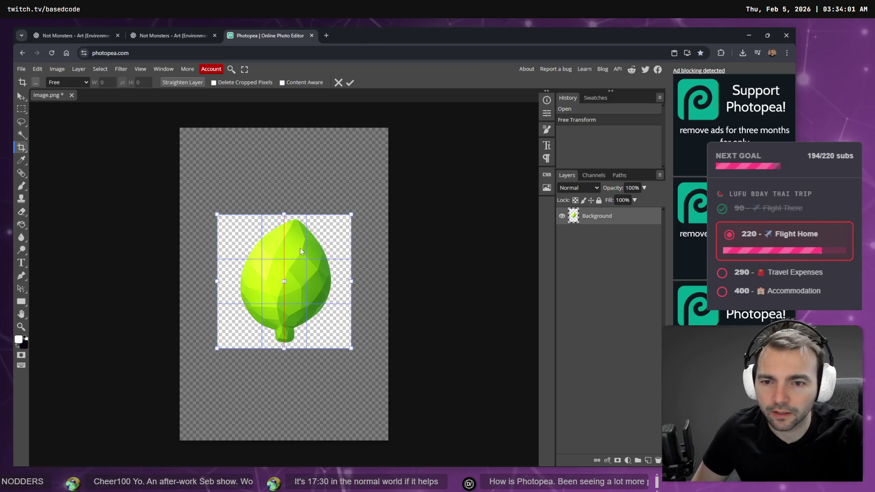
pyautogui.press('Return')
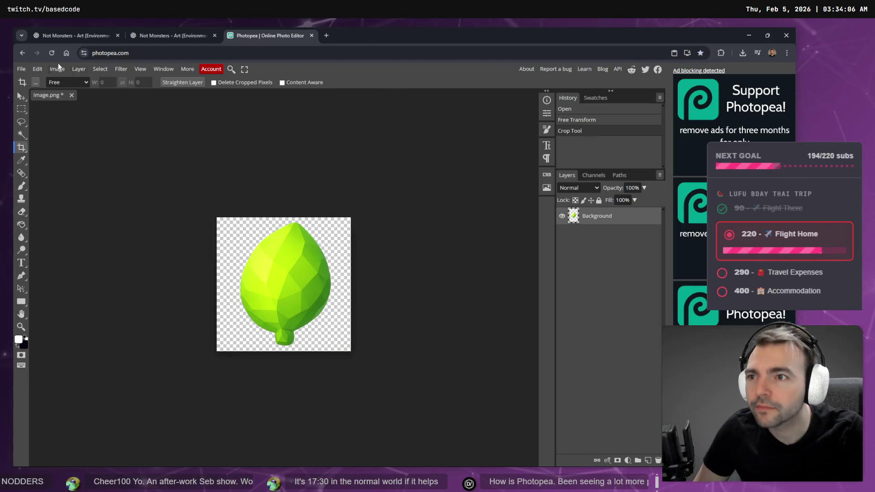
# Export the cropped leaf as PNG image (5).png and drag the download toward Godot
pyautogui.click(20, 68)
pyautogui.moveTo(68, 191)
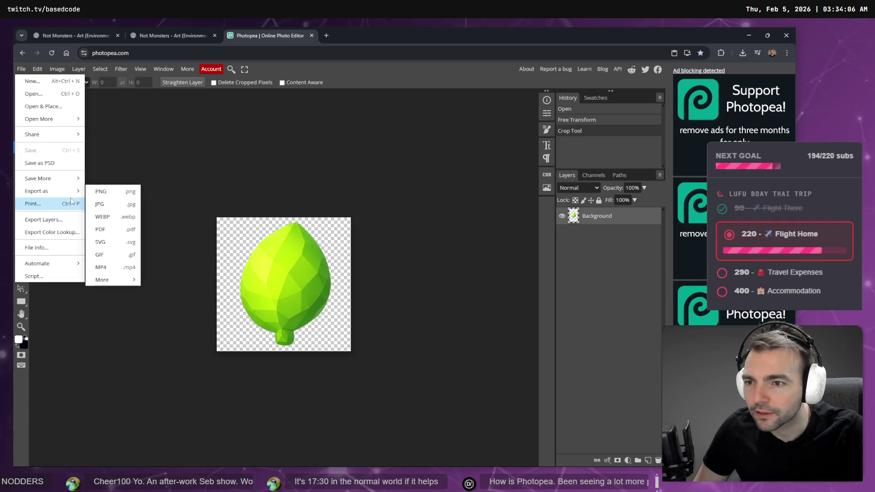
pyautogui.click(101, 192)
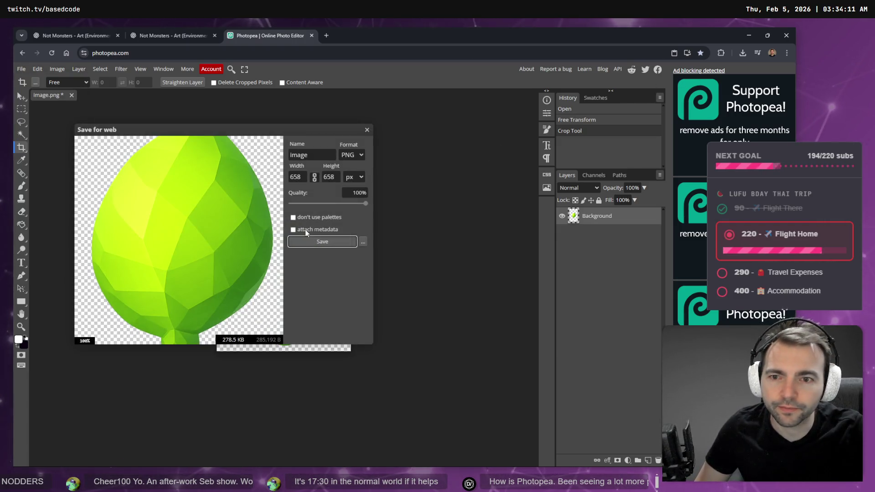
pyautogui.click(306, 245)
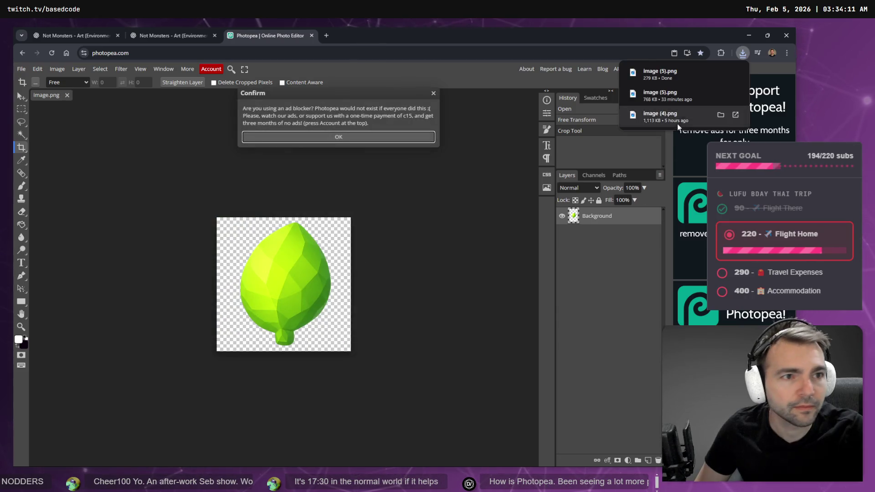
pyautogui.moveTo(625, 163); pyautogui.dragTo(569, 193)
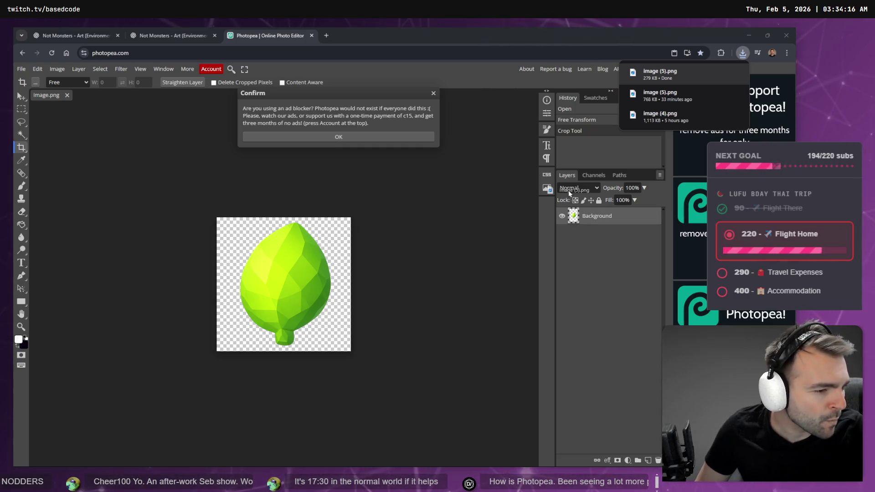
pyautogui.moveTo(569, 193); pyautogui.dragTo(568, 194)
pyautogui.hotkey('alt', 'Tab')
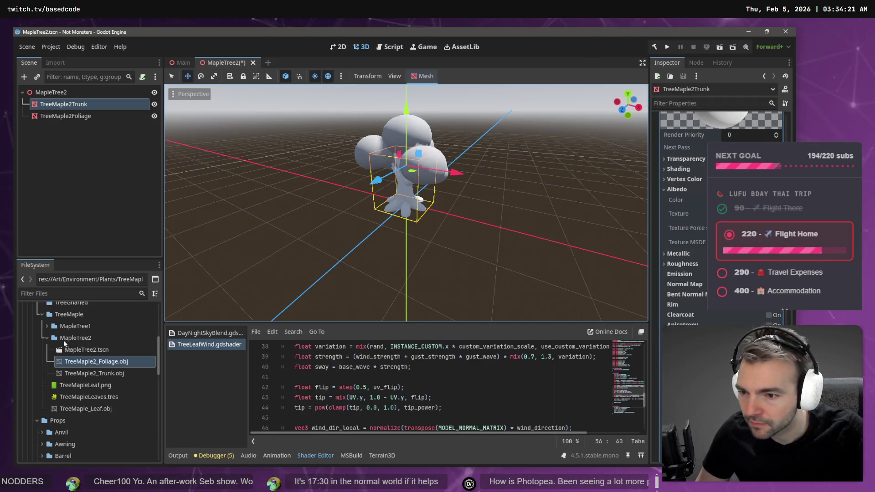
# Import the leaf image (5).png into the TreeMaple folder and select the MapleTree2 folder
pyautogui.moveTo(65, 315); pyautogui.dragTo(64, 314)
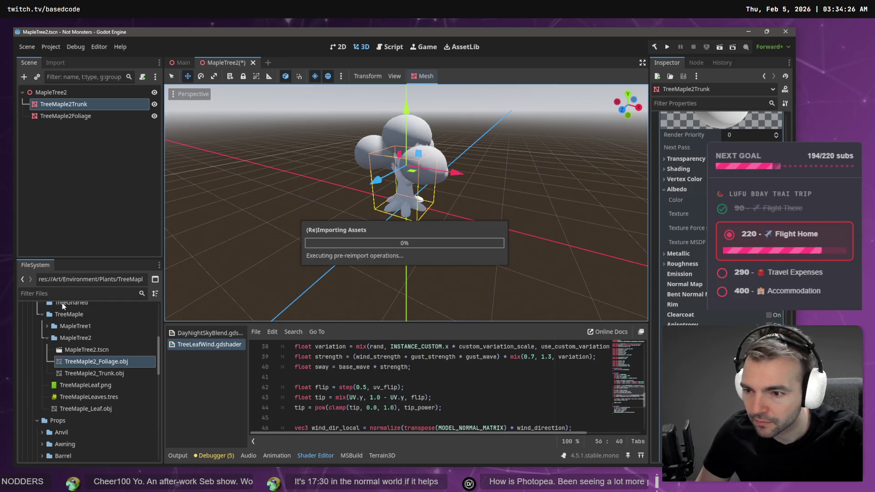
pyautogui.click(82, 387)
pyautogui.rightClick(83, 386)
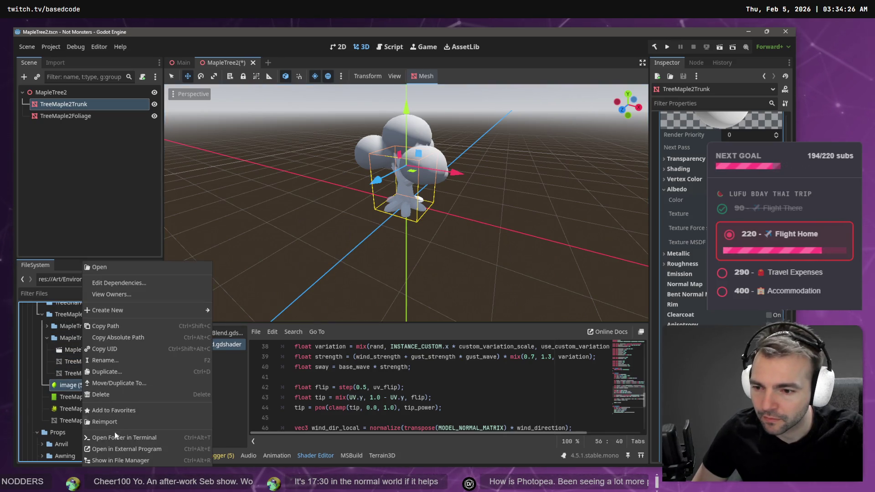
pyautogui.click(138, 448)
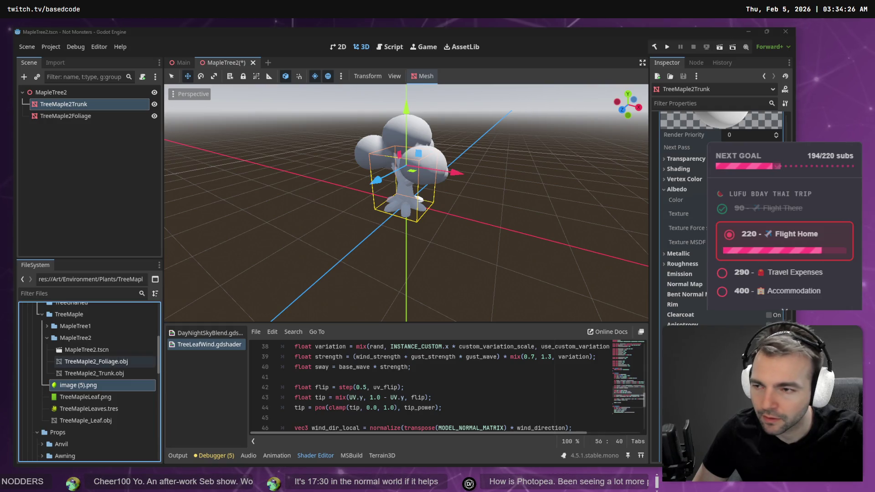
pyautogui.click(91, 337)
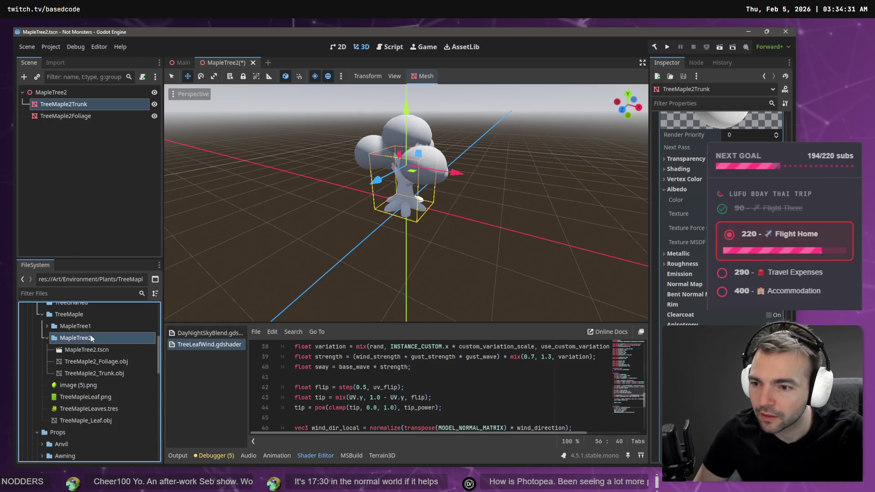
pyautogui.rightClick(92, 338)
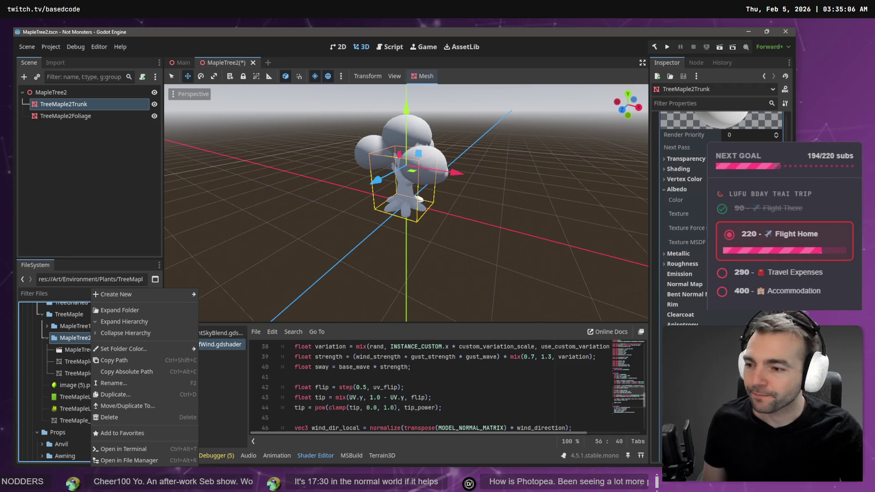
# Show the TreeMapleLeaf.png leaf texture in Windows File Explorer
pyautogui.click(69, 340)
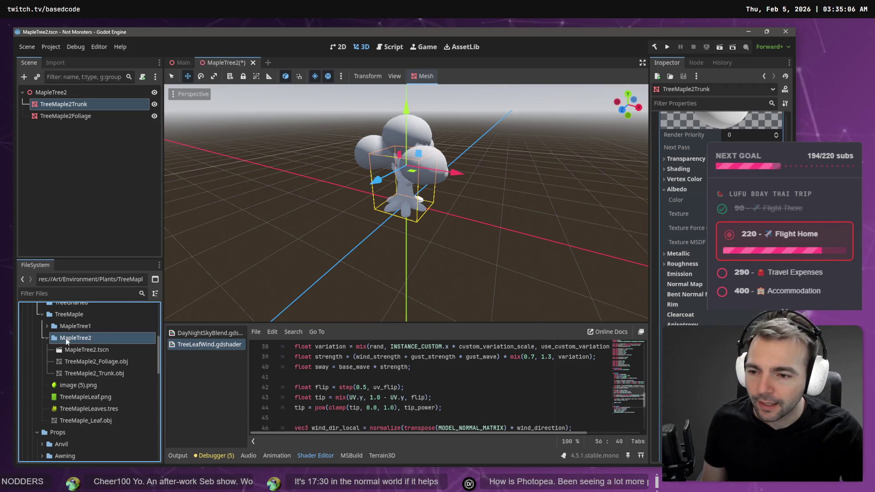
pyautogui.click(86, 387)
pyautogui.rightClick(83, 398)
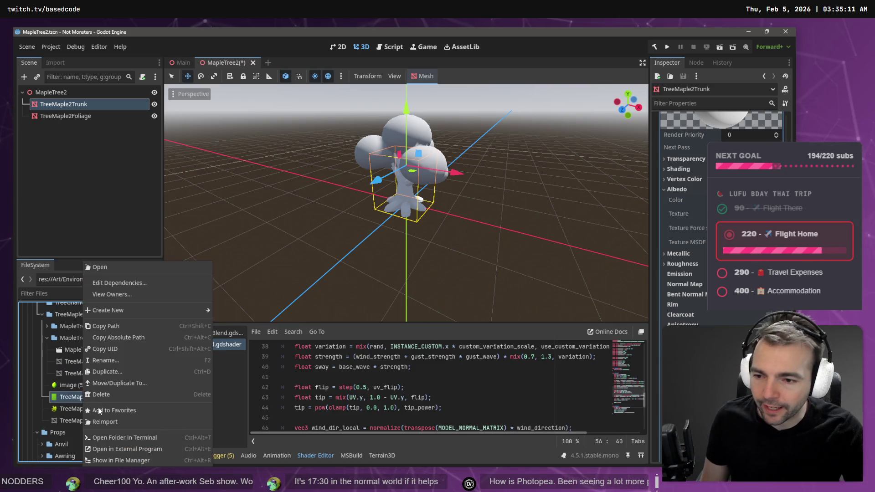
pyautogui.click(137, 459)
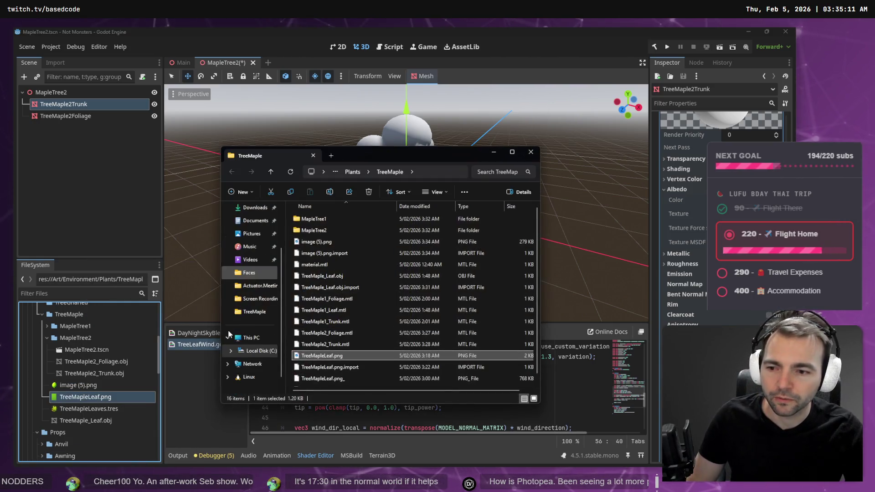
# Rename the downloaded image (5).png to TreeMapleLeaf (2).png
pyautogui.click(343, 356)
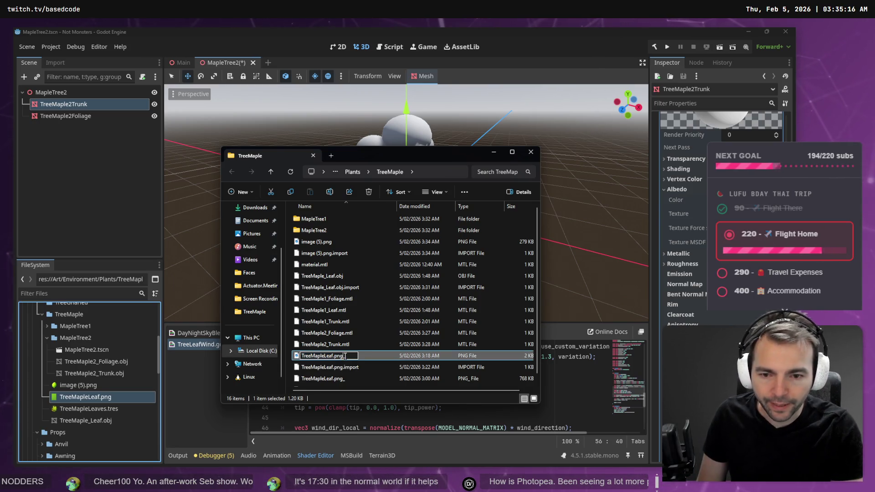
pyautogui.press('Escape')
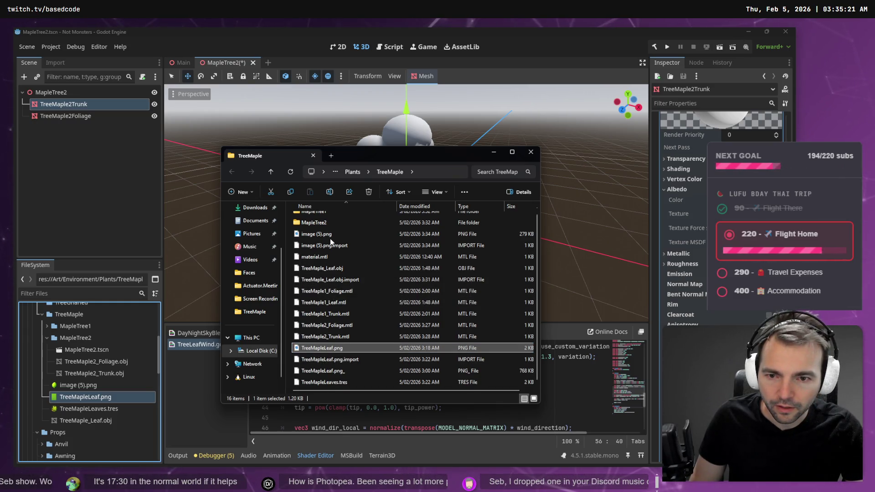
pyautogui.scroll(-1, 329, 237)
pyautogui.click(330, 234)
pyautogui.press('F2')
pyautogui.write('TreeMapleLeaf.png')
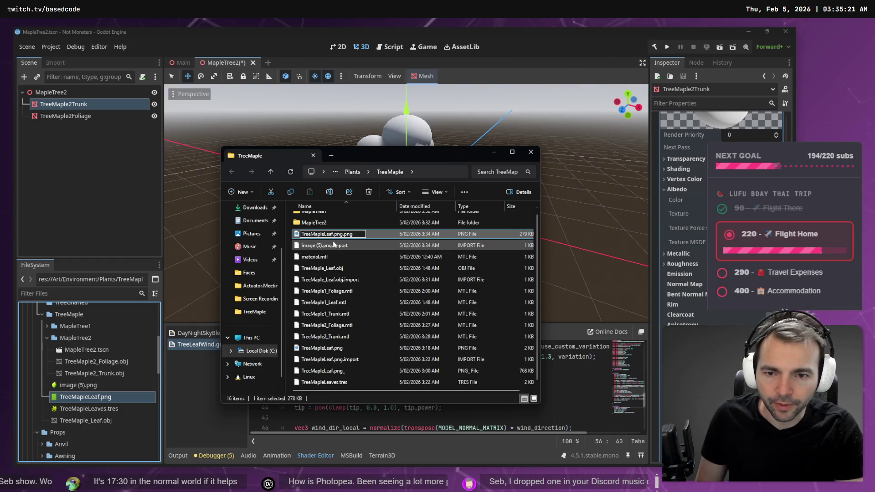
pyautogui.press('Return')
pyautogui.press('Return')
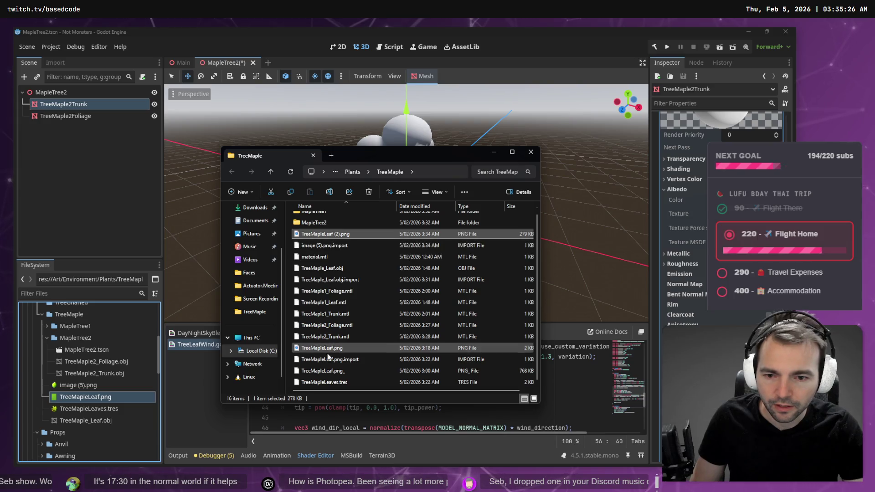
# Decline the overwrite prompt and delete the old 2 KB TreeMapleLeaf.png
pyautogui.moveTo(331, 352)
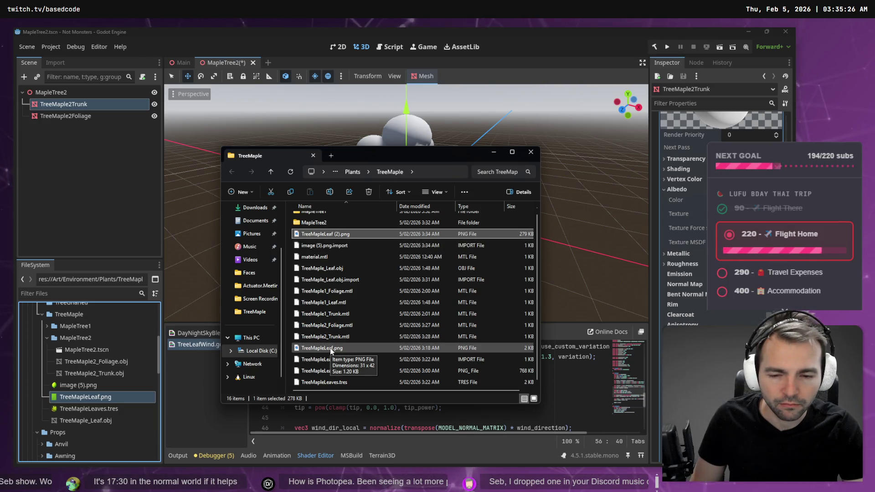
pyautogui.click(346, 348)
pyautogui.press('F2')
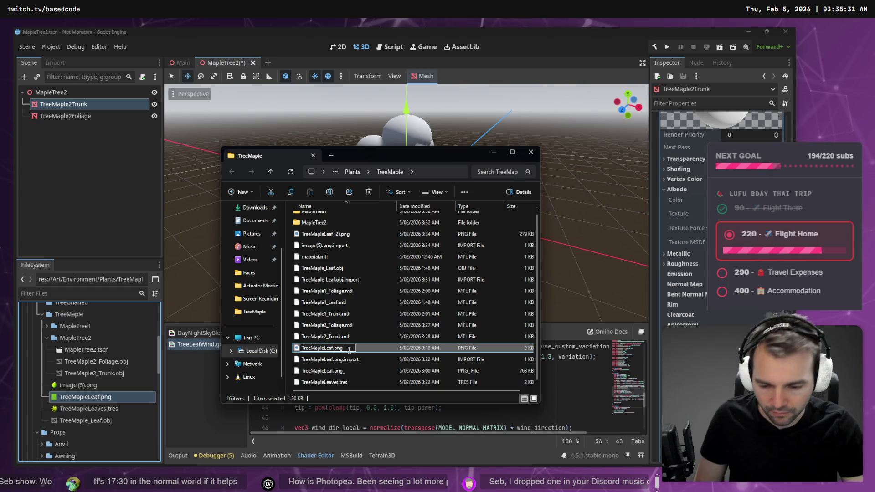
pyautogui.write('_')
pyautogui.press('Return')
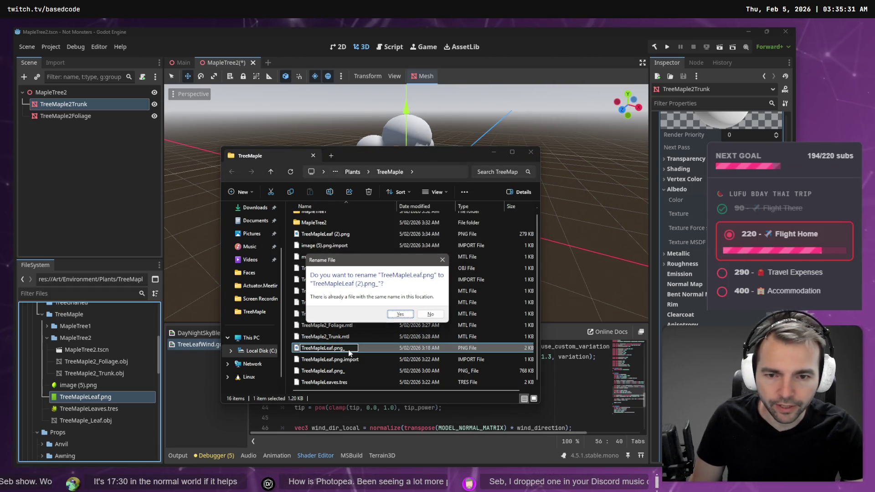
pyautogui.press('Escape')
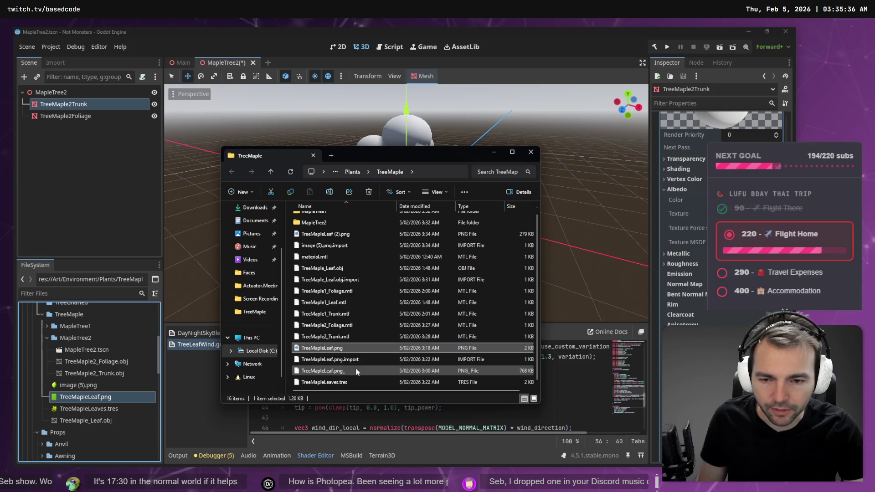
pyautogui.doubleClick(335, 349)
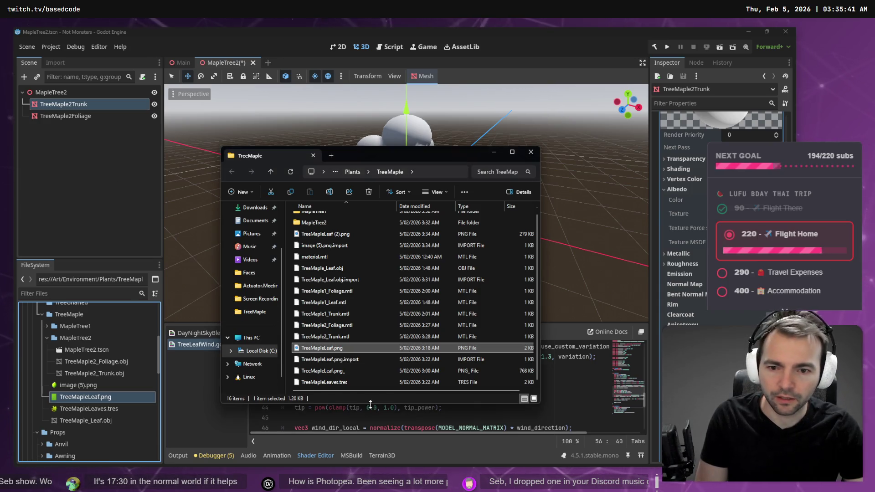
pyautogui.press('Delete')
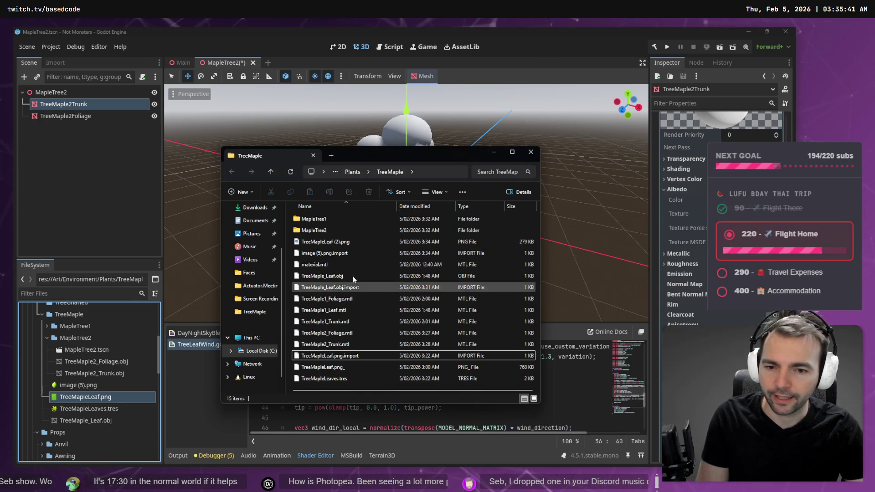
# Rename TreeMapleLeaf (2).png to TreeMapleLeaf.png so Godot reimports it
pyautogui.click(338, 242)
pyautogui.click(338, 243)
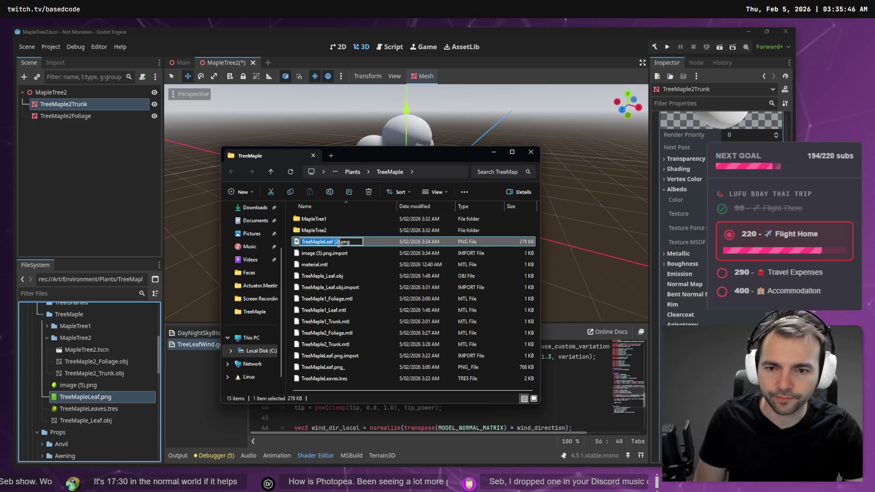
pyautogui.write('TreeMapleLeaf')
pyautogui.press('Return')
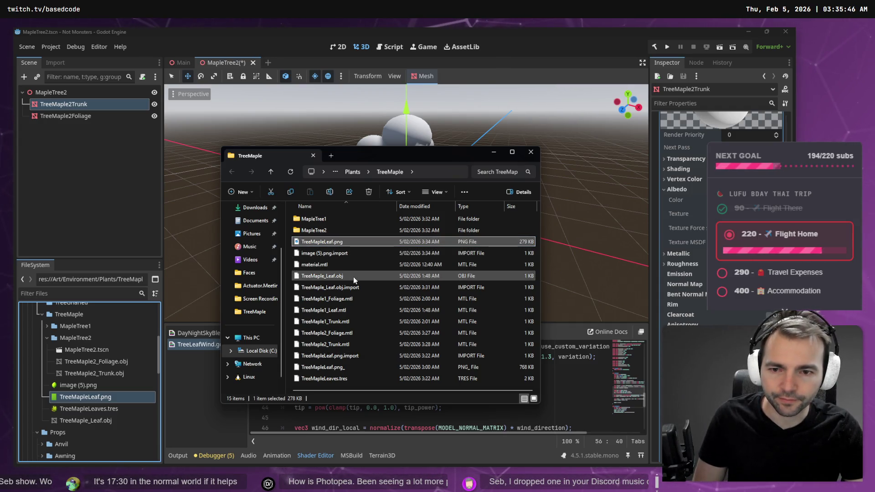
pyautogui.click(483, 37)
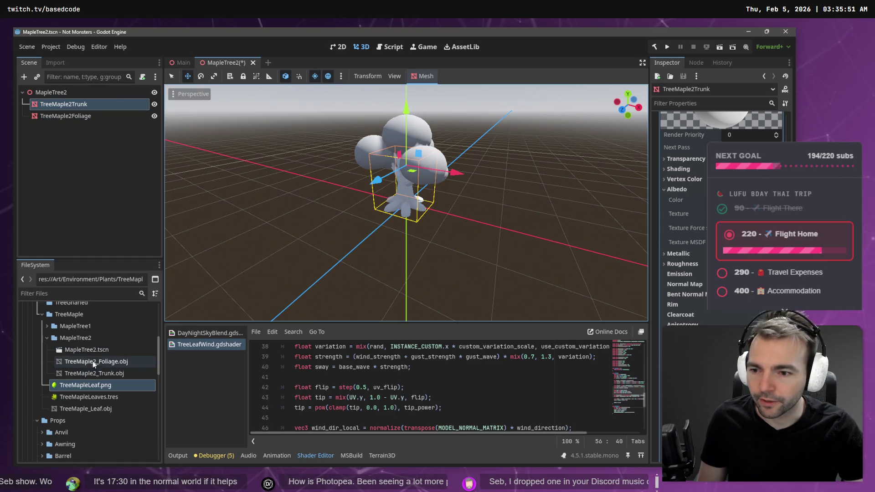
# Open TreeMaple1.tscn from the MapleTree1 folder and zoom around the leafy maple crown
pyautogui.click(62, 326)
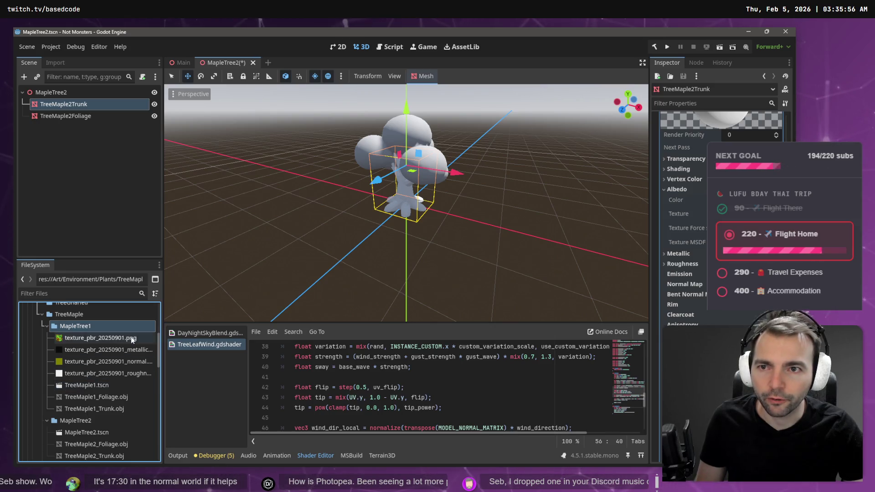
pyautogui.doubleClick(91, 385)
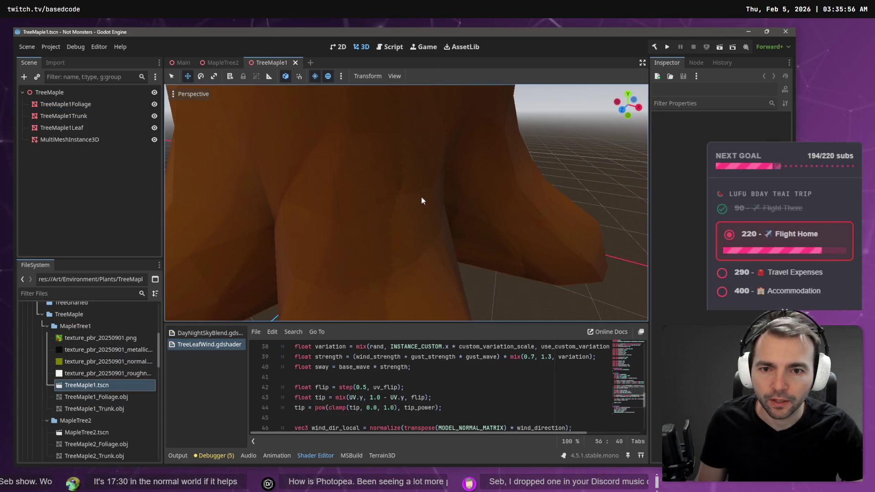
pyautogui.scroll(-6, 422, 197)
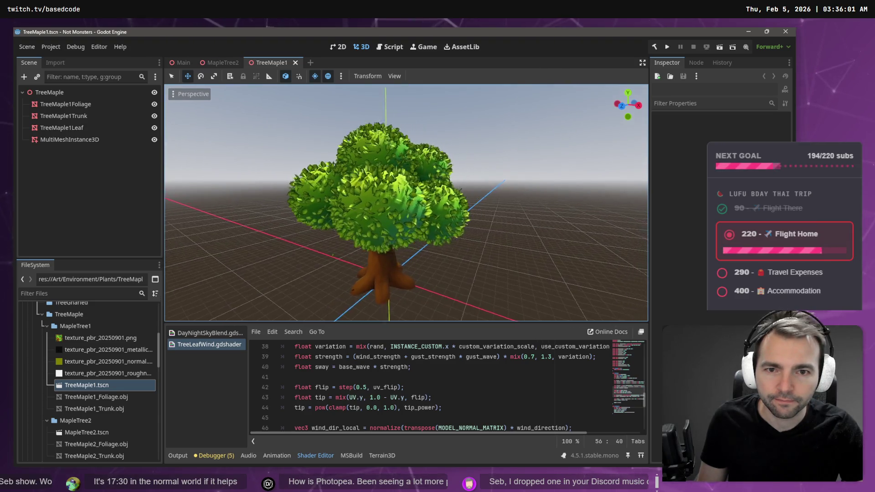
pyautogui.scroll(5, 406, 202)
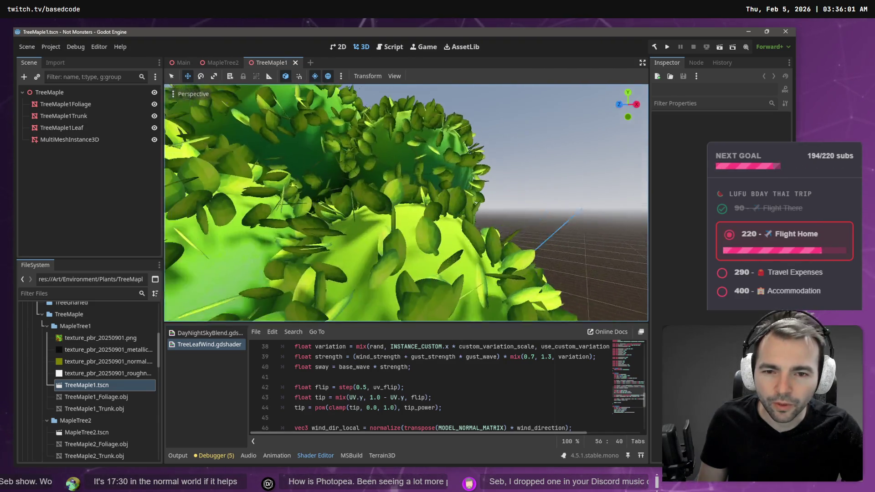
pyautogui.scroll(-3, 406, 202)
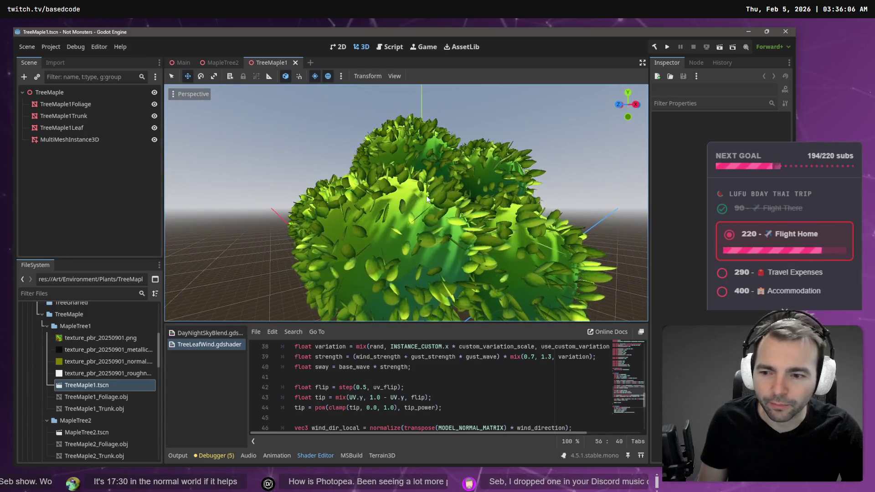
pyautogui.scroll(-5, 406, 203)
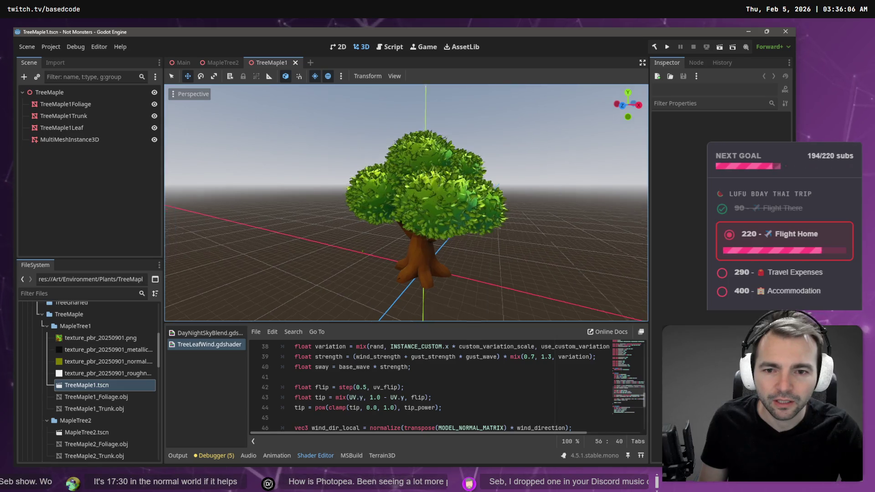
pyautogui.scroll(5, 406, 203)
pyautogui.scroll(-5, 406, 203)
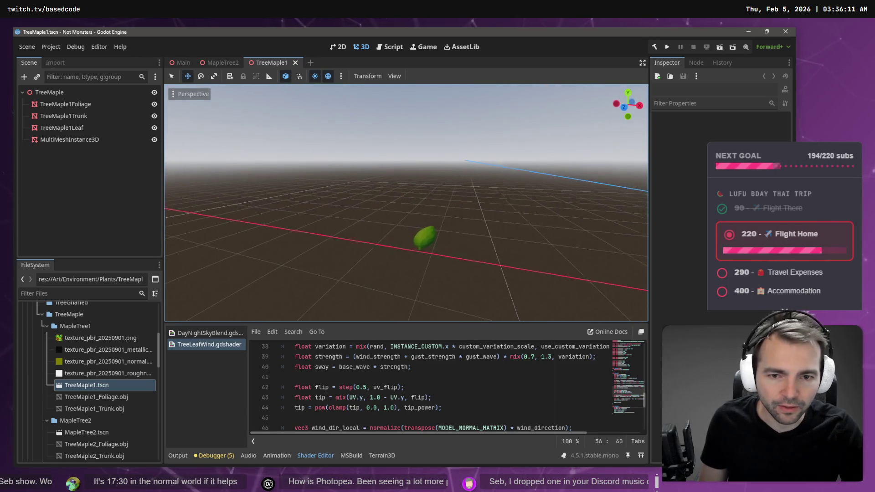
pyautogui.scroll(5, 406, 203)
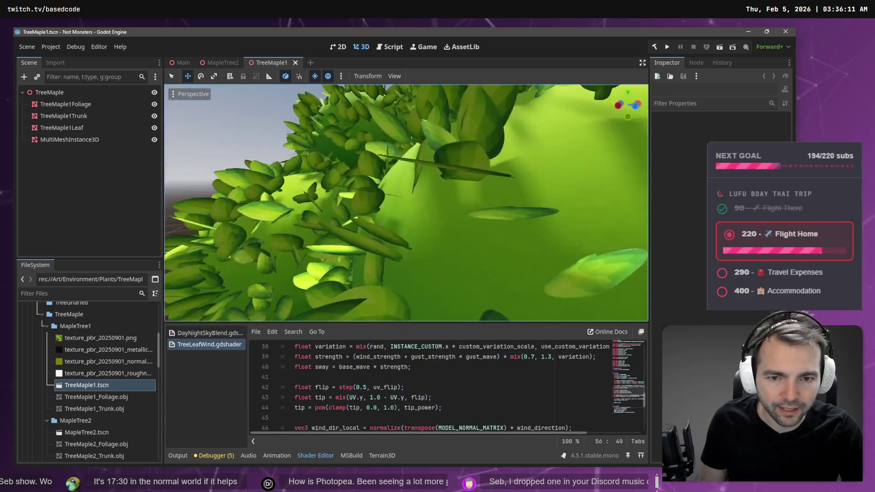
pyautogui.scroll(-5, 406, 203)
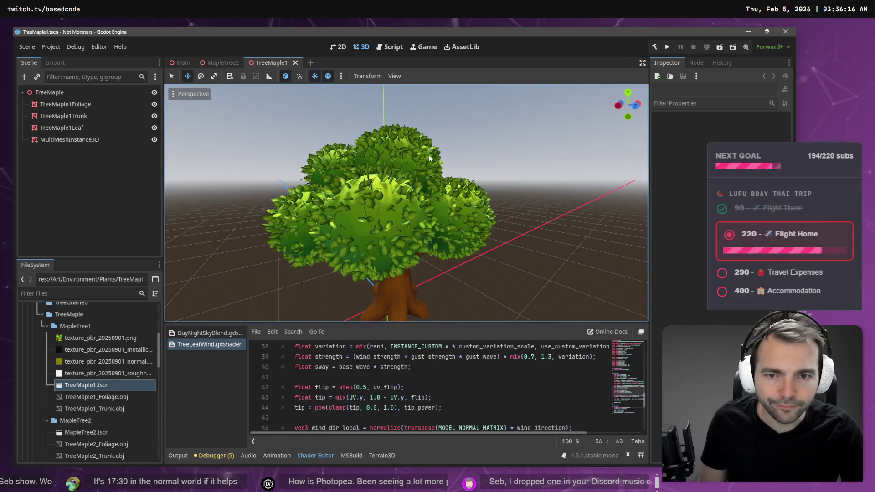
pyautogui.click(64, 129)
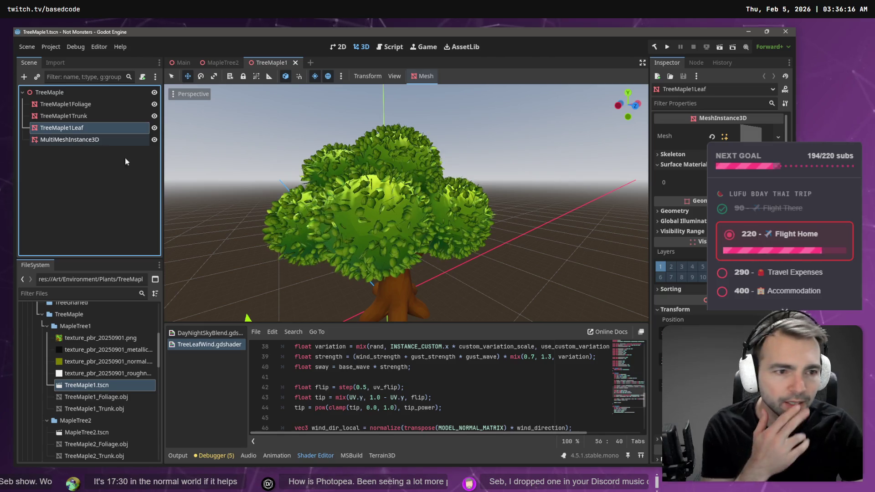
# Inspect TreeMaple1Leaf's surface material override and the MultiMeshInstance3D wind shader parameters
pyautogui.click(747, 182)
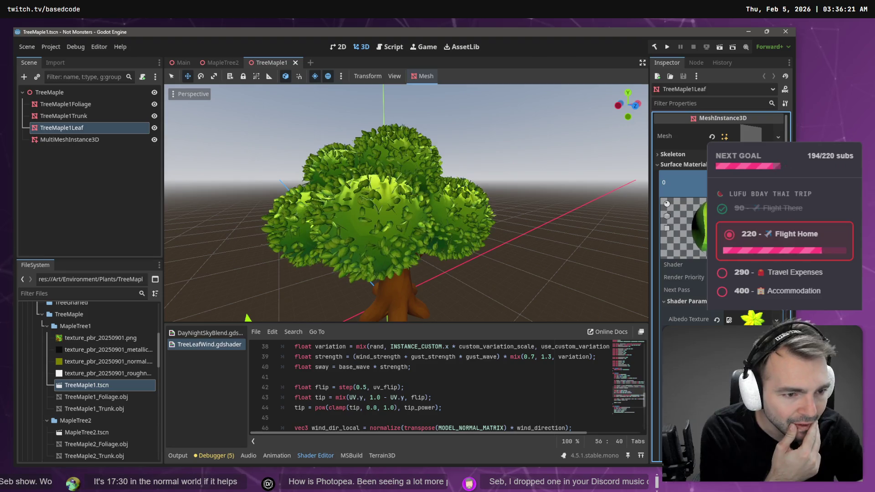
pyautogui.click(74, 140)
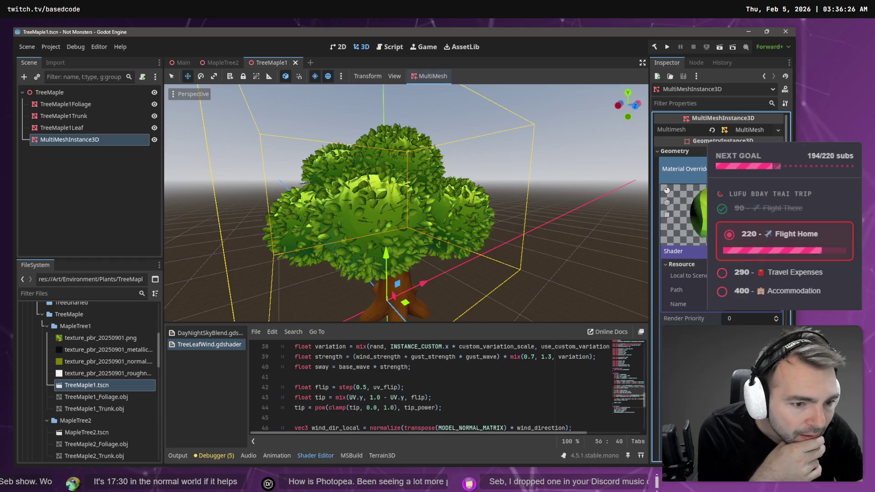
pyautogui.scroll(-5, 702, 310)
pyautogui.scroll(-2, 703, 313)
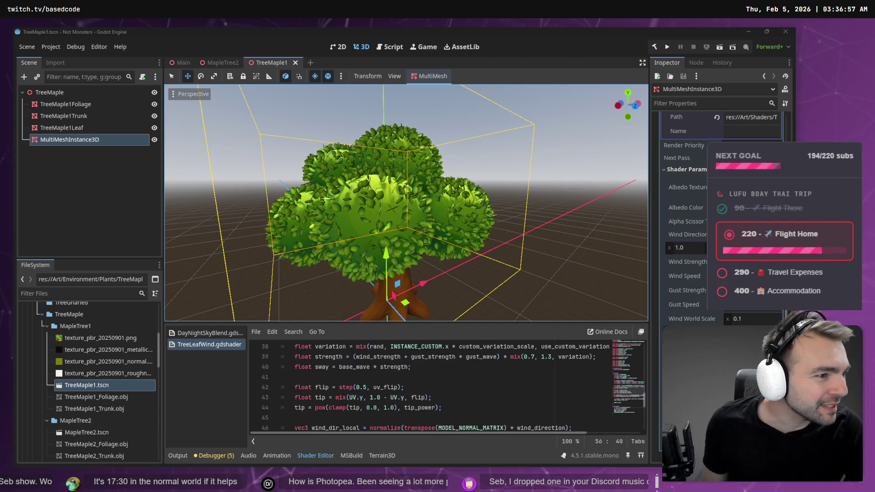
pyautogui.hotkey('alt', 'Tab')
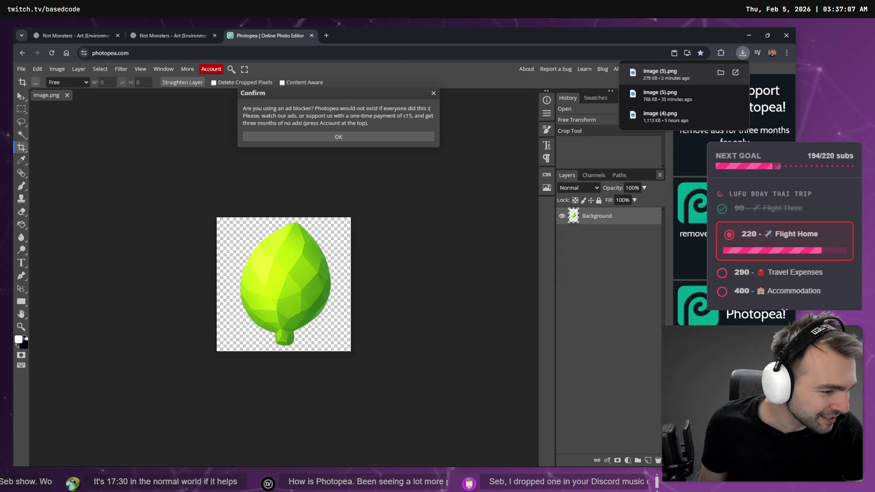
# Return to Photopea and dismiss the ad-blocker notice with OK
pyautogui.hotkey('alt', 'Tab')
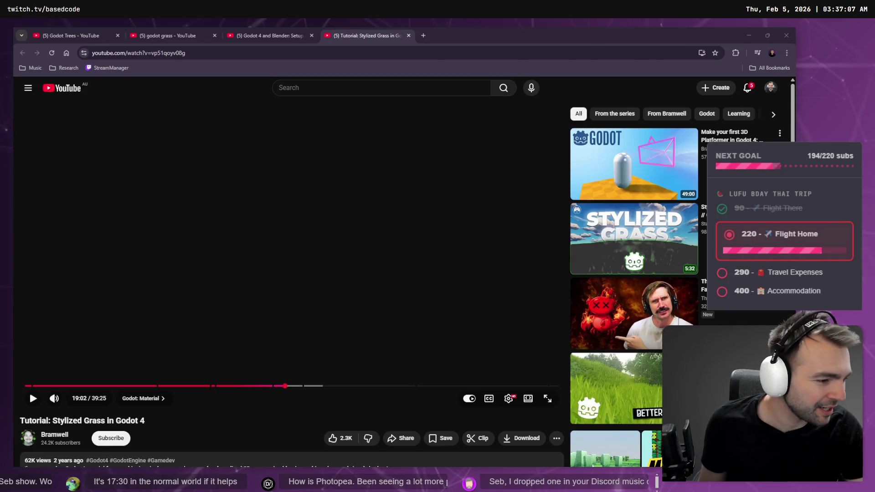
pyautogui.hotkey('alt', 'Tab')
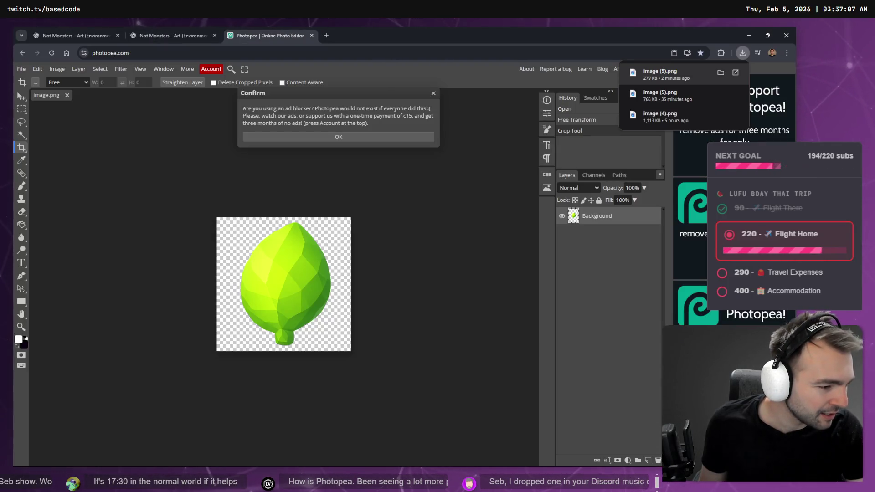
pyautogui.press('super+d')
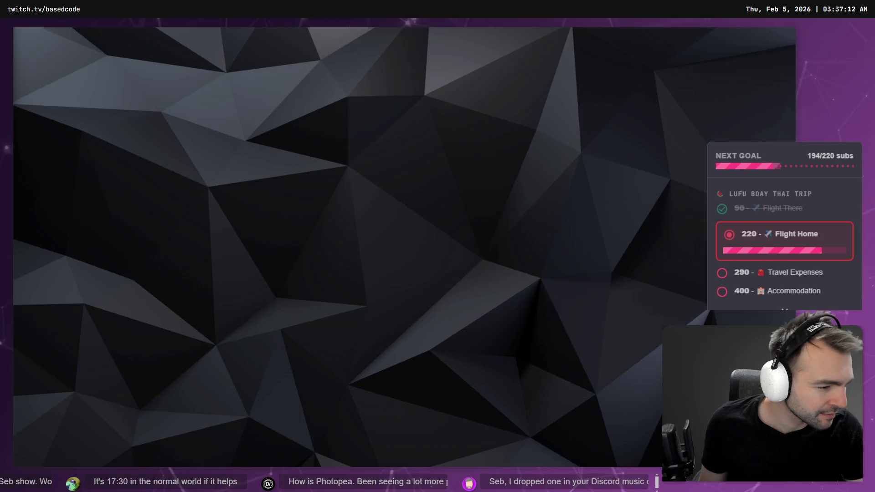
pyautogui.press('super+d')
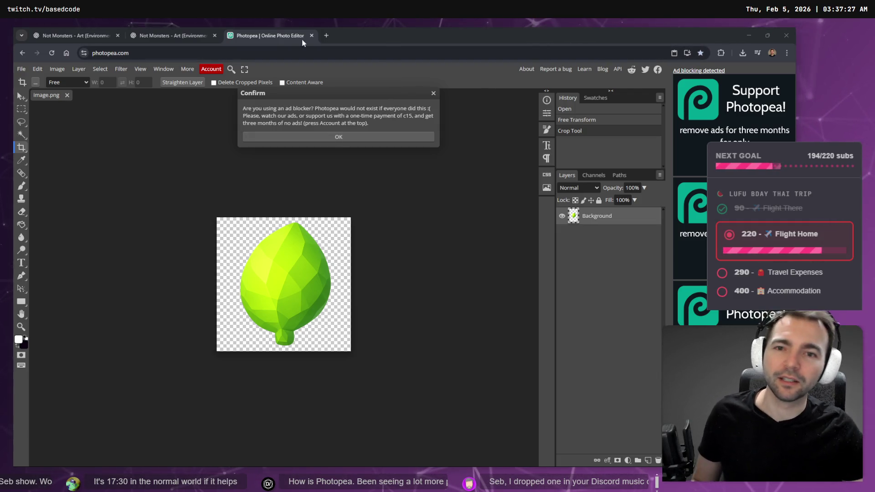
pyautogui.click(432, 94)
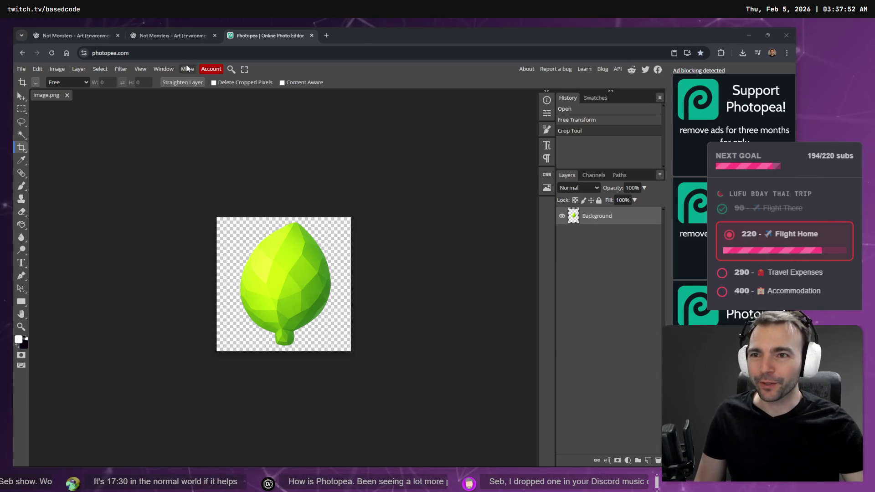
# In the leaf chat, type 'Literally just one colour please.' with the spelling corrected to colour
pyautogui.click(173, 35)
pyautogui.click(85, 30)
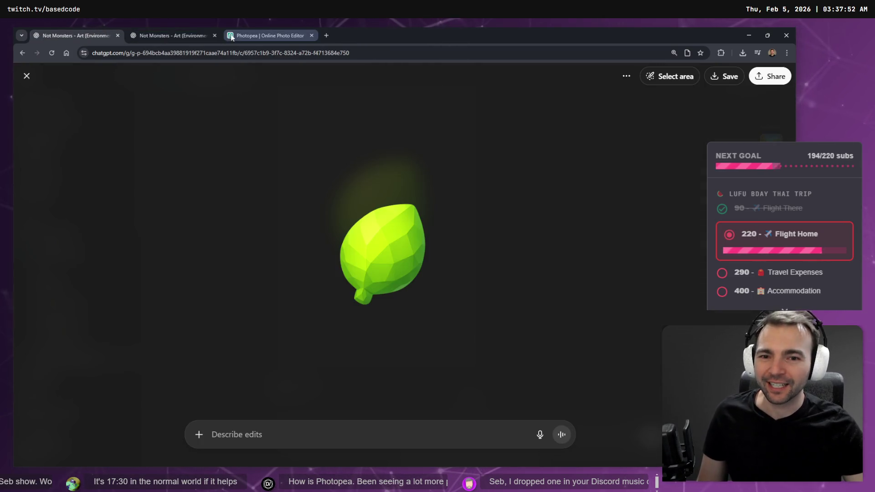
pyautogui.press('Escape')
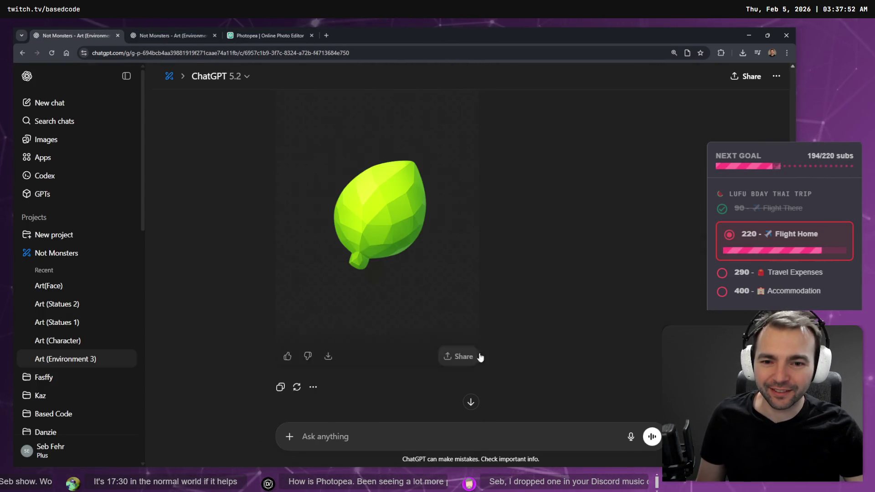
pyautogui.scroll(5, 480, 357)
pyautogui.scroll(-5, 430, 348)
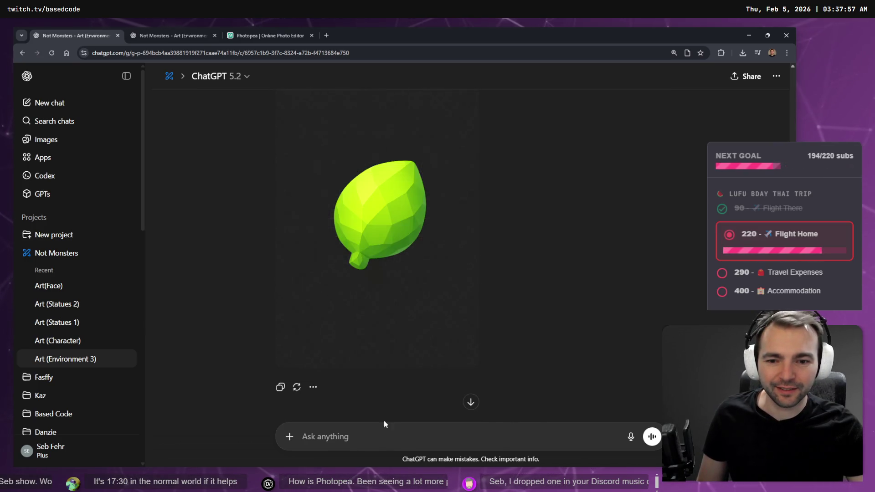
pyautogui.write('Litegr')
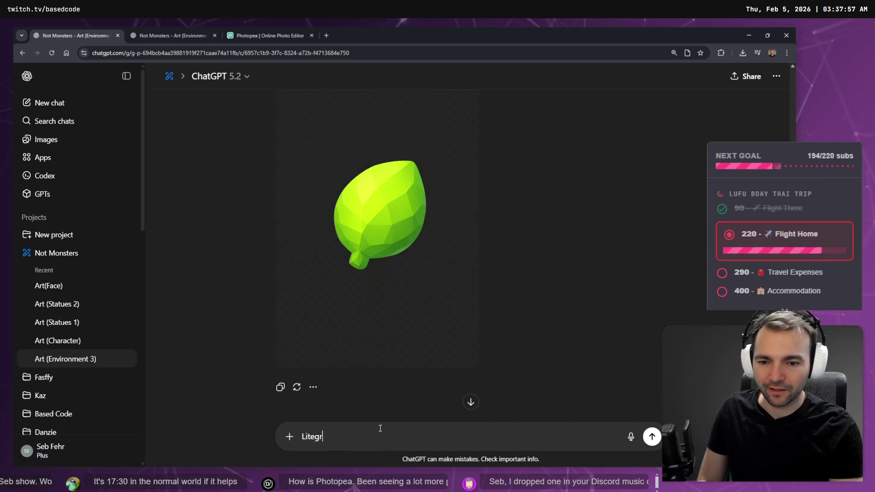
pyautogui.hotkey('ctrl', 'BackSpace')
pyautogui.write('Lite')
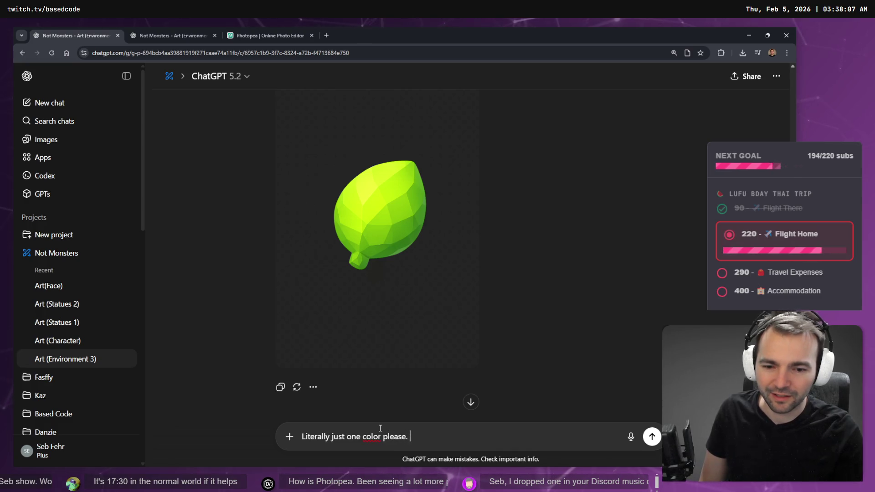
pyautogui.rightClick(370, 431)
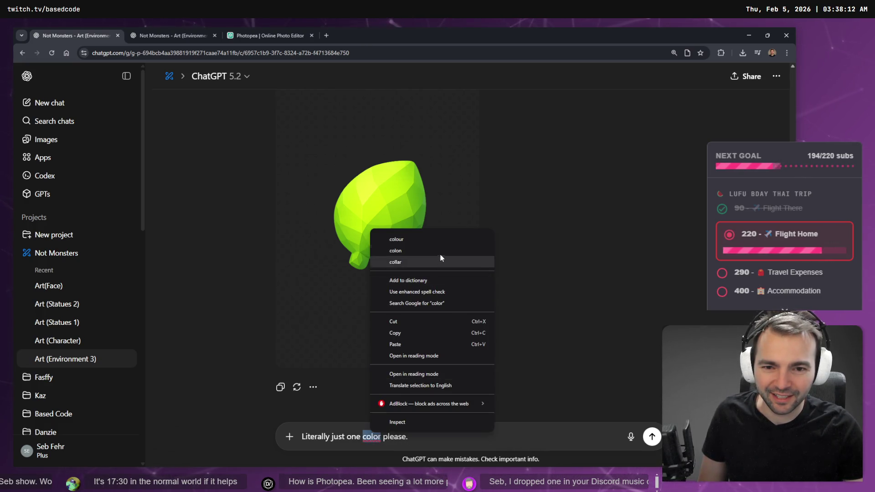
pyautogui.click(445, 240)
# Attach the solid green image from clipboard history and send the one-colour request
pyautogui.press('super+period')
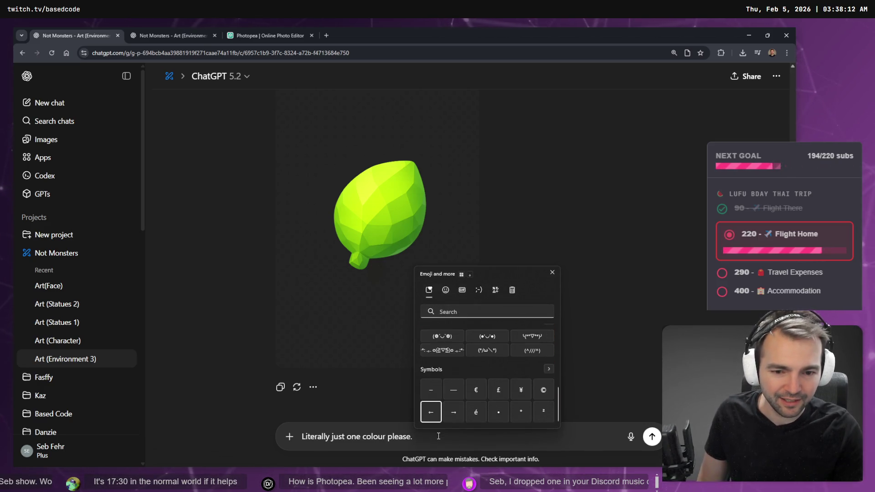
pyautogui.press('super+v')
pyautogui.press('Down')
pyautogui.press('Down')
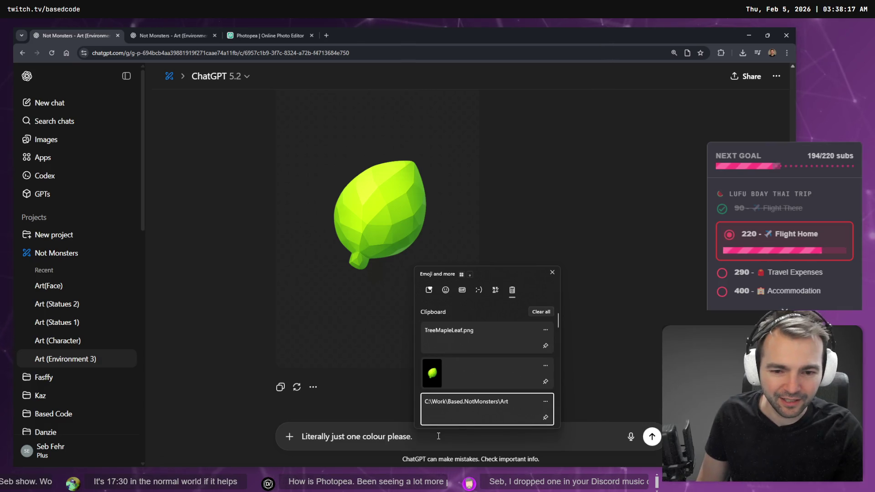
pyautogui.press('Return')
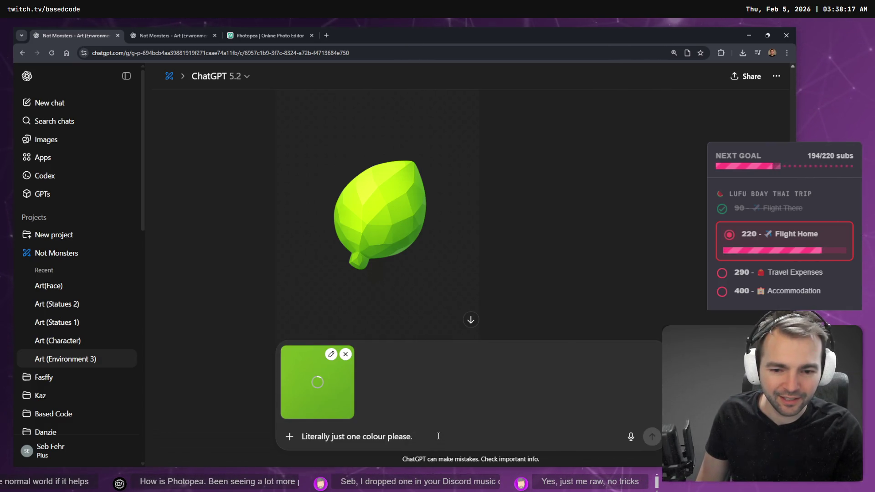
pyautogui.press('Return')
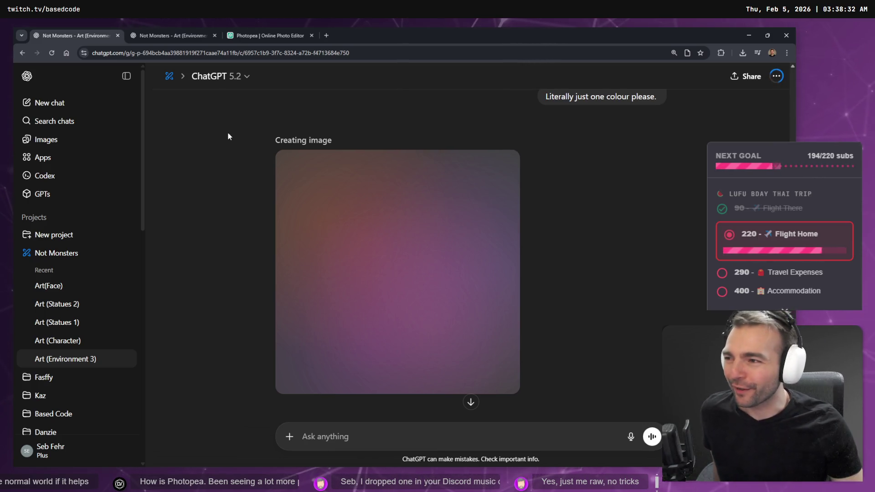
pyautogui.click(254, 30)
pyautogui.click(94, 31)
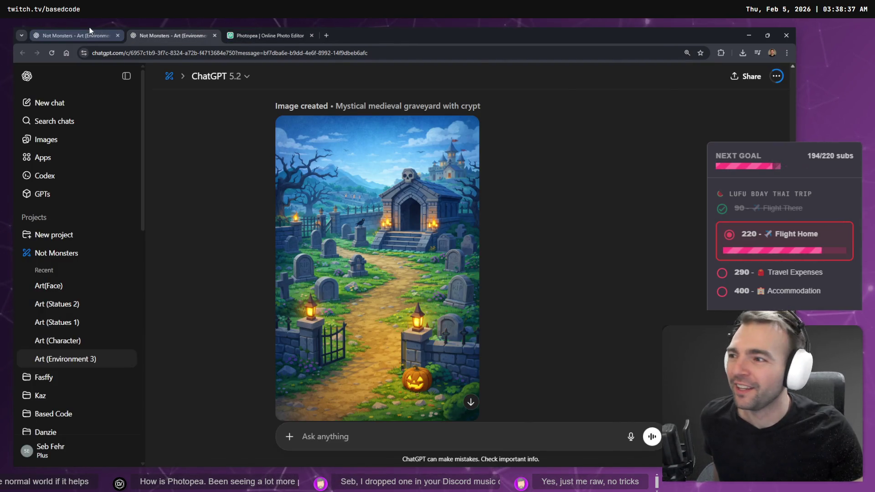
pyautogui.click(90, 30)
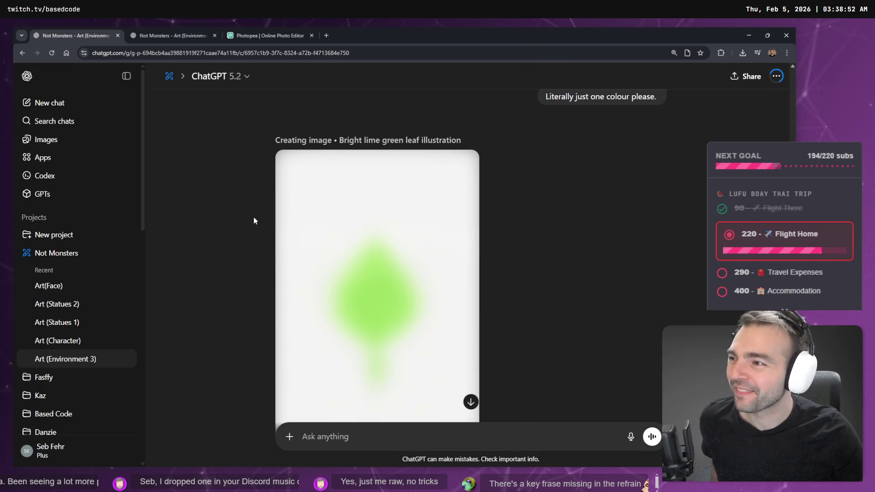
pyautogui.hotkey('alt', 'Tab')
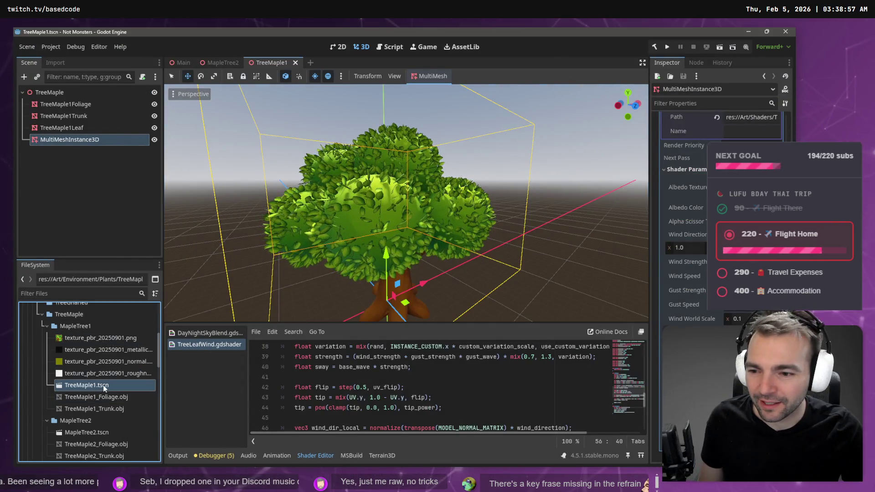
# Show TreeMapleLeaf.png from the FileSystem dock in its TreeMaple folder on disk
pyautogui.scroll(-3, 113, 341)
pyautogui.click(98, 358)
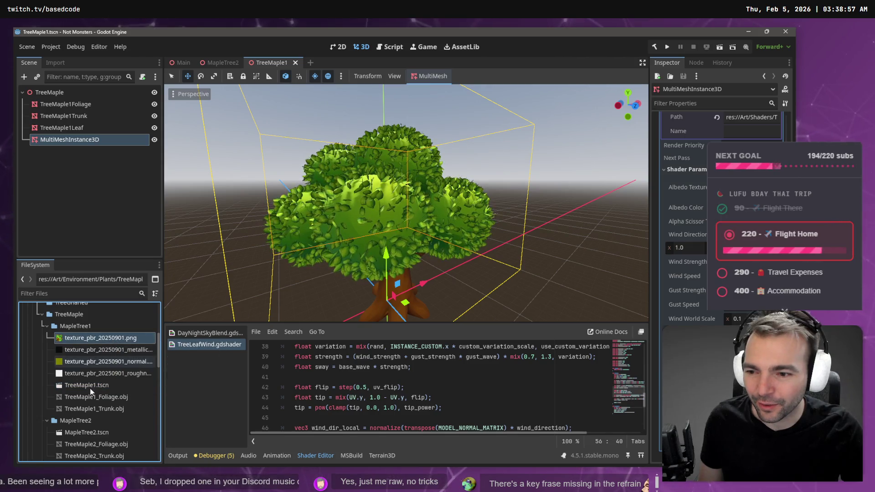
pyautogui.click(89, 440)
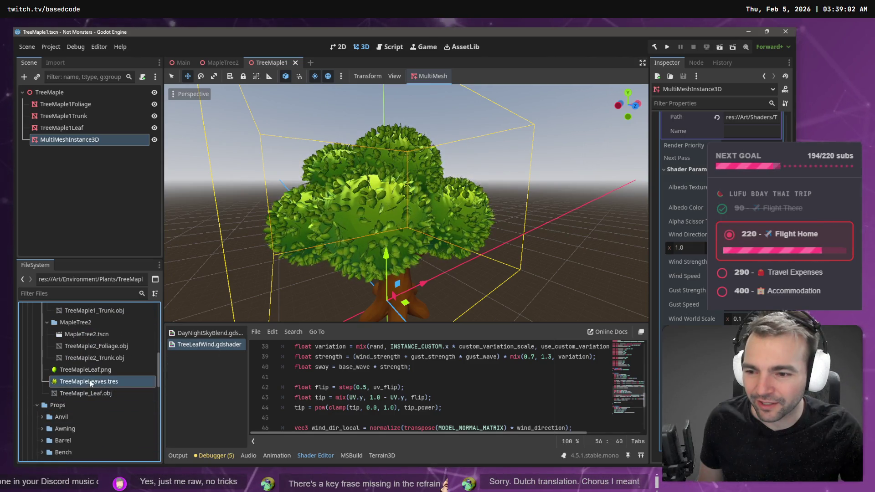
pyautogui.scroll(-2, 80, 340)
pyautogui.scroll(2, 83, 427)
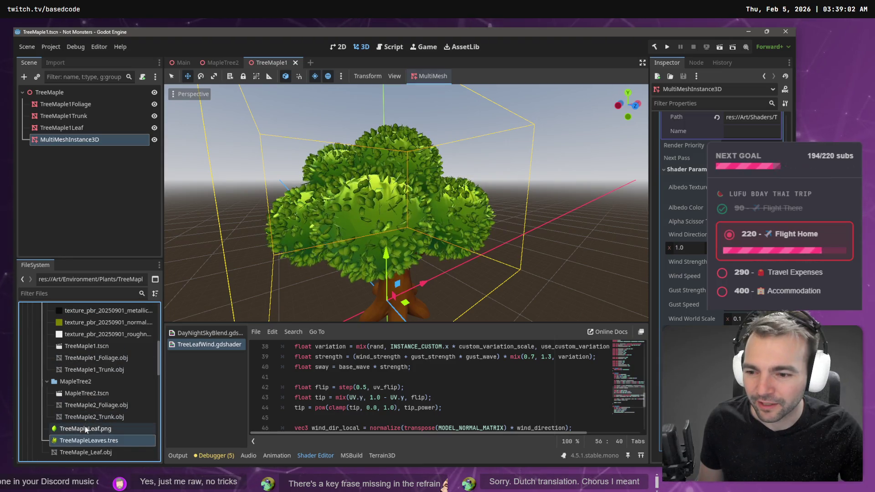
pyautogui.rightClick(84, 428)
pyautogui.click(145, 460)
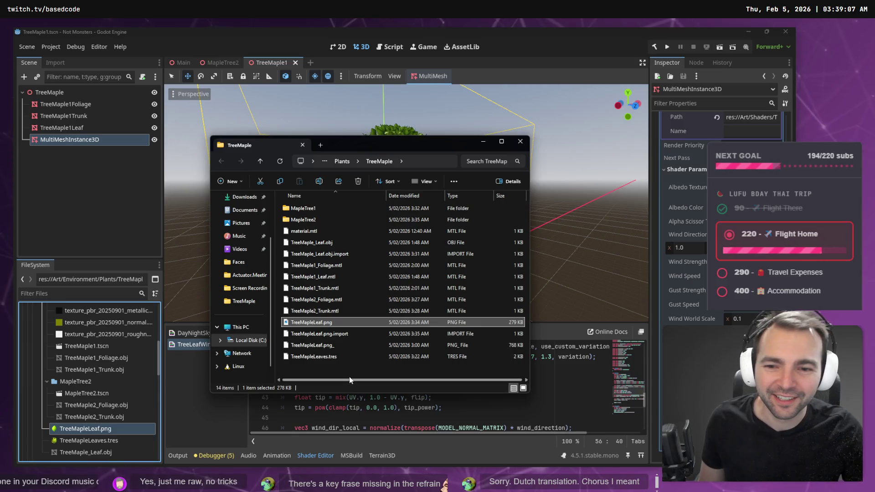
# Rename the old texture to TreeMapleLeaf.png_ and the 768 KB image to TreeMapleLeaf.png
pyautogui.click(322, 324)
pyautogui.click(337, 323)
pyautogui.write('_')
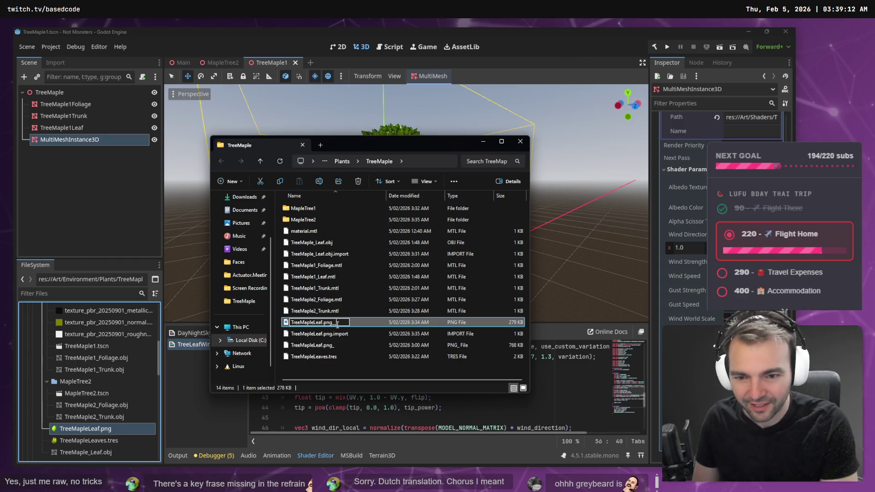
pyautogui.press('Return')
pyautogui.press('Return')
pyautogui.press('Down')
pyautogui.press('Down')
pyautogui.press('F2')
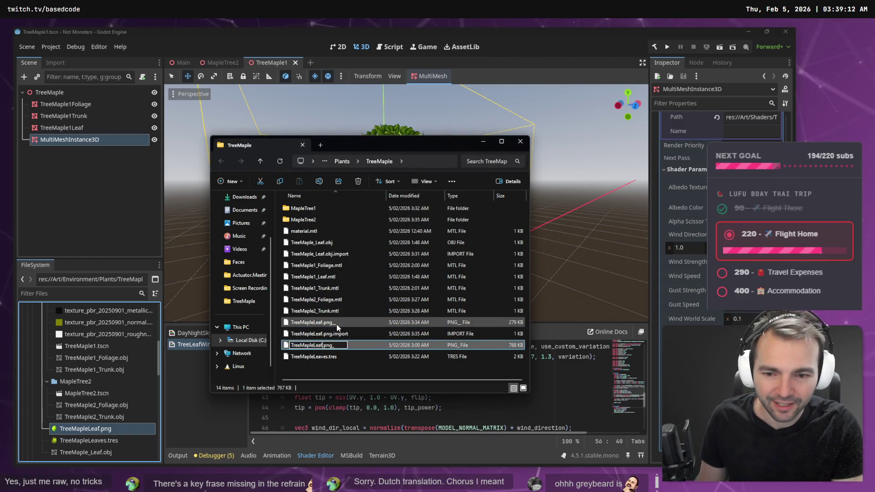
pyautogui.press('BackSpace')
pyautogui.press('Return')
pyautogui.press('Return')
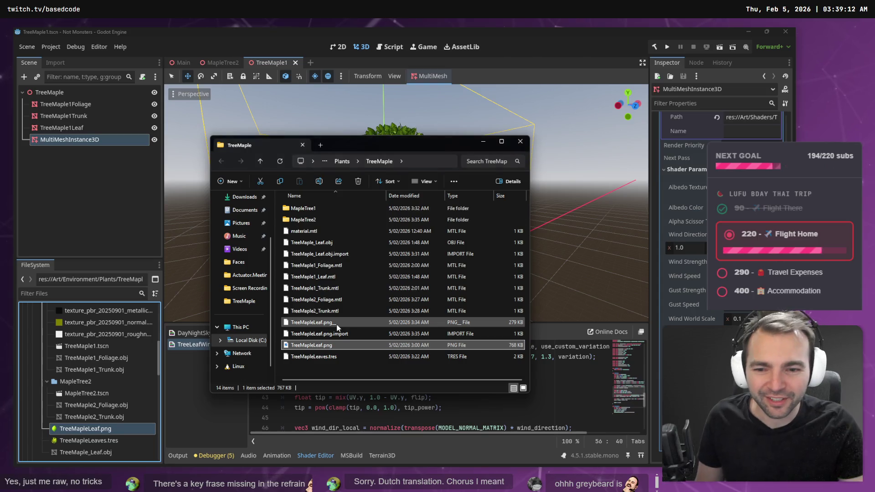
pyautogui.click(543, 53)
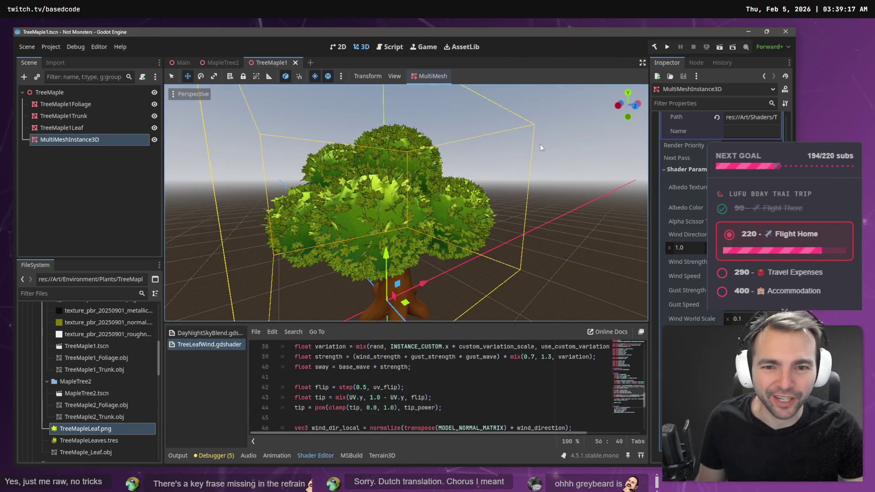
# Close the TreeMaple folder window in File Explorer
pyautogui.hotkey('alt', 'Tab')
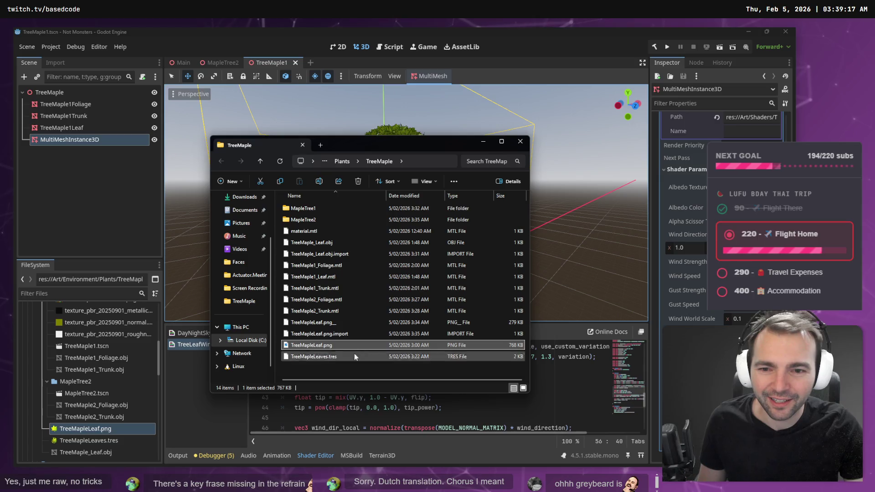
pyautogui.click(354, 364)
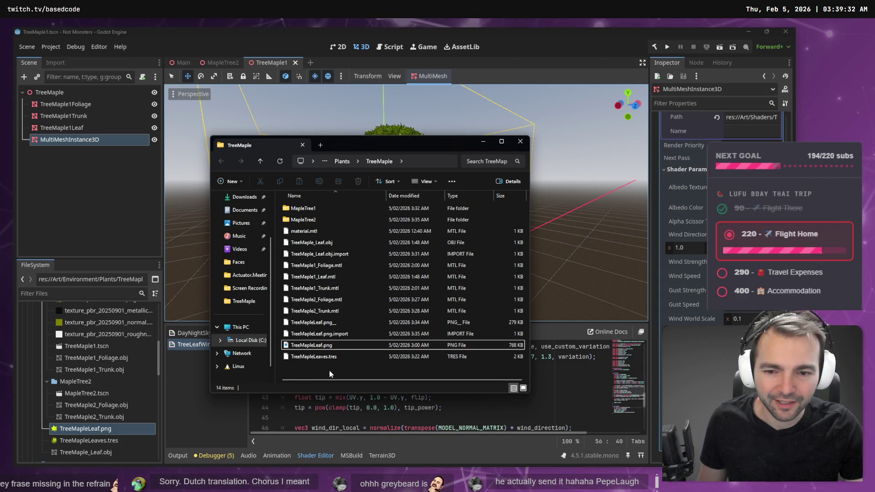
pyautogui.click(520, 141)
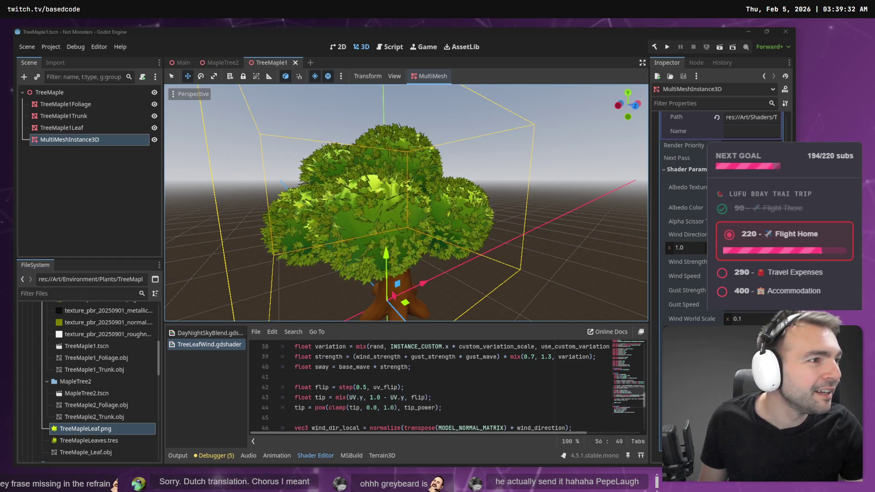
pyautogui.hotkey('alt', 'Tab')
pyautogui.click(292, 37)
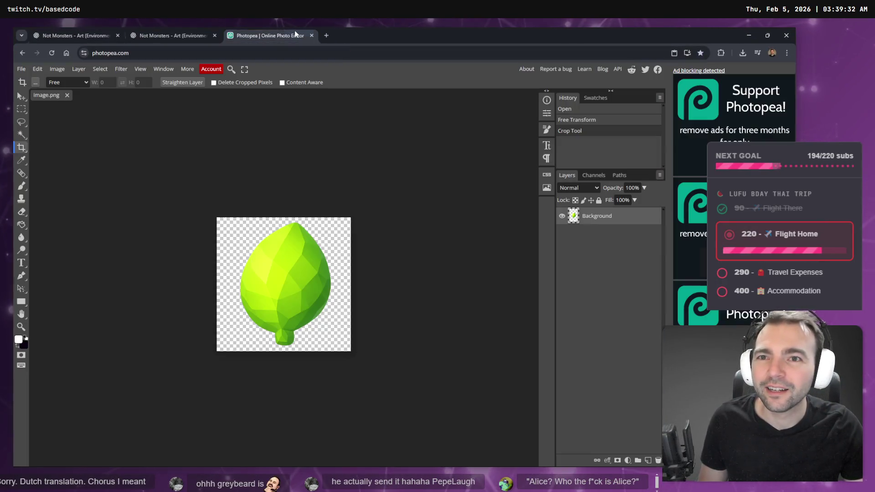
pyautogui.click(246, 124)
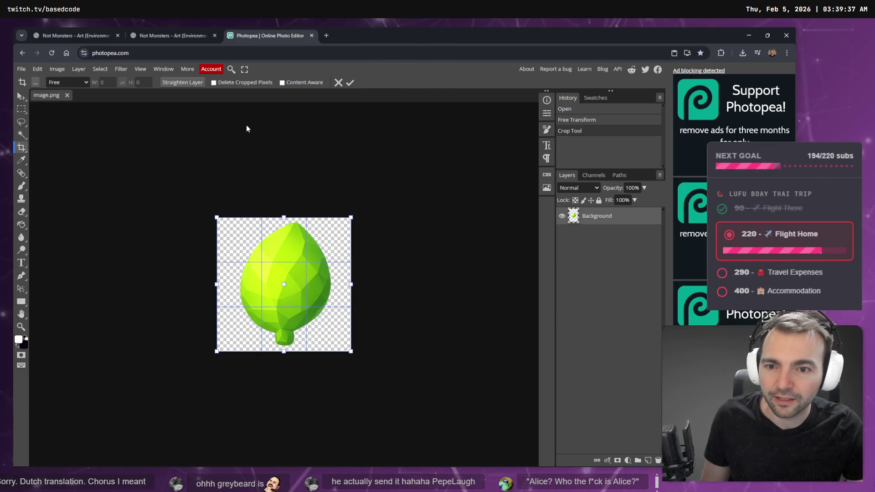
pyautogui.click(246, 124)
pyautogui.hotkey('ctrl', 'alt', 'n')
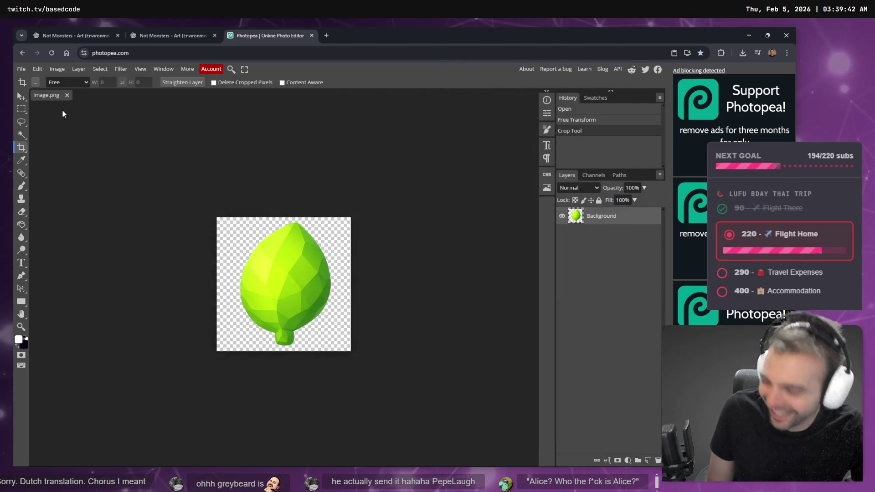
pyautogui.hotkey('ctrl', 'shift', 'n')
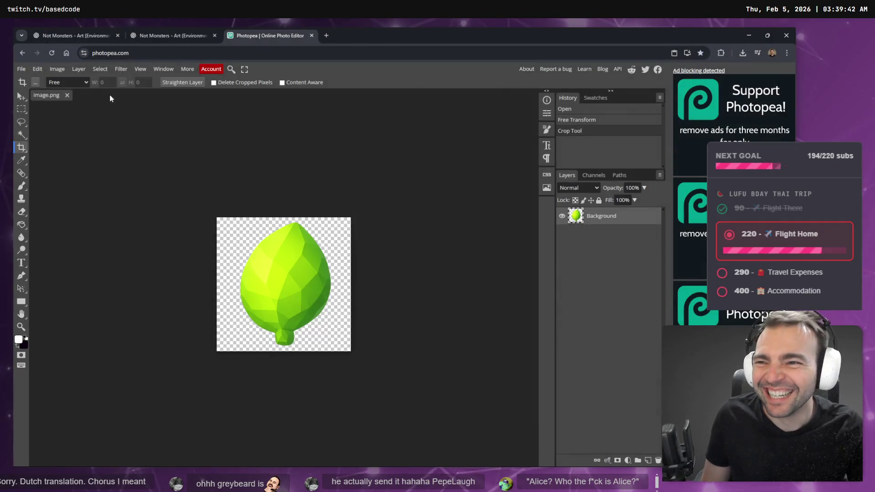
pyautogui.click(21, 68)
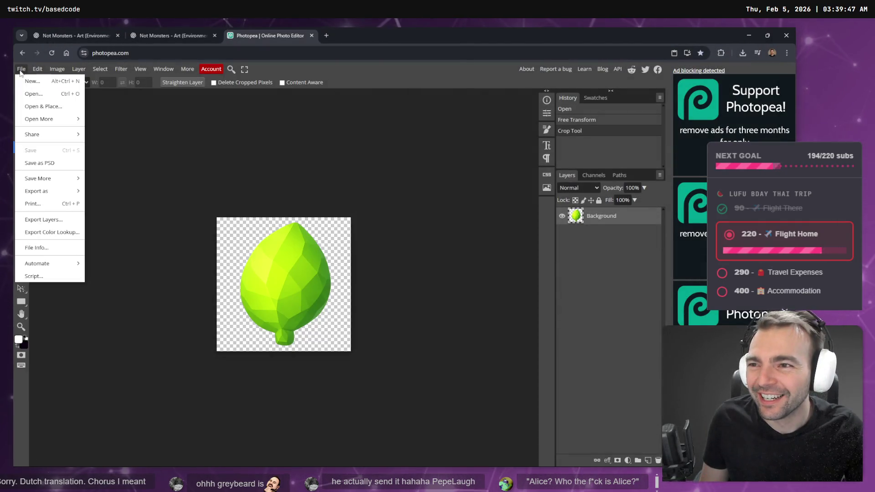
pyautogui.click(31, 80)
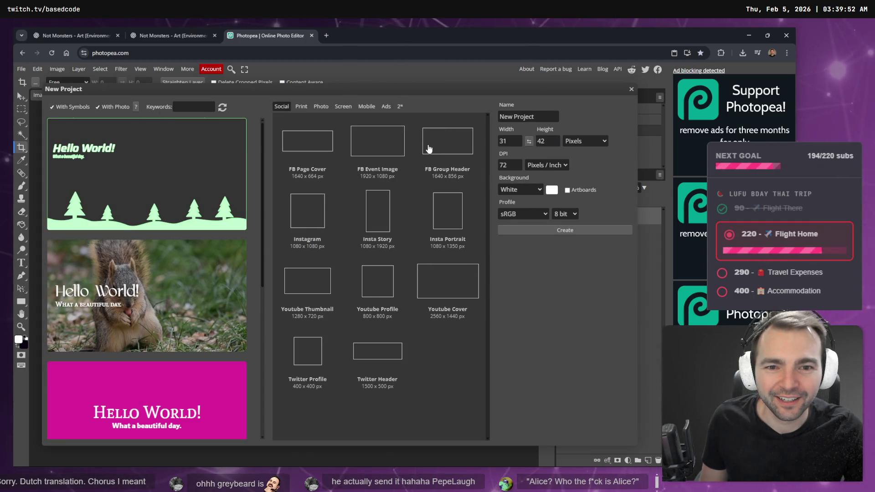
pyautogui.click(631, 89)
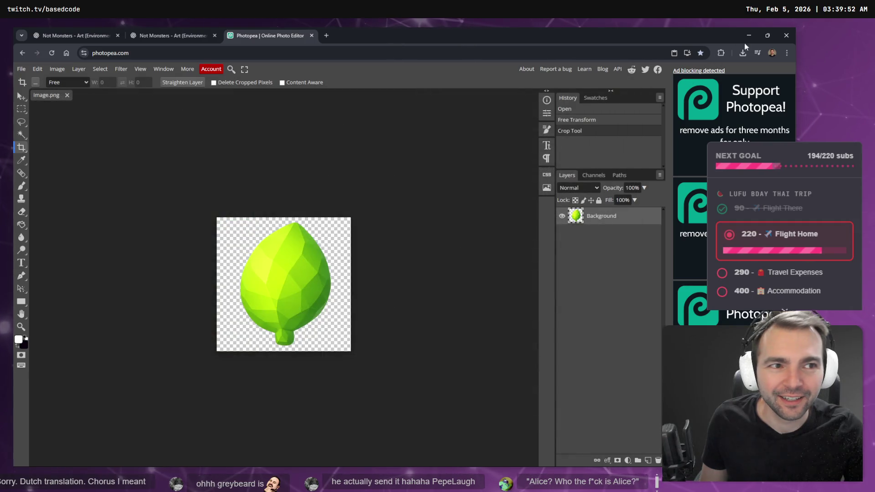
pyautogui.hotkey('alt', 'Tab')
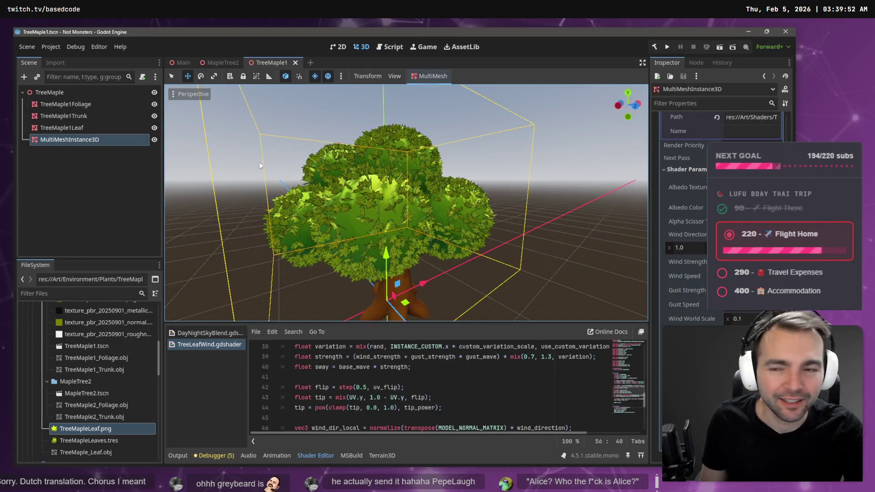
# Hide the MultiMeshInstance3D leaves and snip a small green foliage patch into Paint
pyautogui.click(155, 140)
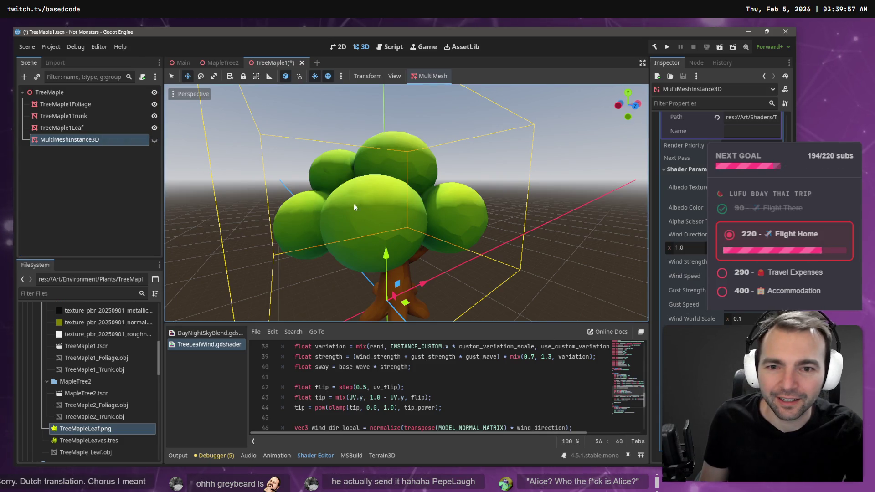
pyautogui.press('super+shift+s')
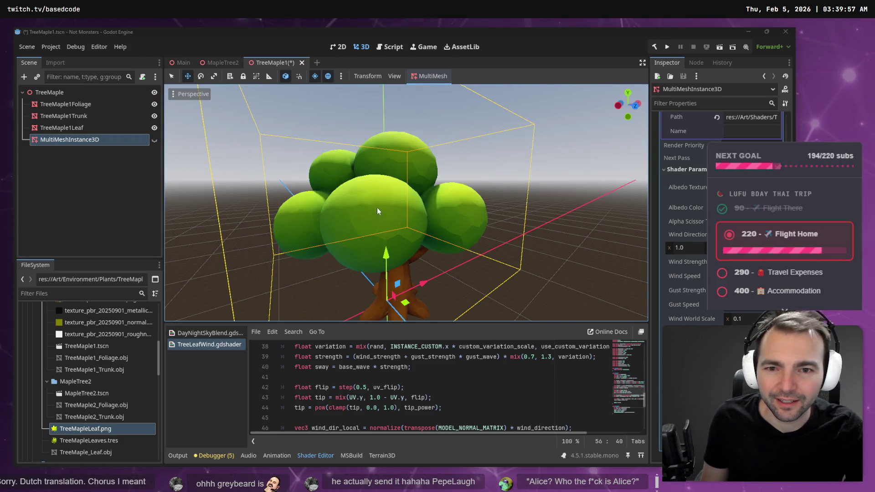
pyautogui.moveTo(405, 227); pyautogui.dragTo(404, 227)
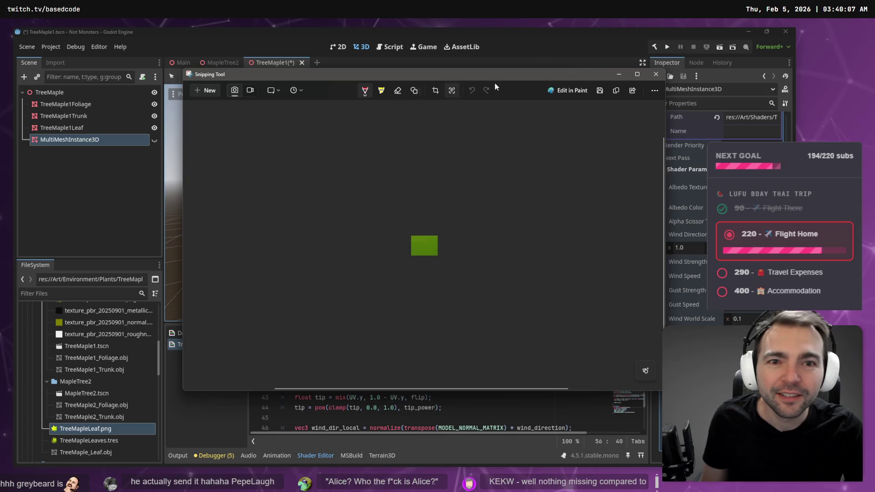
pyautogui.hotkey('ctrl', 'e')
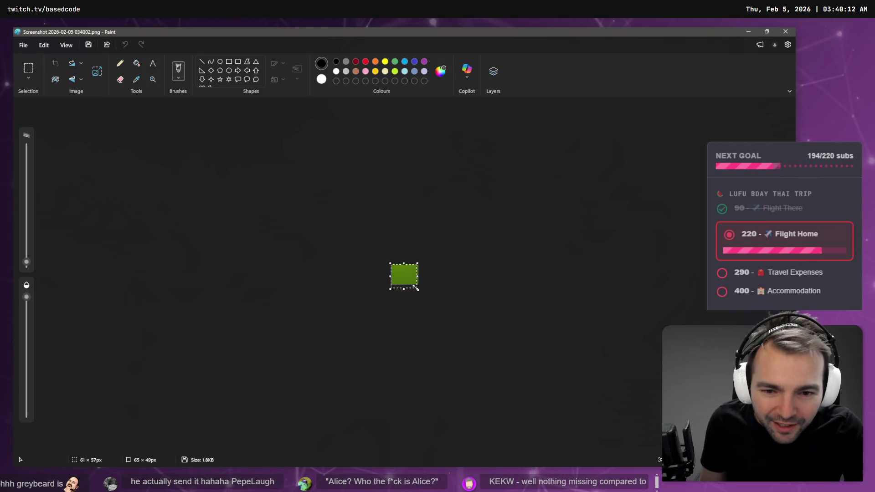
# Crop the snip in Paint to a 40 × 39 px solid-green patch
pyautogui.moveTo(390, 263); pyautogui.dragTo(410, 285)
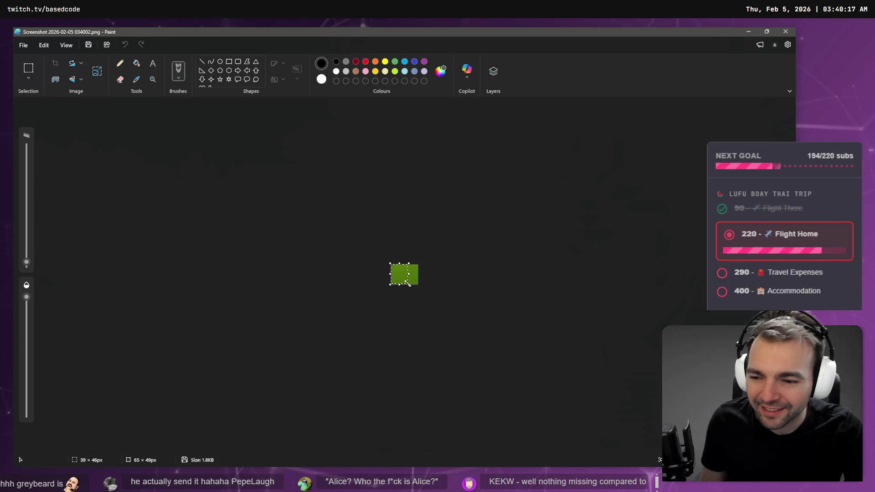
pyautogui.moveTo(408, 282); pyautogui.dragTo(410, 284)
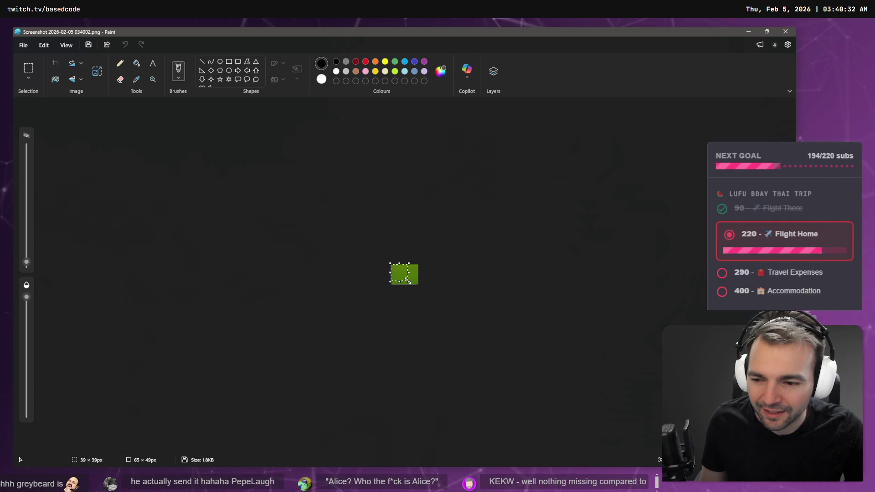
pyautogui.click(23, 44)
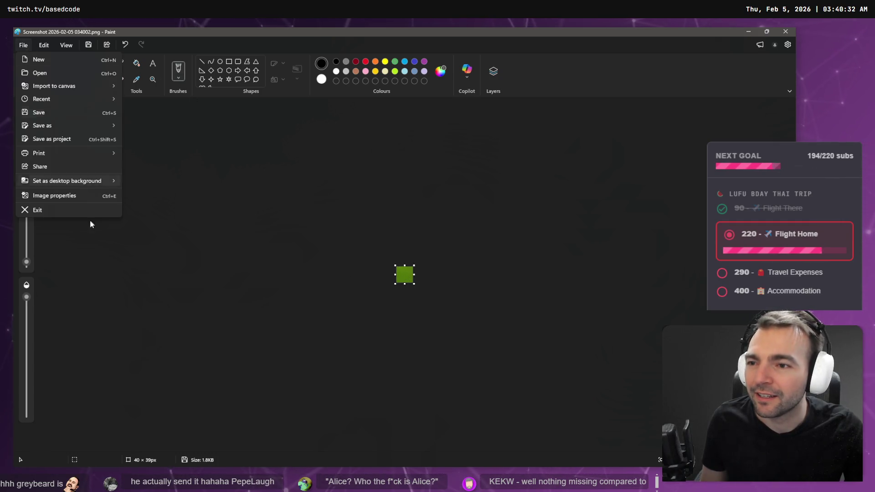
# Start saving the swatch as PNG and copy the TreeMaple folder path
pyautogui.moveTo(110, 131)
pyautogui.click(142, 127)
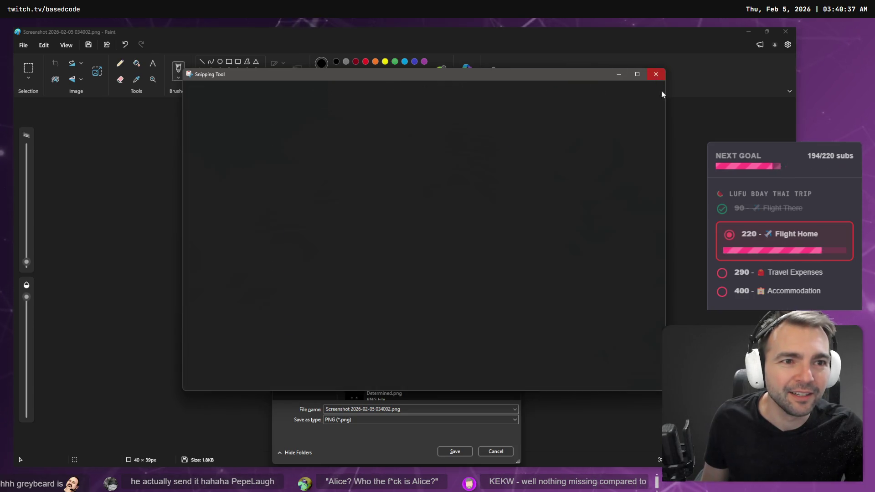
pyautogui.click(655, 73)
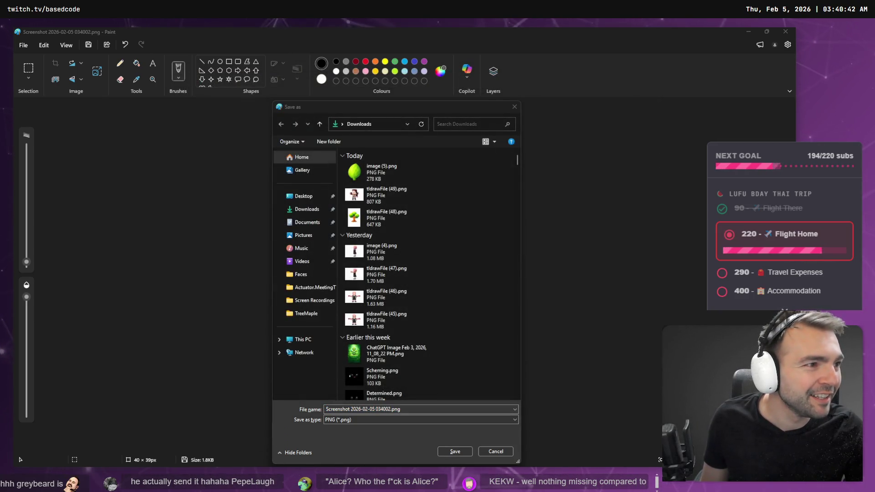
pyautogui.hotkey('alt', 'Tab')
pyautogui.hotkey('alt', 'd')
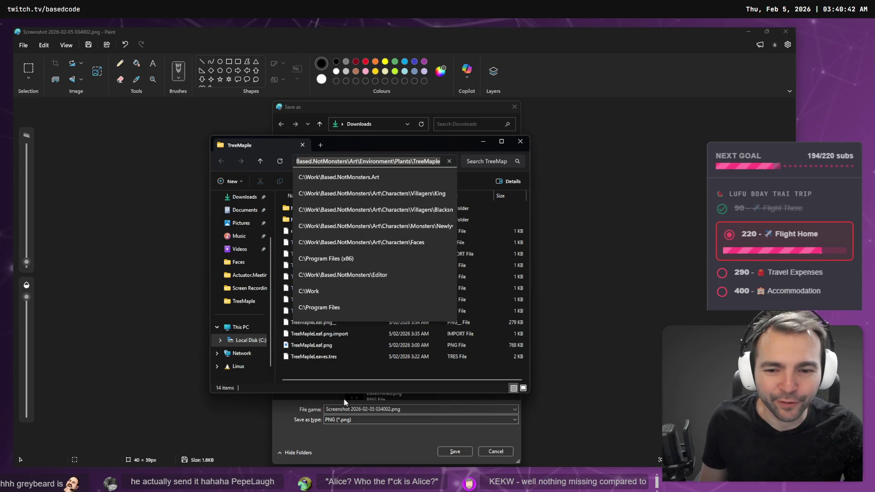
pyautogui.hotkey('ctrl', 'c')
# Save the swatch over TreeMapleLeaf.png in the TreeMaple folder, then close Paint
pyautogui.click(412, 409)
pyautogui.hotkey('ctrl', 'v')
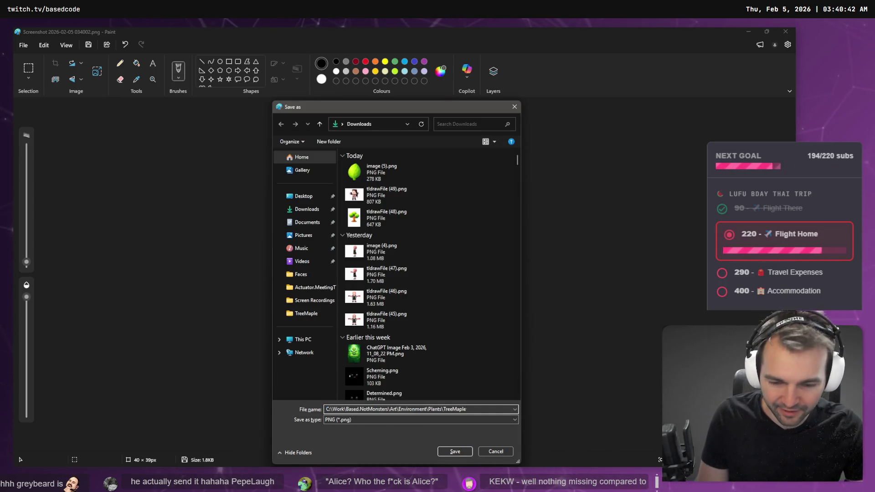
pyautogui.press('Return')
pyautogui.click(374, 189)
pyautogui.press('Return')
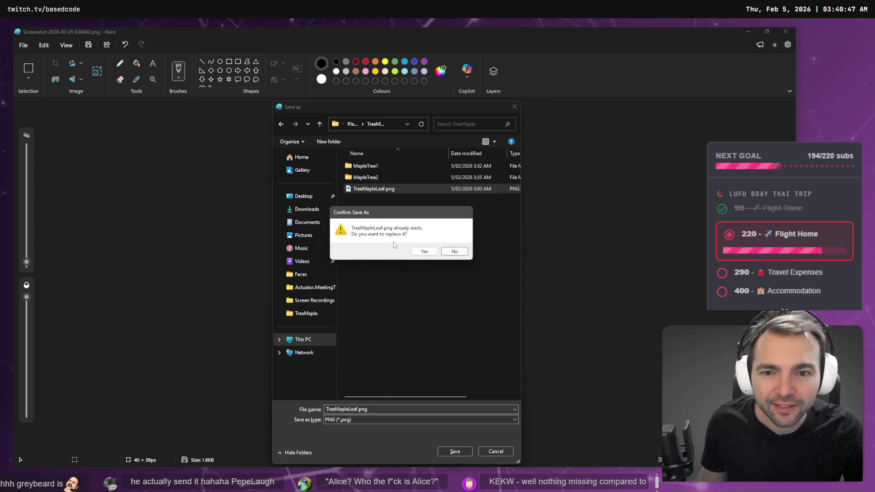
pyautogui.press('y')
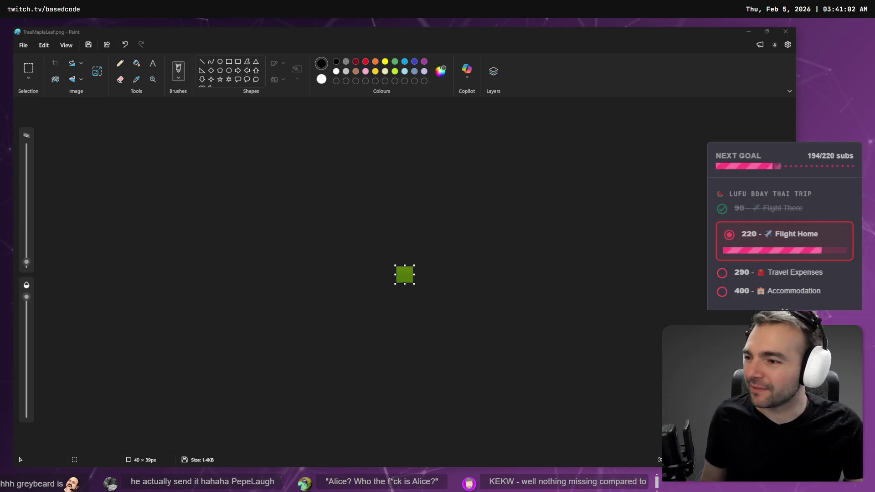
pyautogui.click(20, 459)
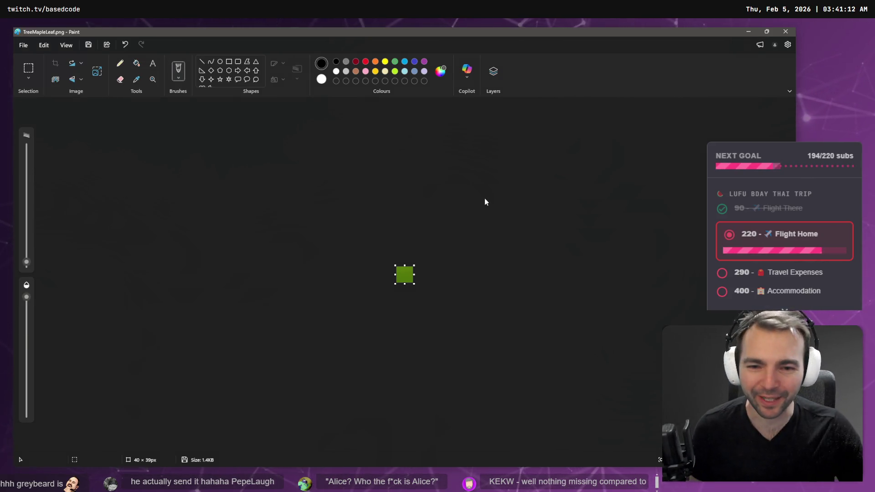
pyautogui.click(785, 32)
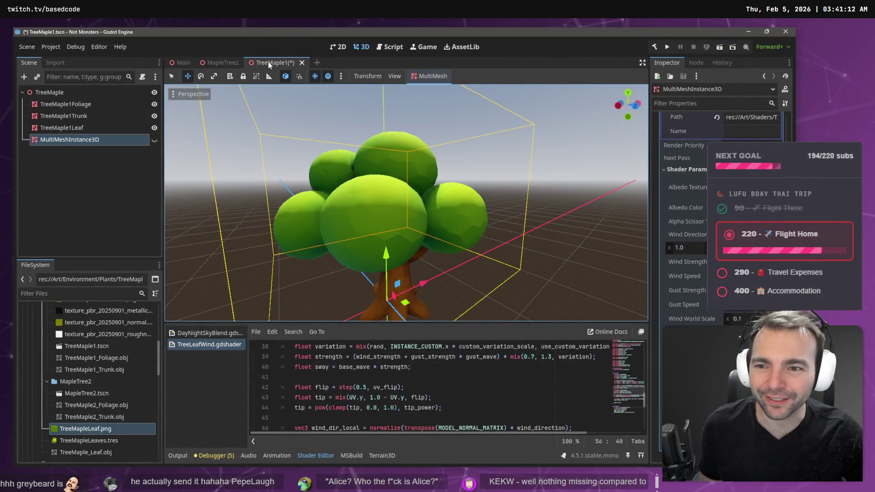
# Show the recoloured leaf MultiMesh, orbit around TreeMaple1 to inspect it, then hide it again
pyautogui.click(64, 128)
pyautogui.click(63, 140)
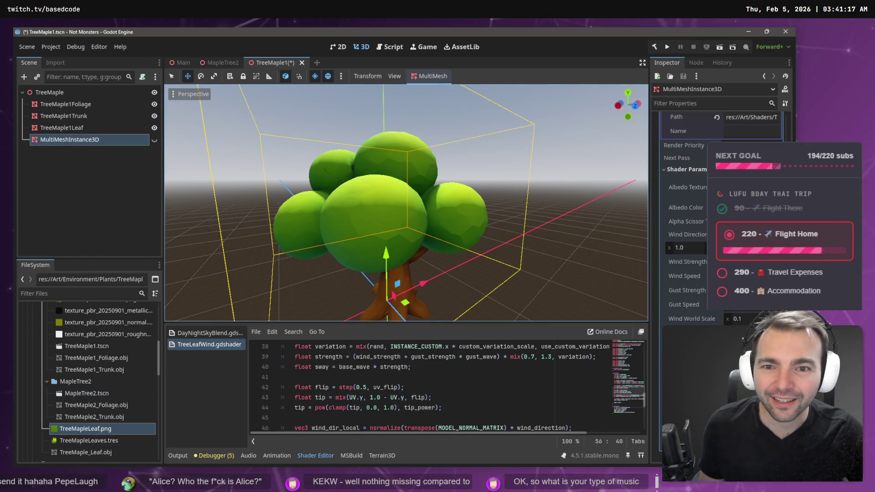
pyautogui.moveTo(177, 133)
pyautogui.mouseDown()
pyautogui.moveTo(192, 137)
pyautogui.moveTo(177, 133)
pyautogui.mouseUp()
pyautogui.click(154, 140)
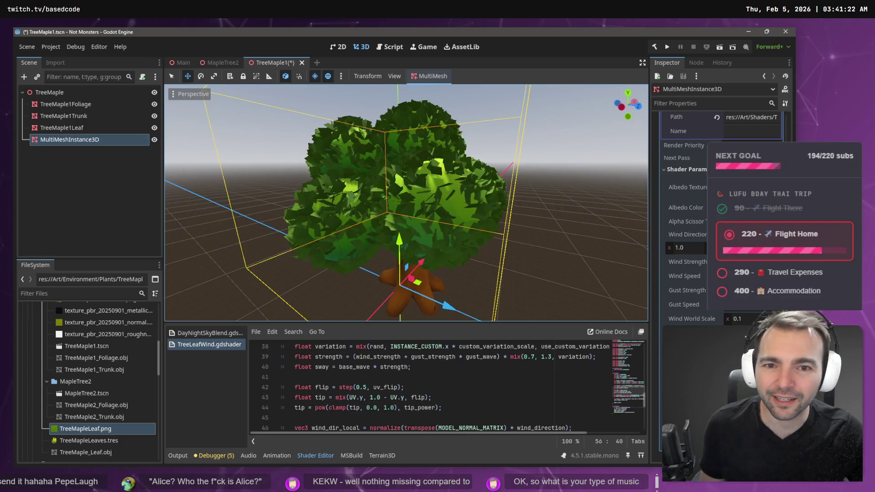
pyautogui.scroll(6, 407, 203)
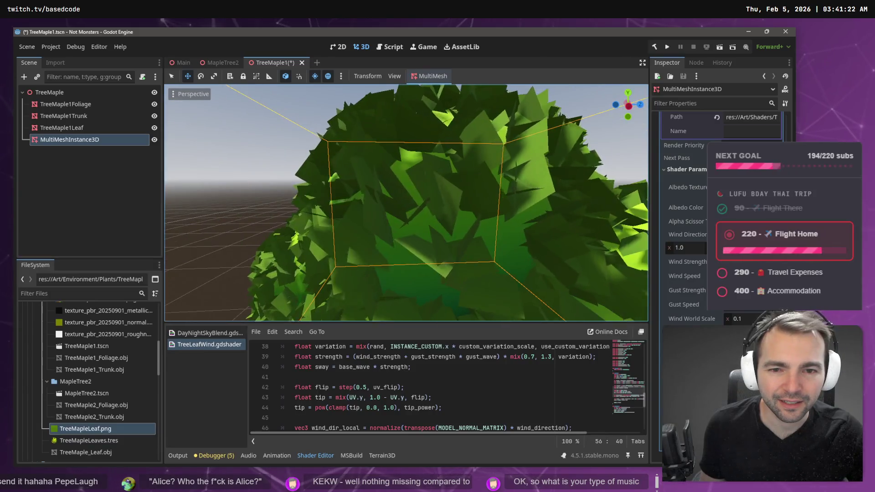
pyautogui.scroll(-10, 326, 140)
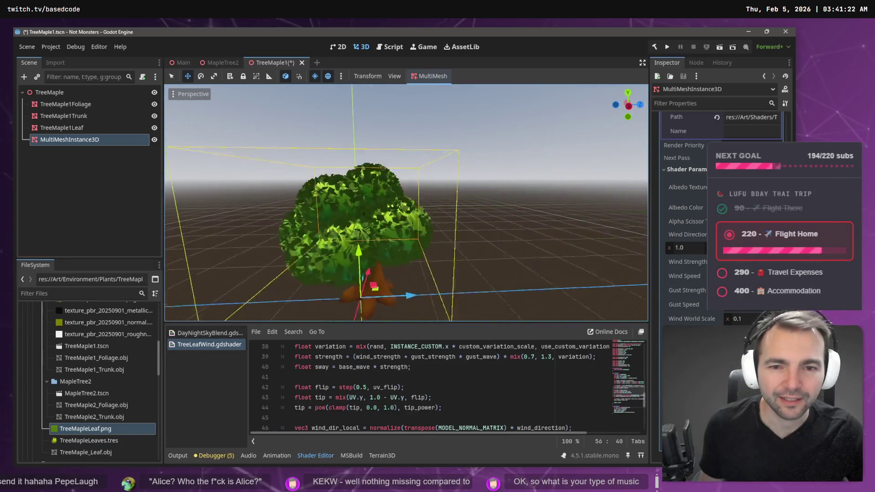
pyautogui.moveTo(314, 141); pyautogui.dragTo(326, 140)
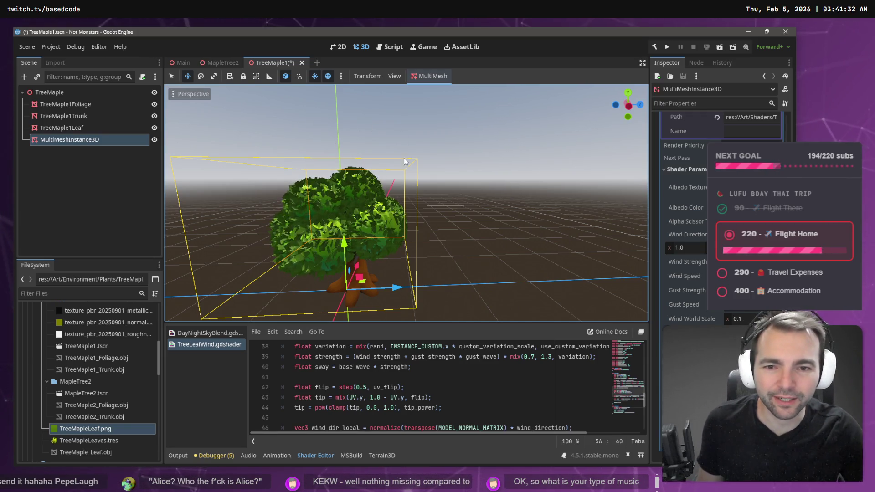
pyautogui.click(154, 139)
# Snip a patch of the blob foliage green with Win+Shift+S
pyautogui.scroll(5, 406, 203)
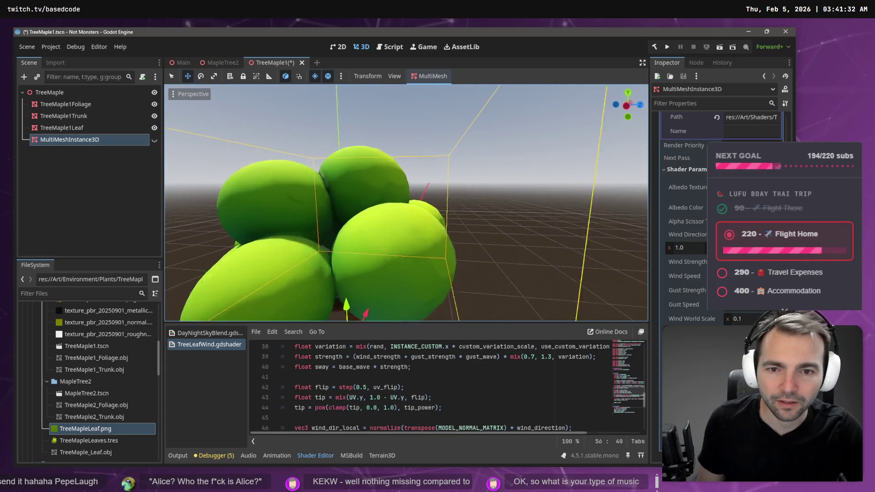
pyautogui.scroll(3, 382, 227)
pyautogui.press('super+shift+s')
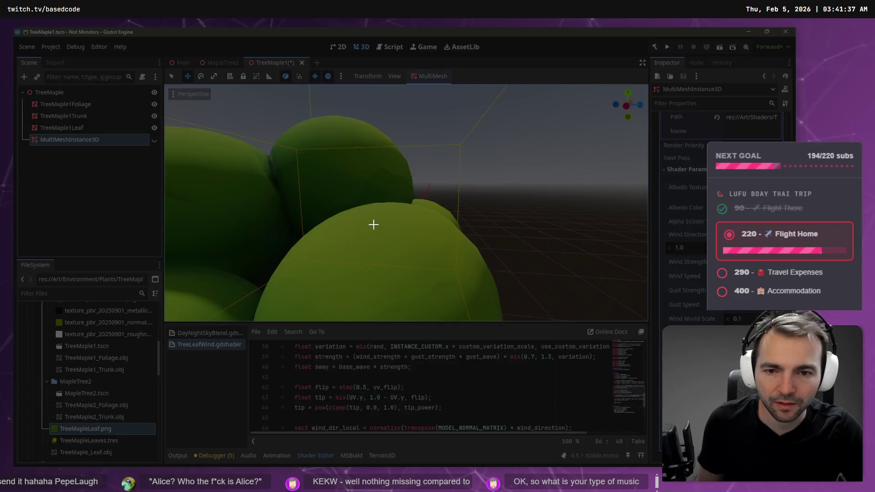
pyautogui.moveTo(374, 225); pyautogui.dragTo(408, 250)
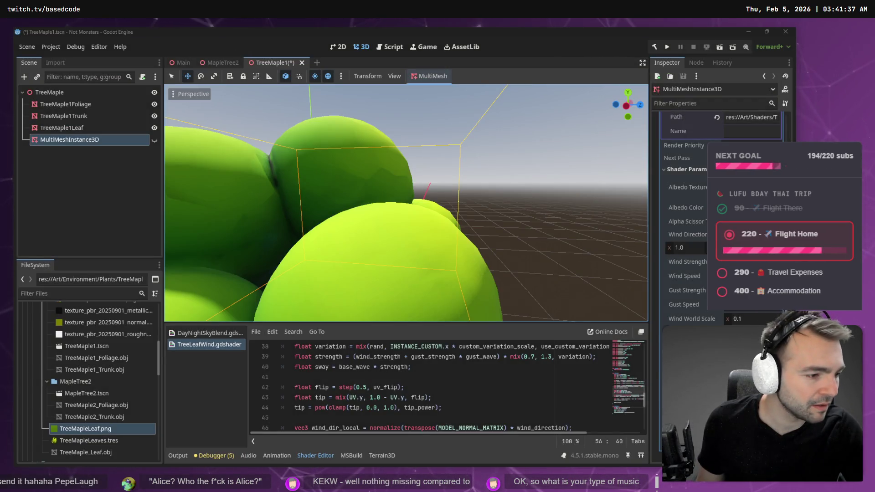
# Open TreeMapleLeaf.png in Paint via the file manager, paste the green snip over it, and save
pyautogui.rightClick(89, 430)
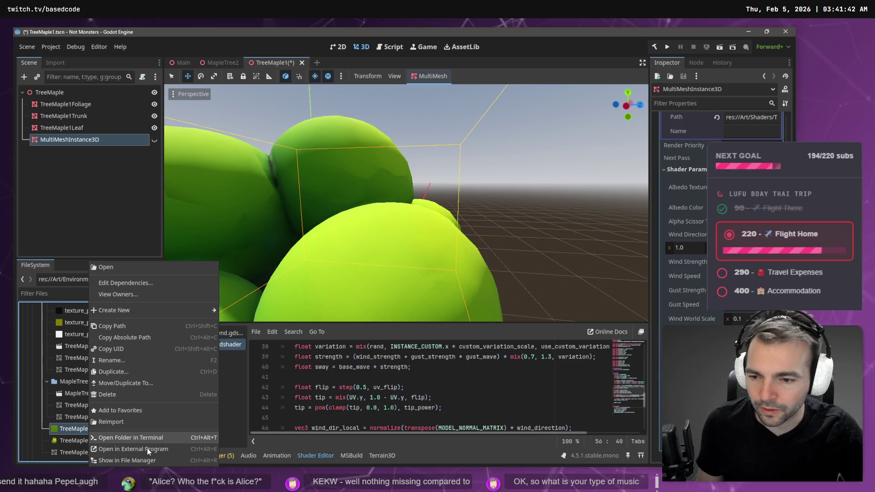
pyautogui.click(146, 461)
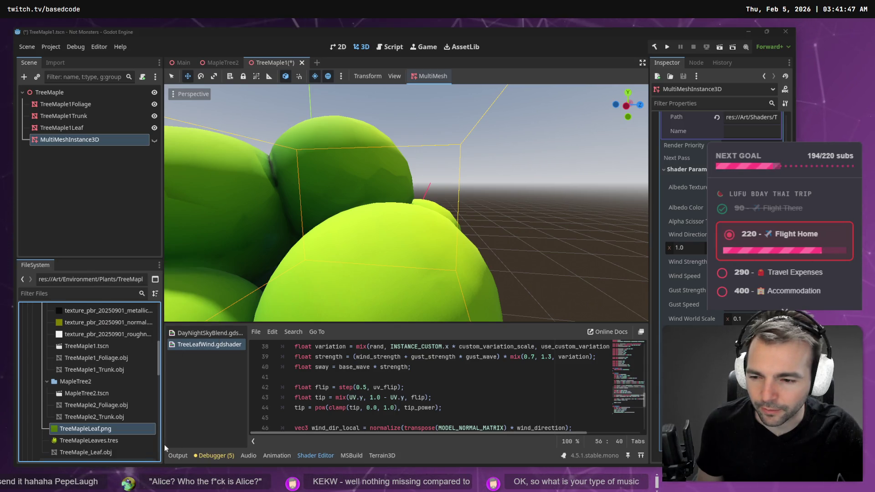
pyautogui.rightClick(299, 323)
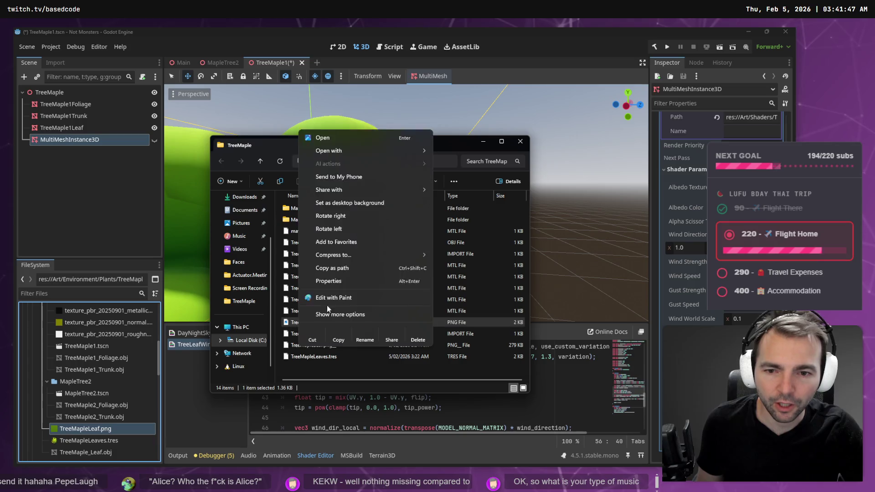
pyautogui.click(358, 285)
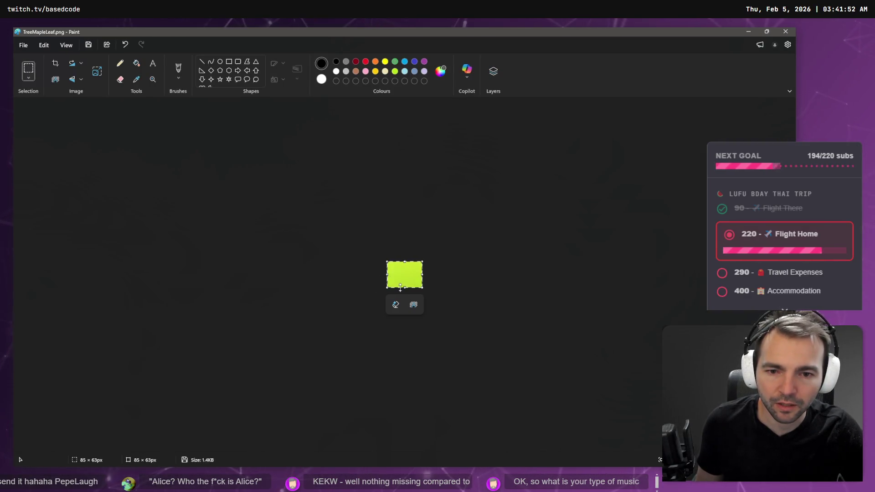
pyautogui.click(472, 297)
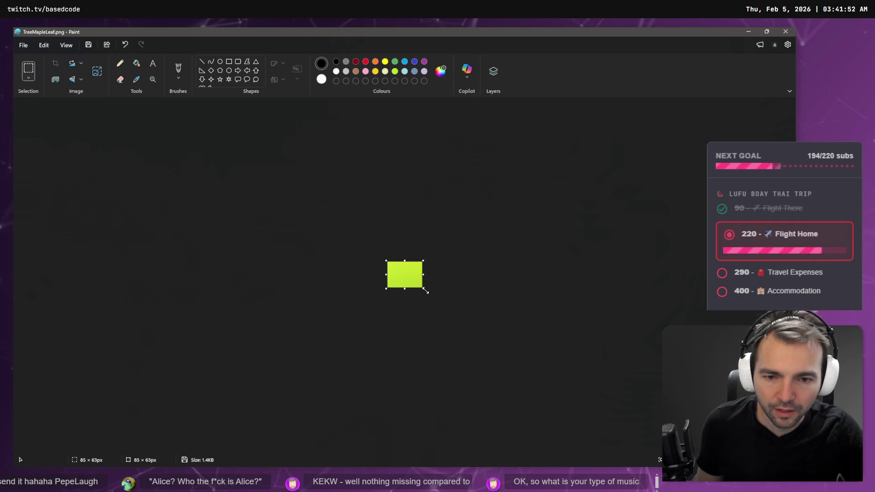
pyautogui.hotkey('alt', 'F4')
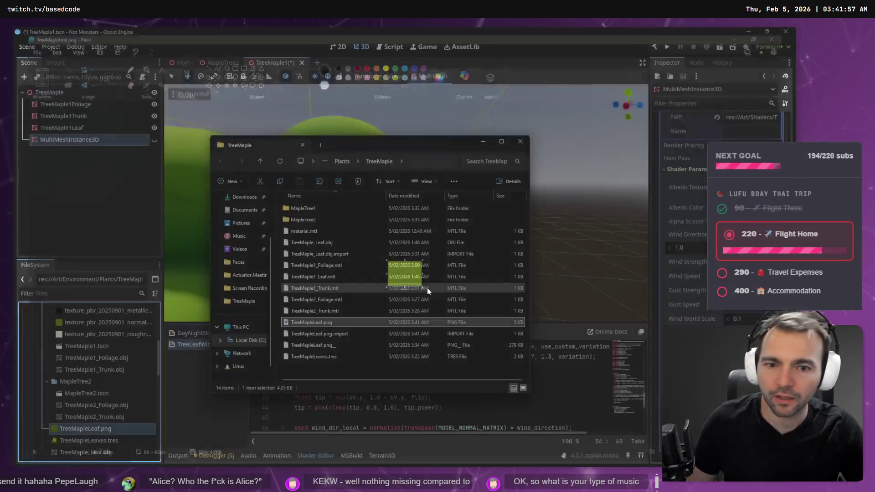
pyautogui.click(87, 221)
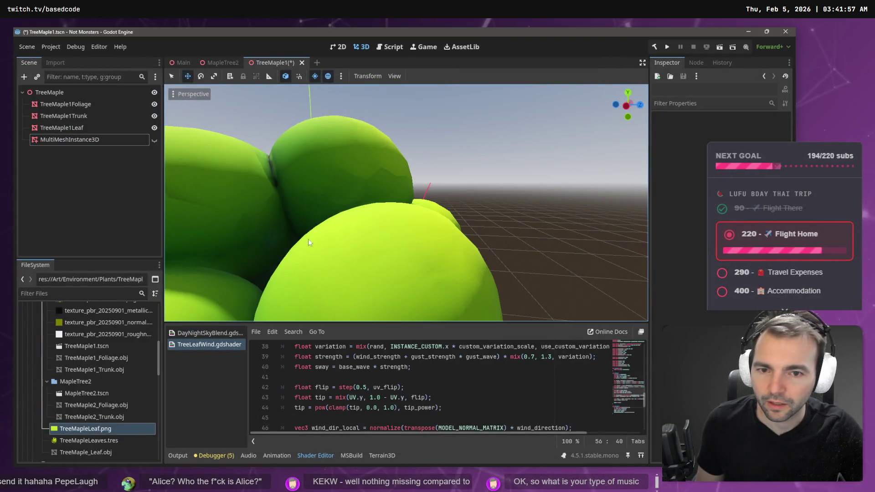
# Frame TreeMaple1 and fly the camera in and out to check the textured leaves
pyautogui.press('f')
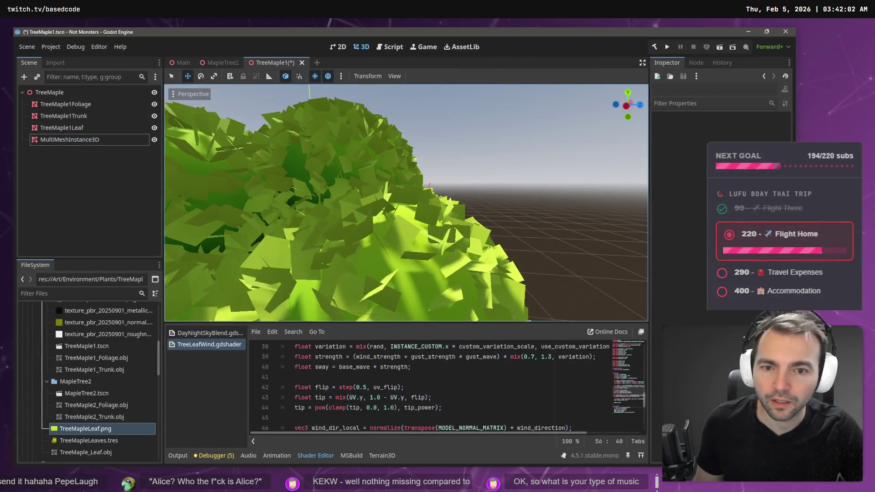
pyautogui.press('w')
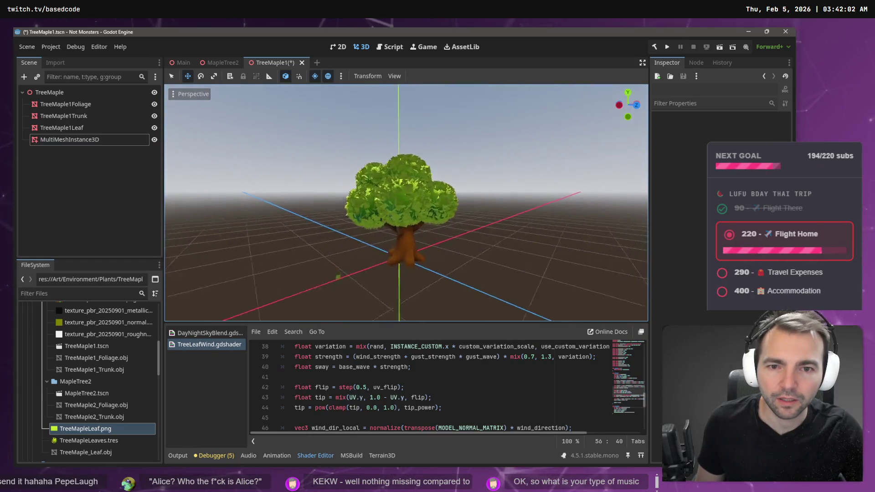
pyautogui.press('s')
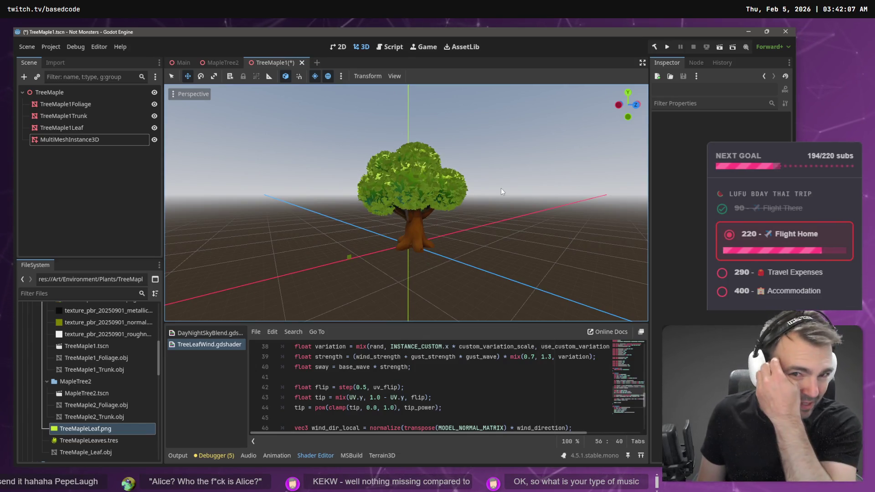
pyautogui.press('e')
pyautogui.press('w')
pyautogui.press('s')
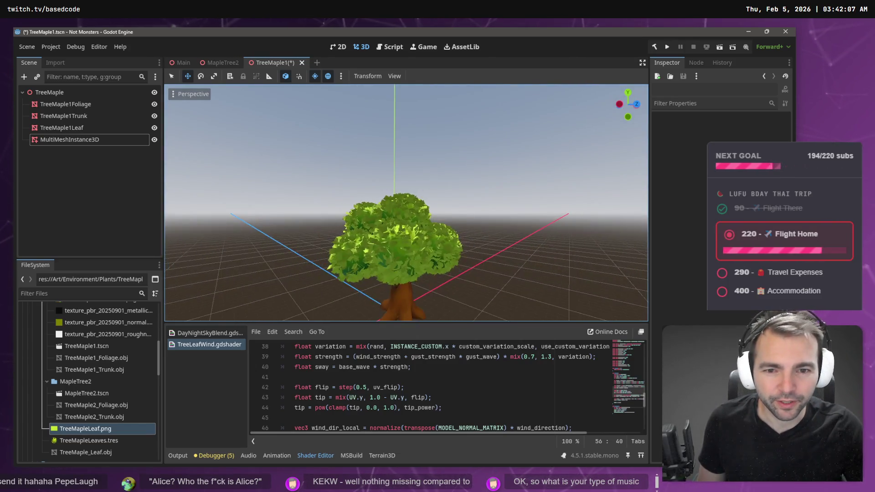
pyautogui.press('w')
pyautogui.press('s')
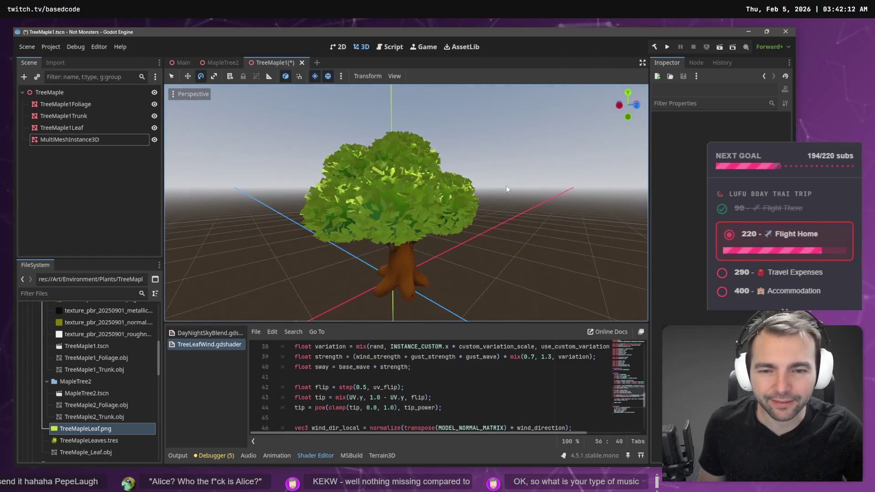
# Save the TreeMaple1 scene and return to the MapleTree2 scene
pyautogui.click(220, 68)
pyautogui.click(279, 63)
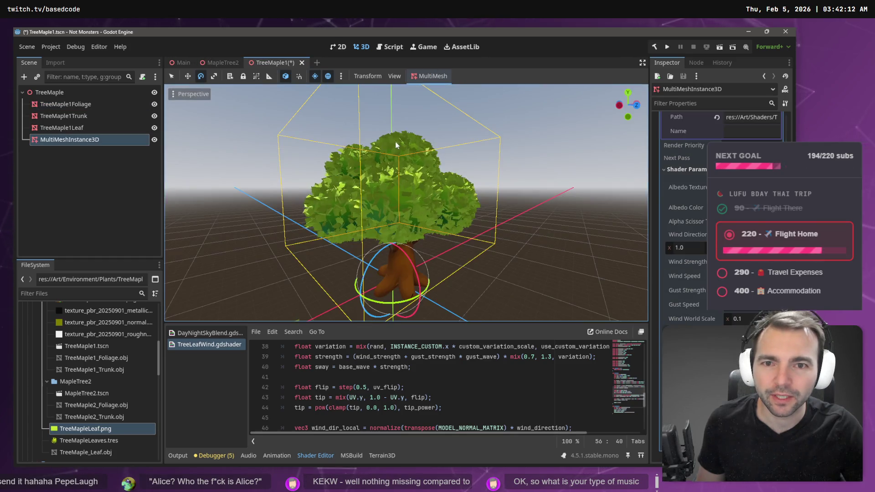
pyautogui.hotkey('ctrl', 's')
pyautogui.click(220, 64)
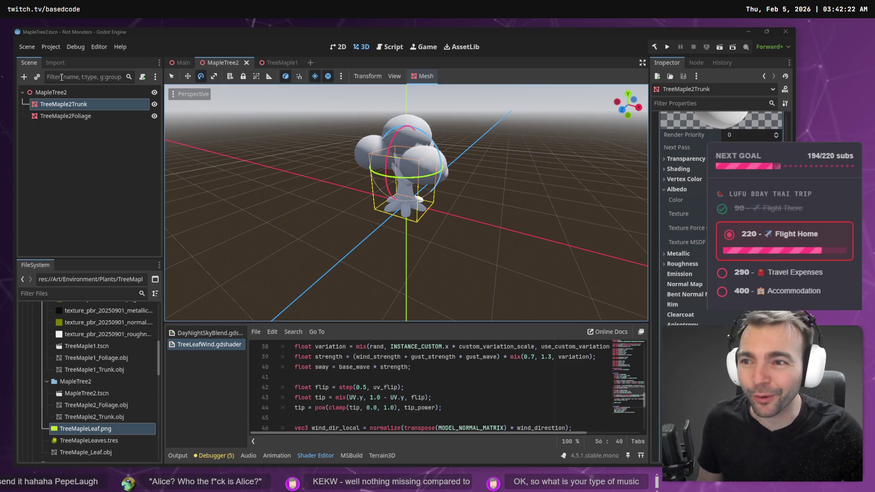
# Select the TreeMaple2 trunk and foliage nodes, frame MapleTree2, and check the trunk's material
pyautogui.click(88, 116)
pyautogui.click(84, 103)
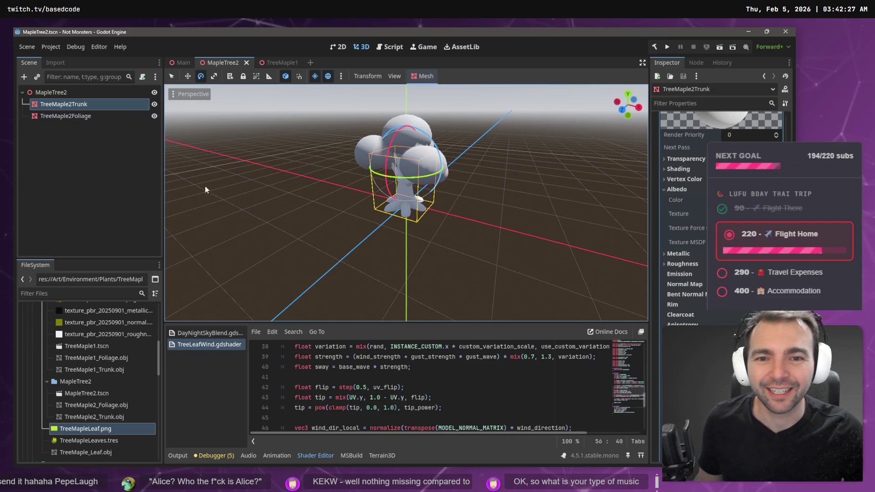
pyautogui.click(259, 183)
pyautogui.press('w')
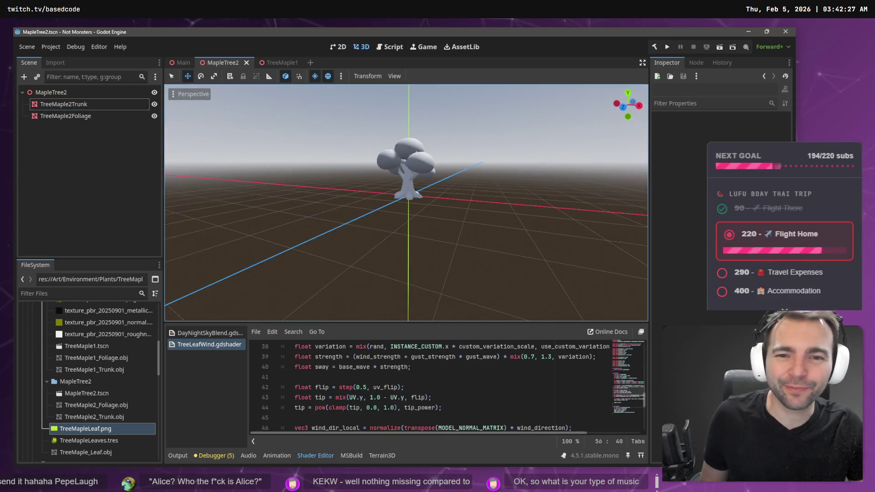
pyautogui.scroll(5, 283, 170)
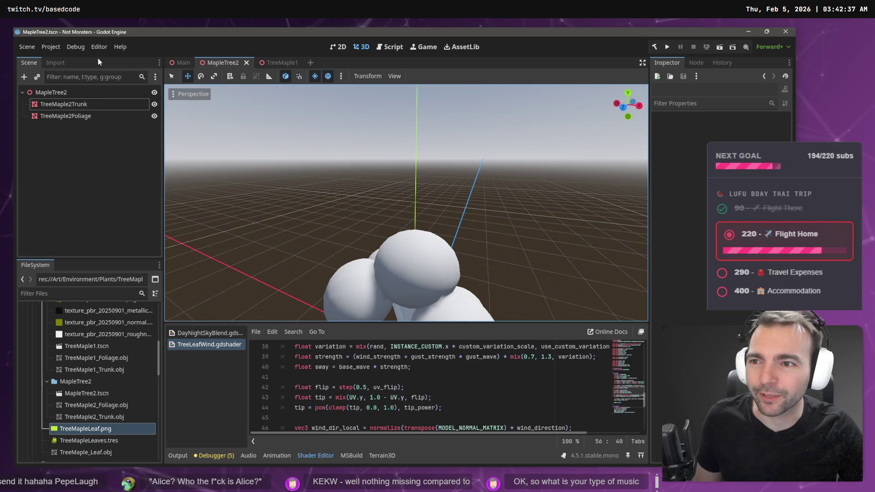
pyautogui.click(86, 88)
pyautogui.press('f')
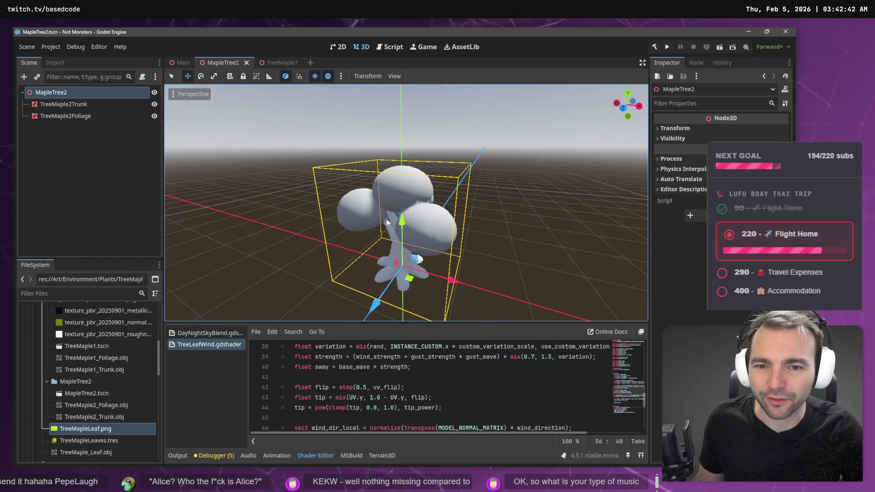
pyautogui.click(72, 107)
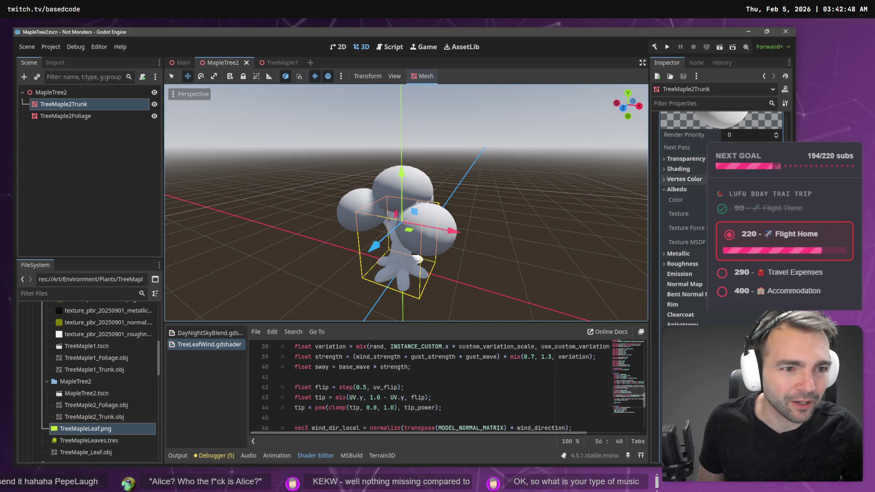
pyautogui.scroll(5, 684, 206)
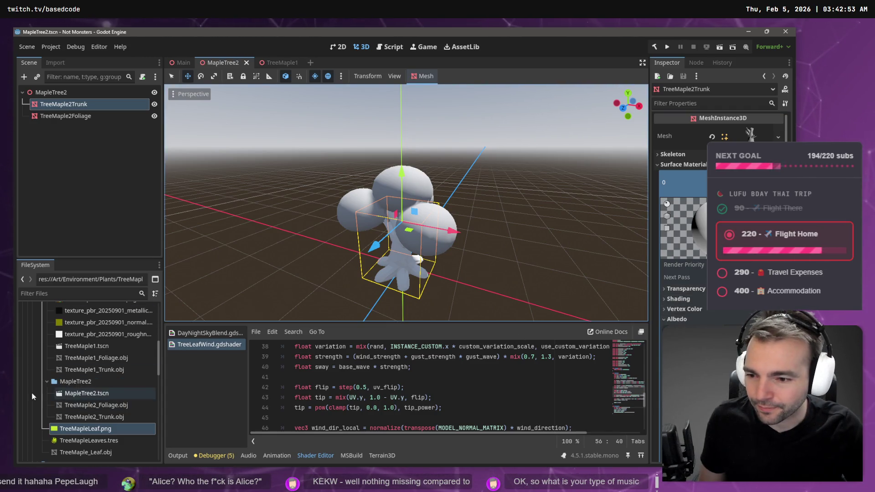
pyautogui.click(108, 406)
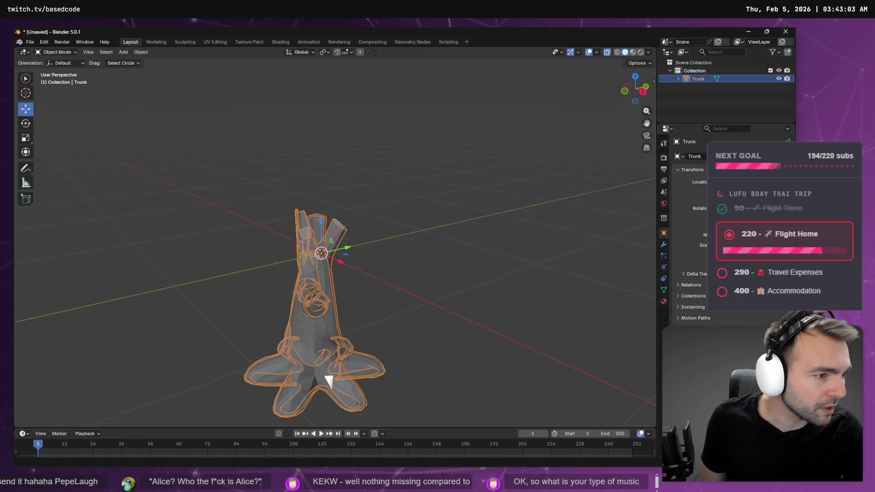
# Go to C:\Work\Based.NotMonsters.Art in File Explorer's address bar
pyautogui.hotkey('alt', 'Tab')
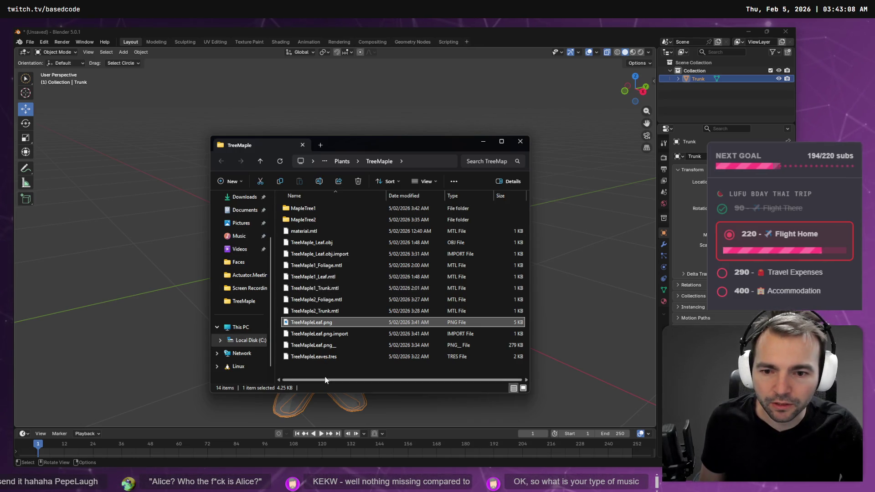
pyautogui.hotkey('ctrl', 'l')
pyautogui.write('C:\\Wo')
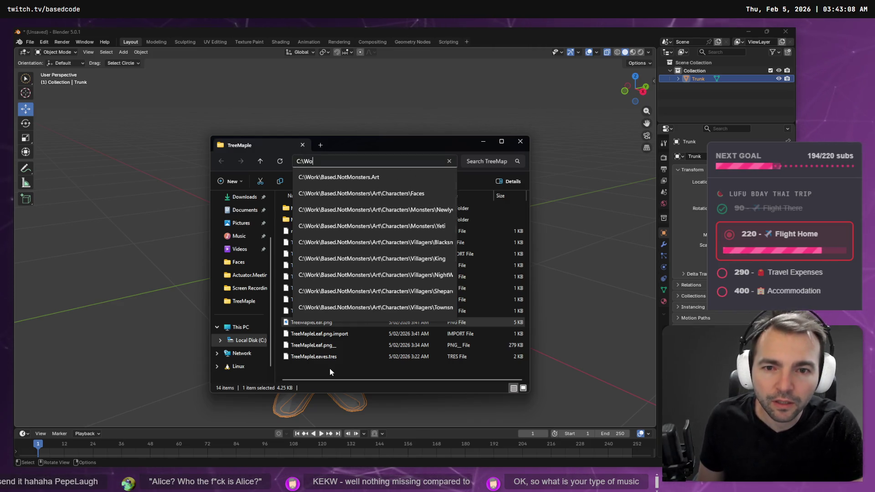
pyautogui.press('Down')
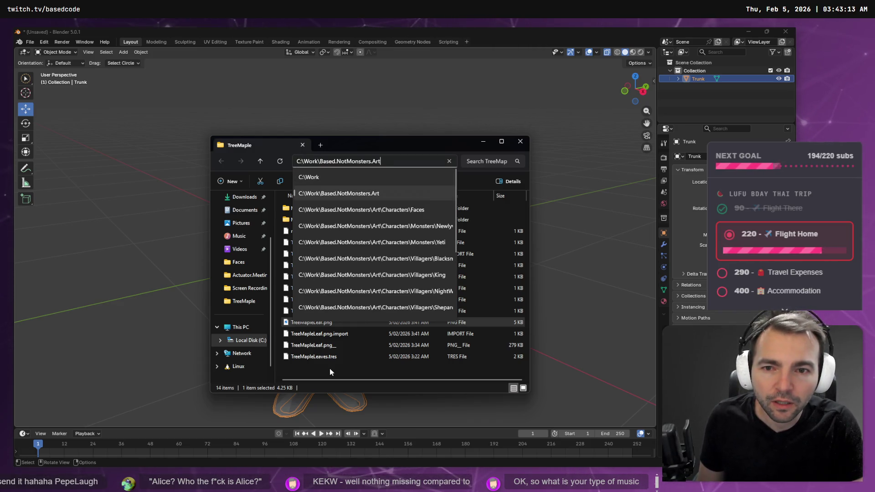
pyautogui.press('Return')
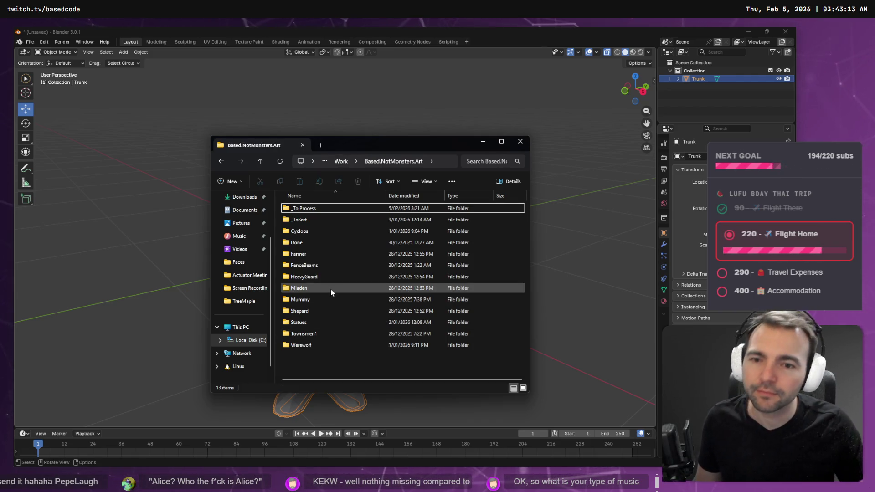
# Open the _To Process folder and then its TreeMaple2 subfolder
pyautogui.doubleClick(327, 209)
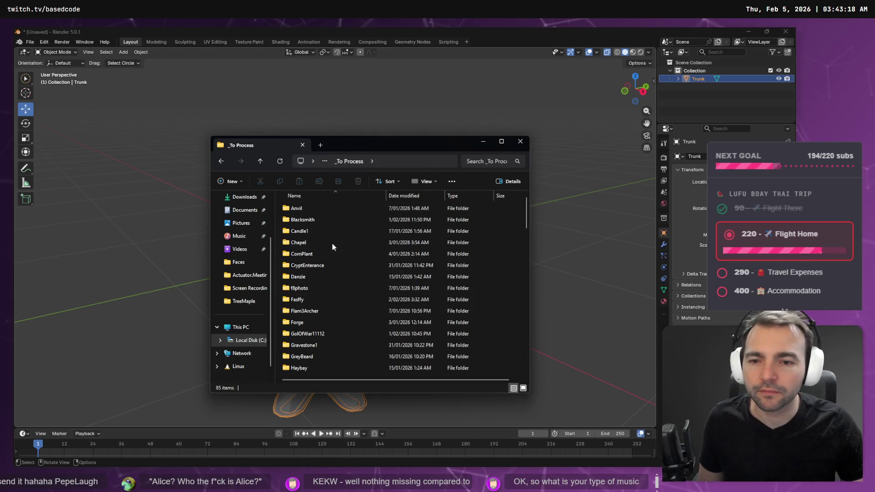
pyautogui.scroll(-20, 366, 310)
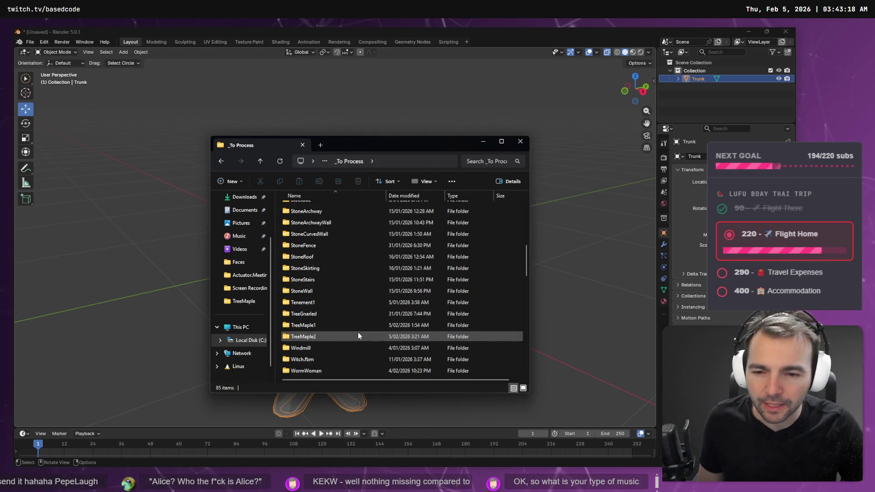
pyautogui.scroll(-4, 357, 334)
pyautogui.scroll(6, 358, 332)
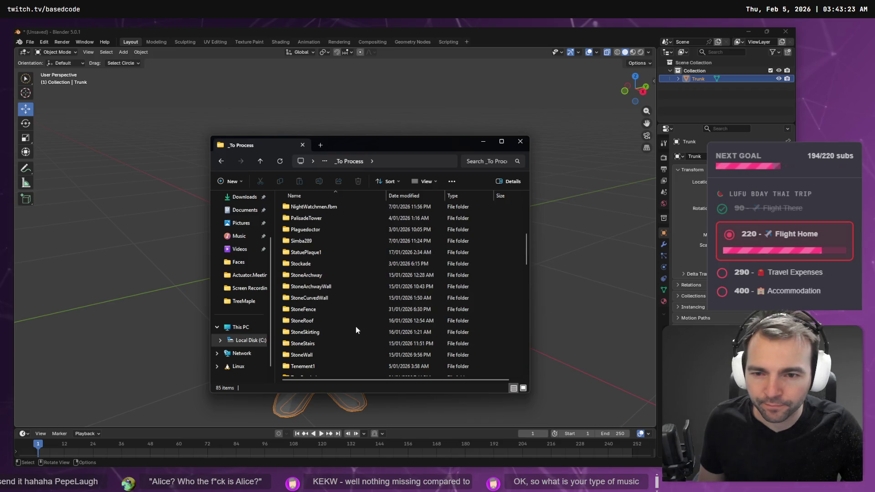
pyautogui.click(346, 286)
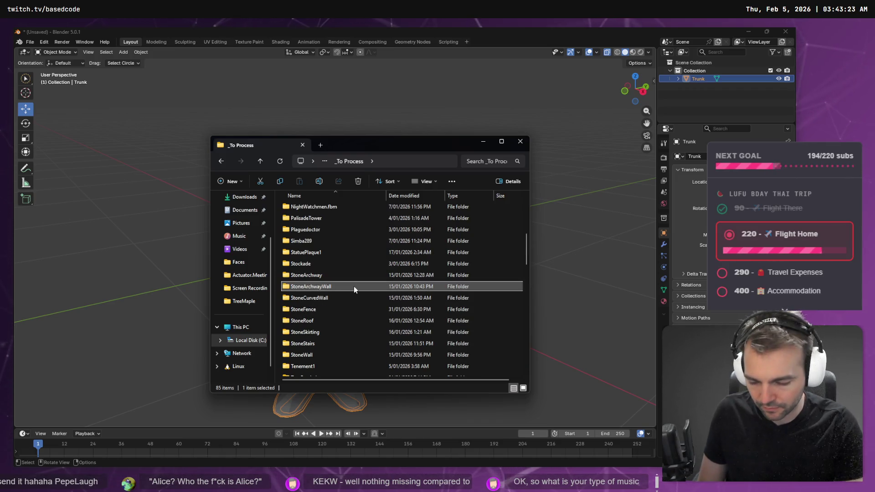
pyautogui.write('tree')
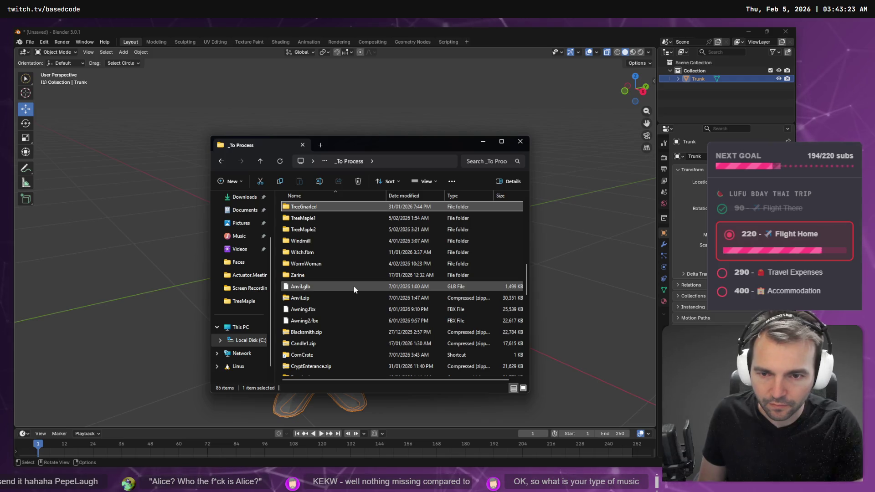
pyautogui.press('Down')
pyautogui.press('Down')
pyautogui.press('Return')
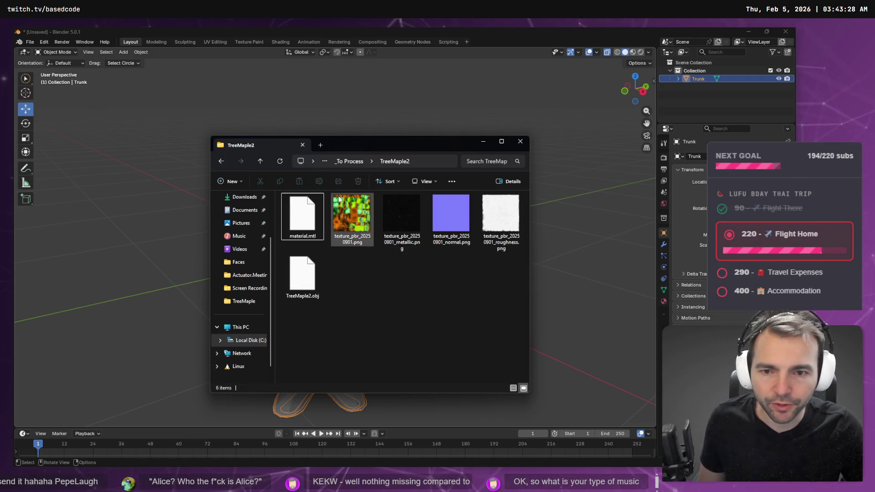
# Select the five material files, material.mtl through the roughness texture, and drag them out
pyautogui.click(339, 199)
pyautogui.click(303, 214)
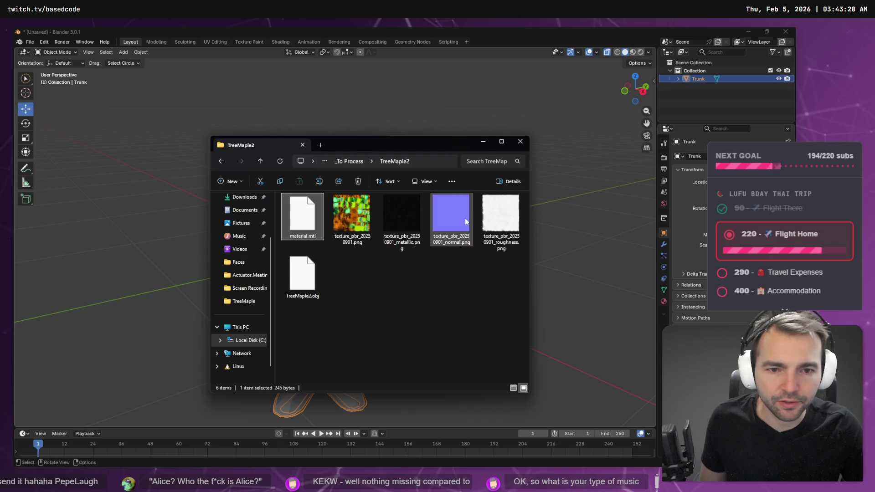
pyautogui.keyDown('shift'); pyautogui.click(506, 225); pyautogui.keyUp('shift')
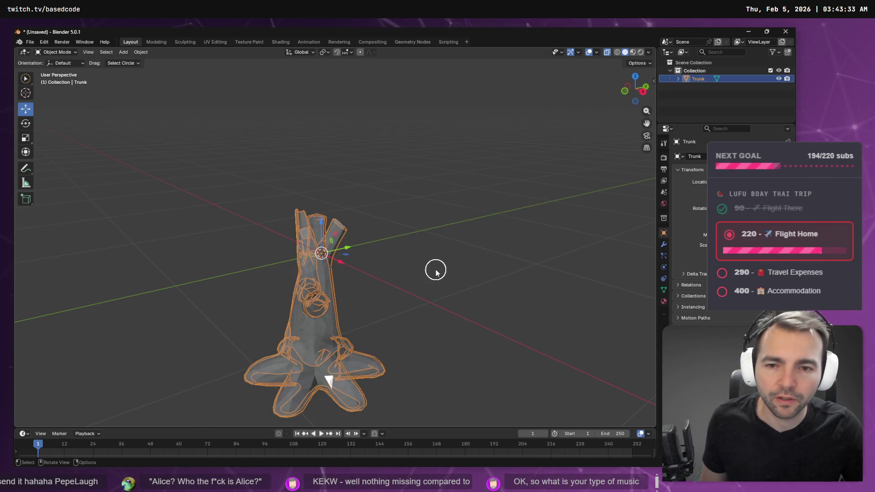
pyautogui.moveTo(400, 211); pyautogui.dragTo(409, 238)
# Import the material files into MapleTree2's folder and drop texture_pbr_20250901.png onto the trunk
pyautogui.hotkey('alt', 'Tab')
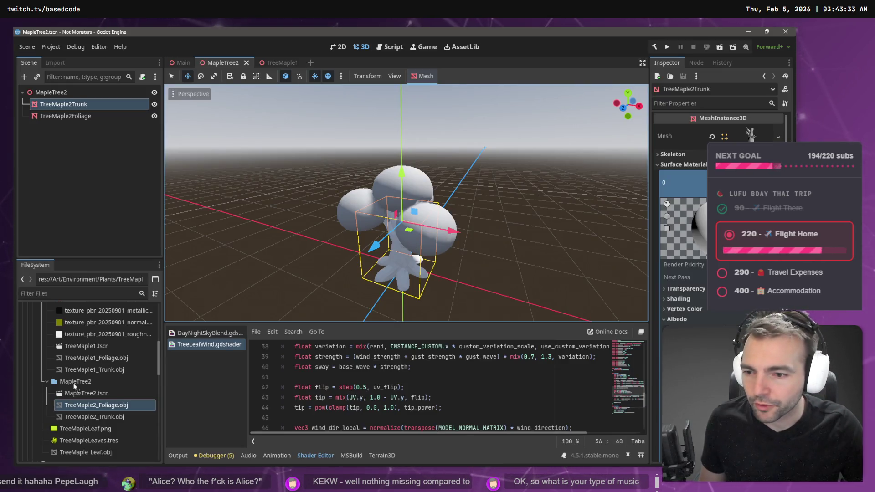
pyautogui.moveTo(74, 387); pyautogui.dragTo(75, 385)
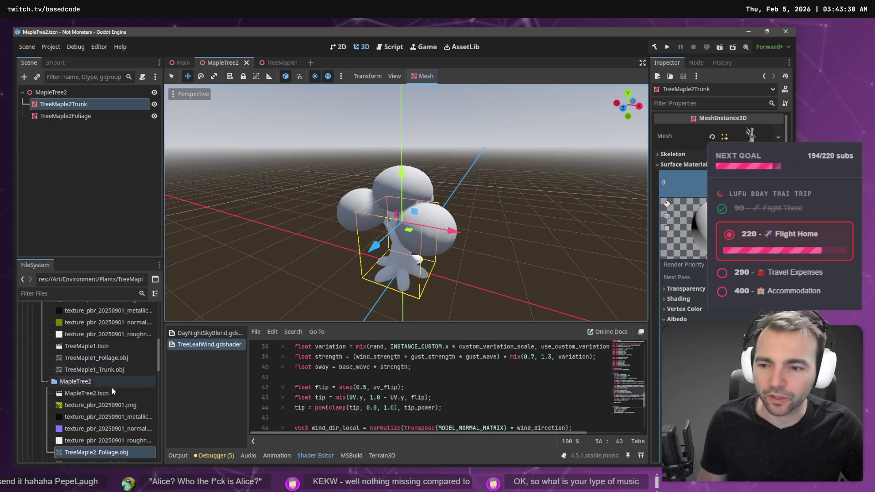
pyautogui.click(91, 404)
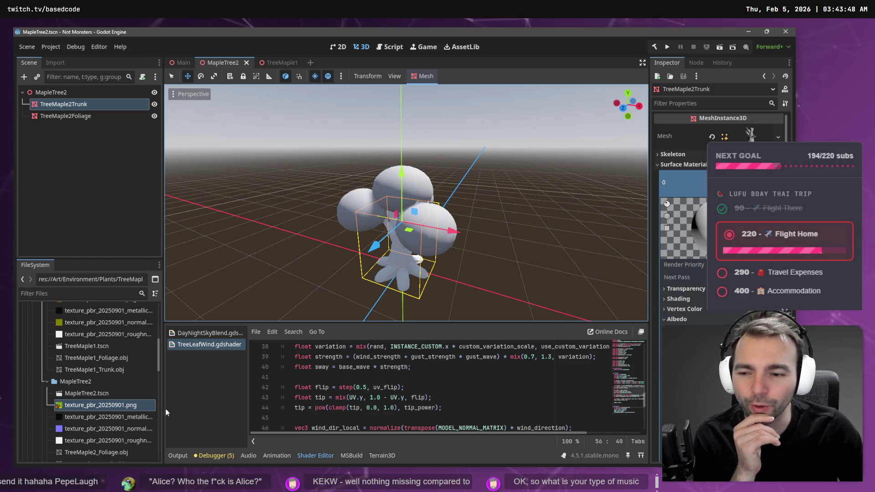
pyautogui.click(123, 405)
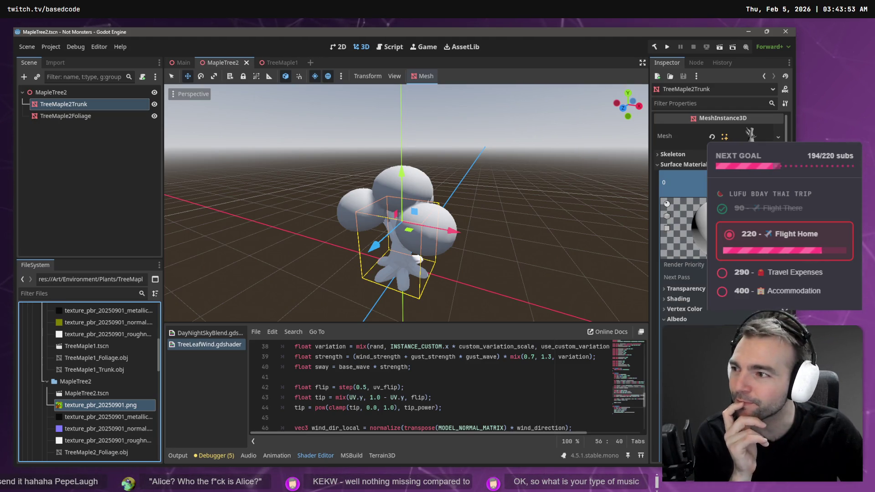
pyautogui.moveTo(129, 407); pyautogui.dragTo(401, 269)
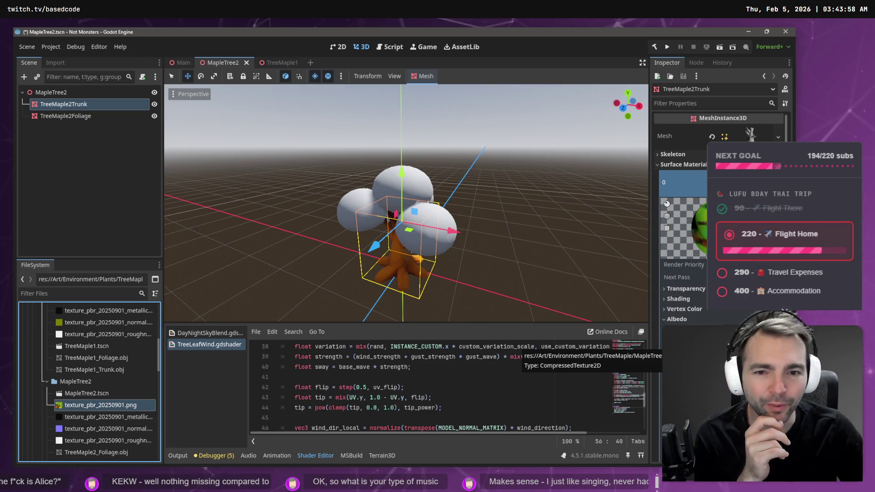
# Assign a material to the TreeMaple2Foliage node's Surface Material Override
pyautogui.click(105, 116)
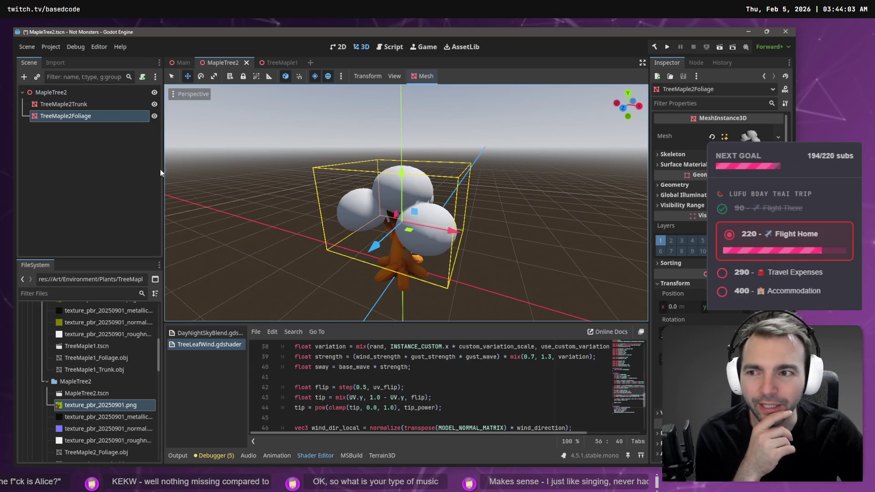
pyautogui.scroll(-2, 719, 219)
pyautogui.scroll(2, 699, 189)
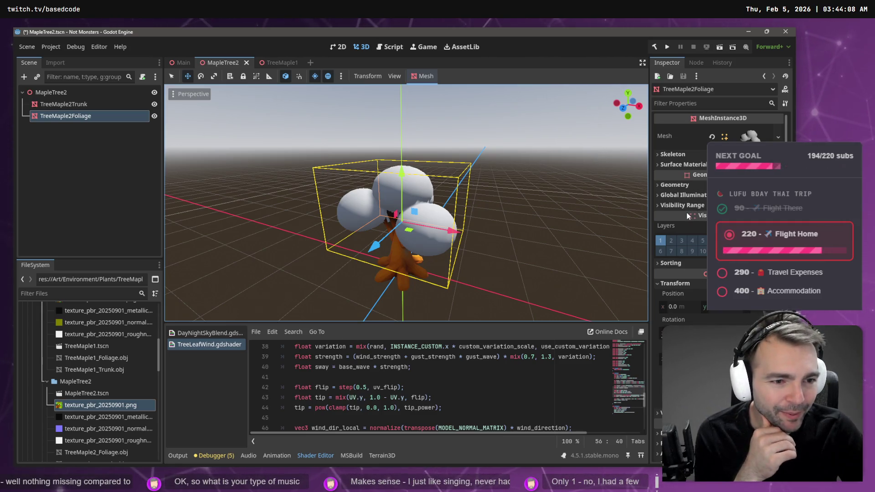
pyautogui.click(750, 136)
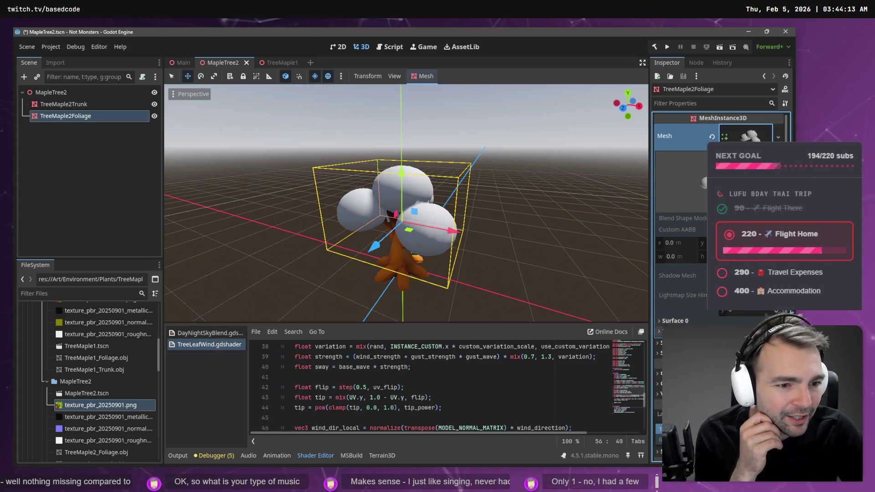
pyautogui.click(678, 321)
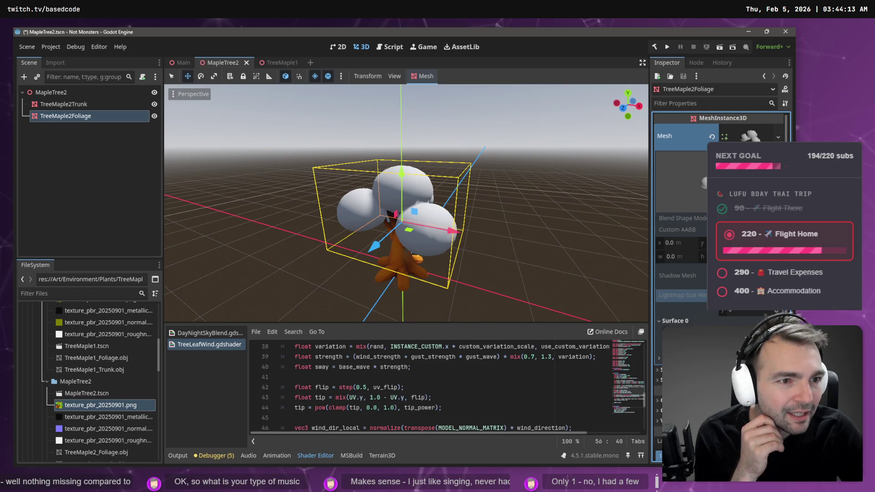
pyautogui.click(765, 136)
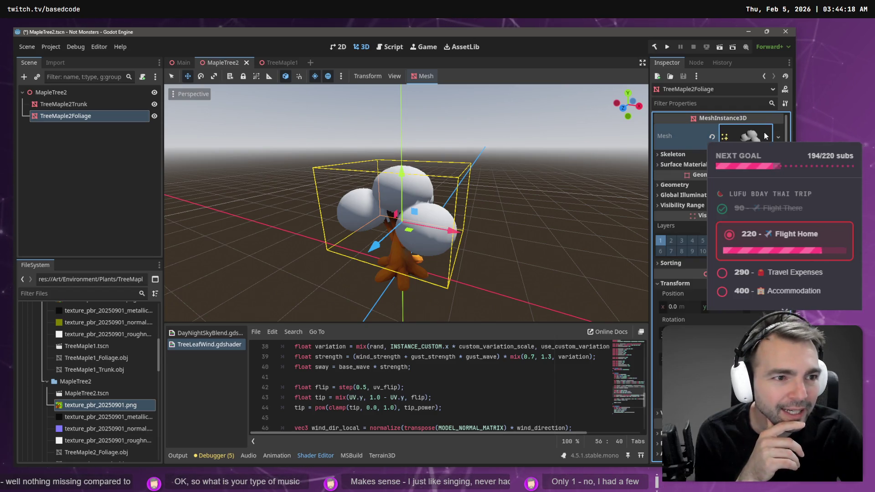
pyautogui.click(738, 164)
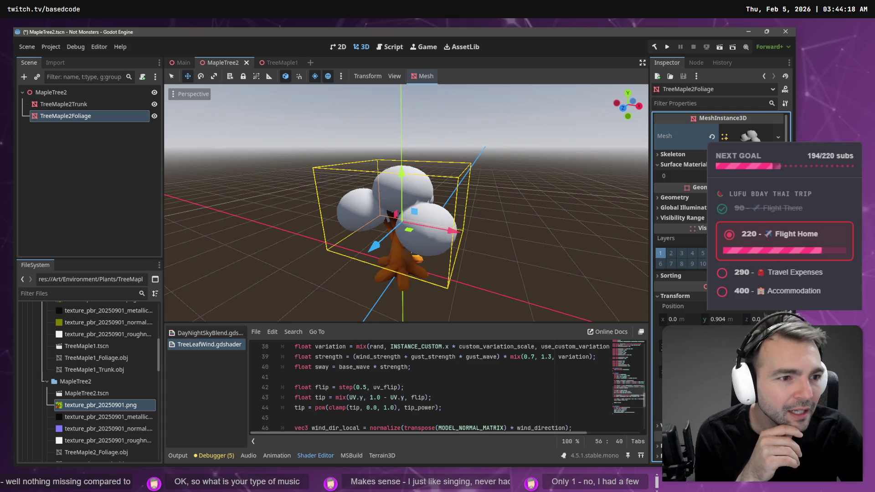
pyautogui.moveTo(100, 405); pyautogui.dragTo(743, 176)
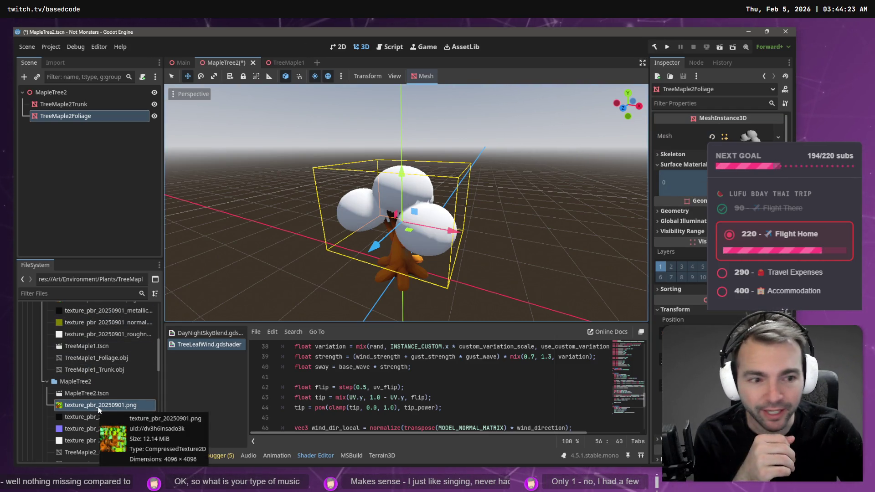
pyautogui.scroll(-3, 679, 205)
pyautogui.scroll(3, 679, 205)
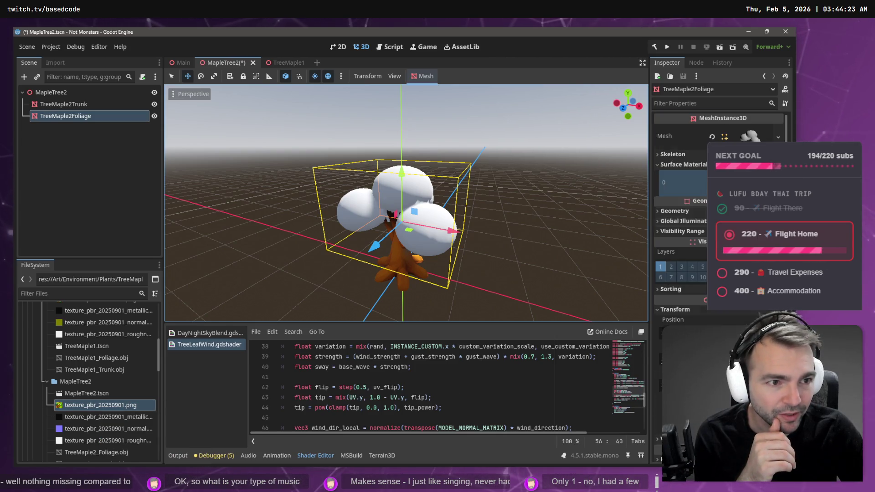
# Set texture_pbr_20250901.png as the foliage material's Albedo Texture and save the scene
pyautogui.click(684, 183)
pyautogui.scroll(-2, 723, 325)
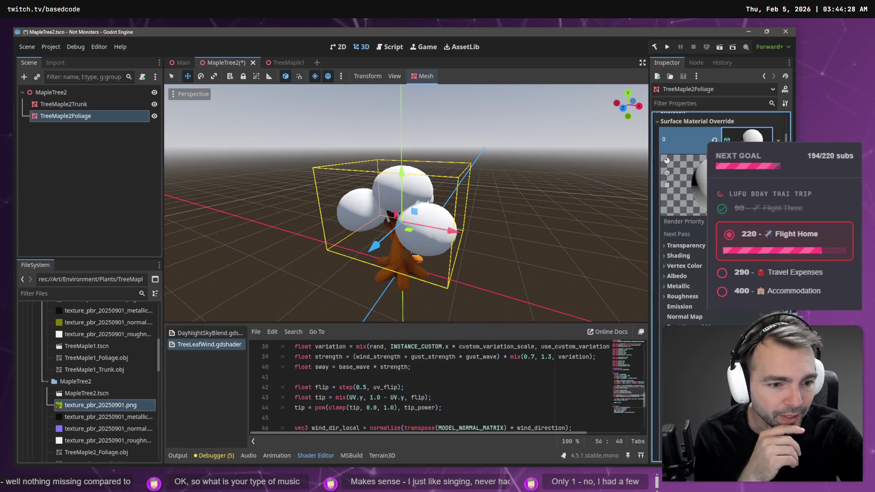
pyautogui.click(677, 276)
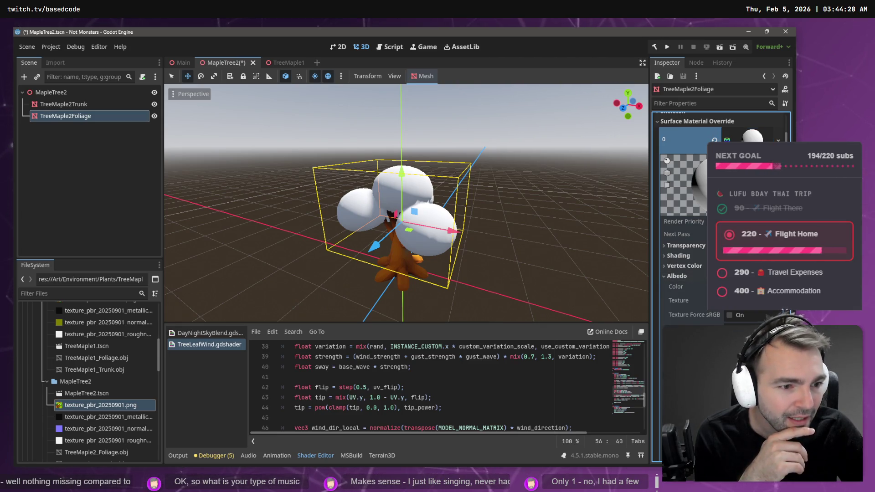
pyautogui.click(100, 404)
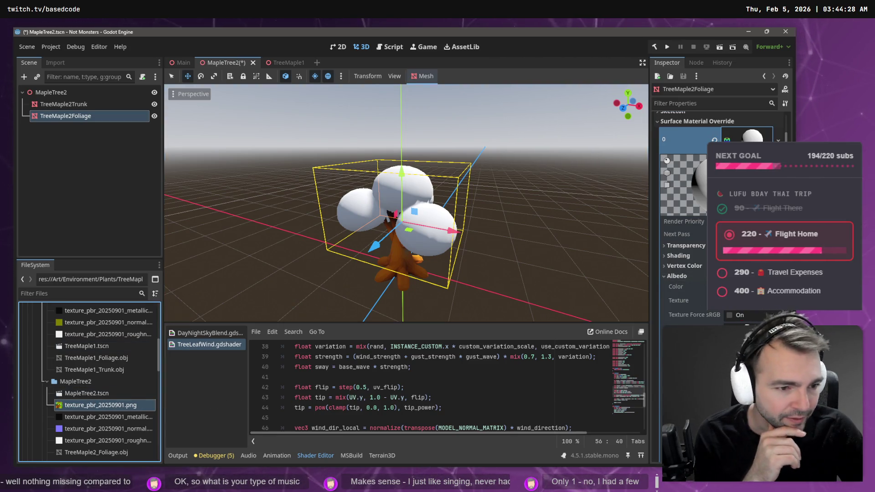
pyautogui.moveTo(100, 405); pyautogui.dragTo(751, 302)
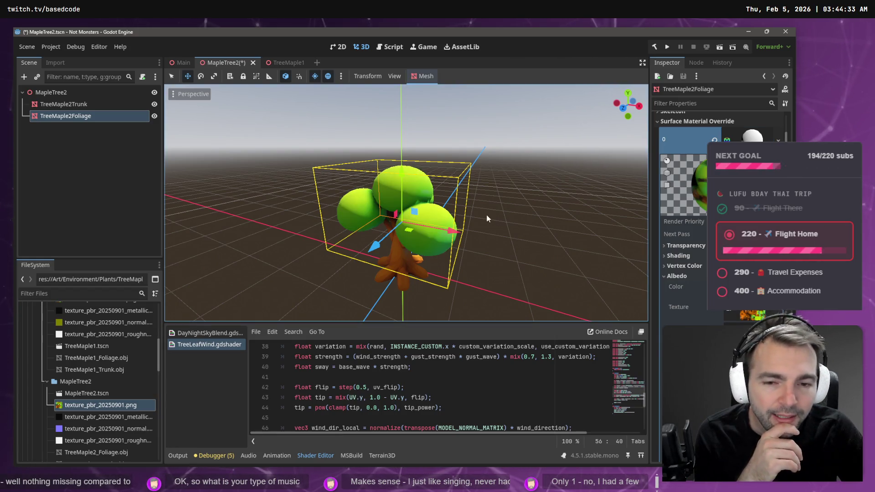
pyautogui.click(107, 168)
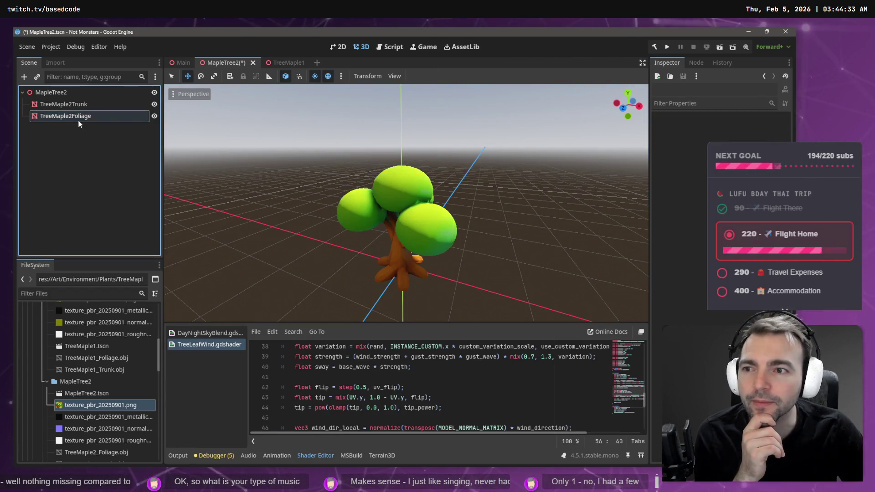
pyautogui.hotkey('ctrl', 's')
pyautogui.click(95, 104)
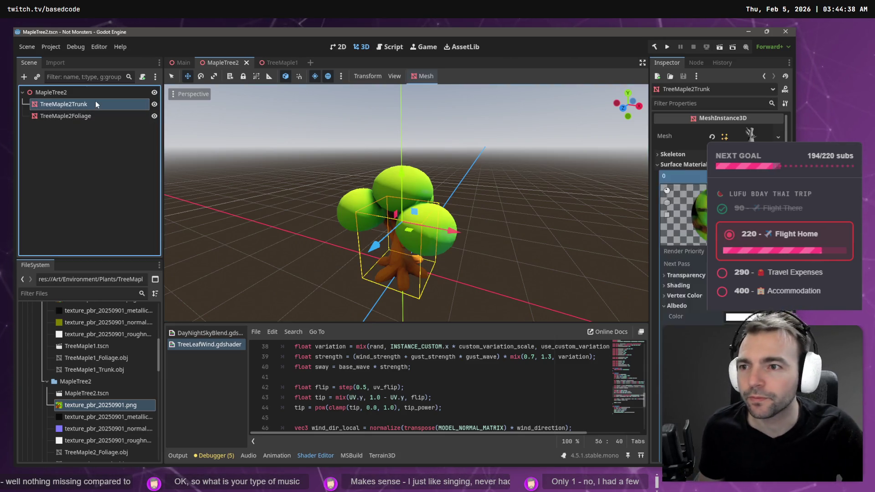
# Add a MultiMeshInstance3D child node under the MapleTree2 root
pyautogui.rightClick(95, 92)
pyautogui.click(111, 100)
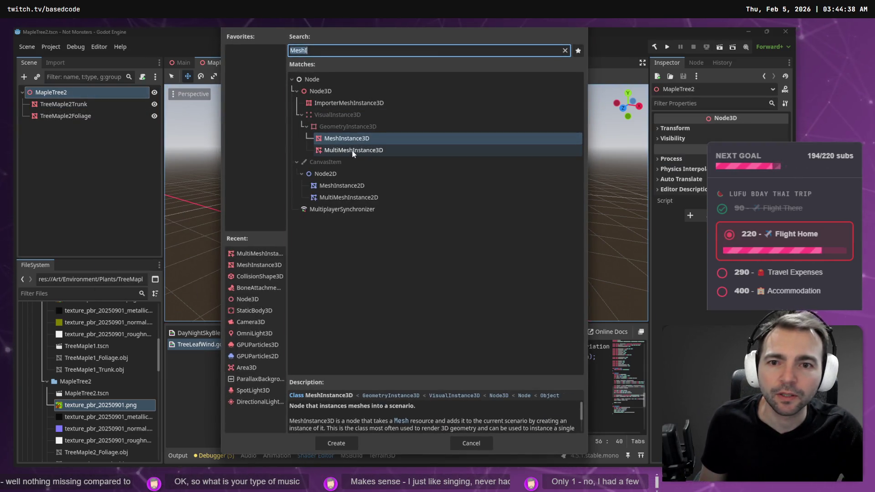
pyautogui.doubleClick(353, 152)
pyautogui.scroll(-5, 88, 412)
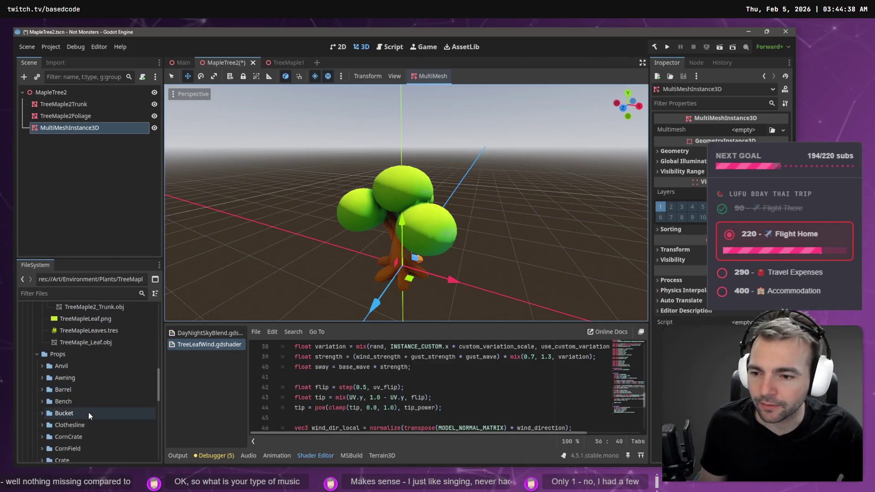
pyautogui.scroll(2, 91, 406)
# Drop the TreeMaple_Leaf mesh into the scene and set its Position x to 0
pyautogui.moveTo(106, 403)
pyautogui.mouseDown()
pyautogui.moveTo(72, 105)
pyautogui.moveTo(58, 91)
pyautogui.moveTo(324, 314)
pyautogui.moveTo(343, 300)
pyautogui.mouseUp()
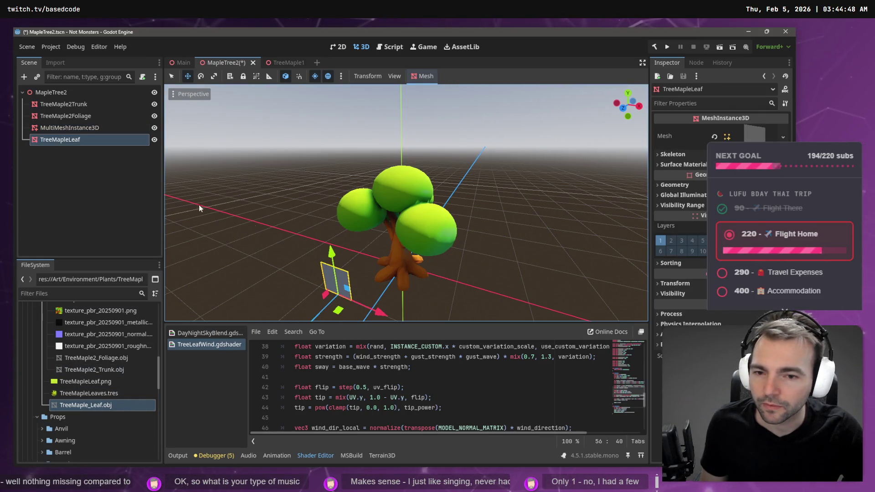
pyautogui.moveTo(199, 204); pyautogui.dragTo(246, 198)
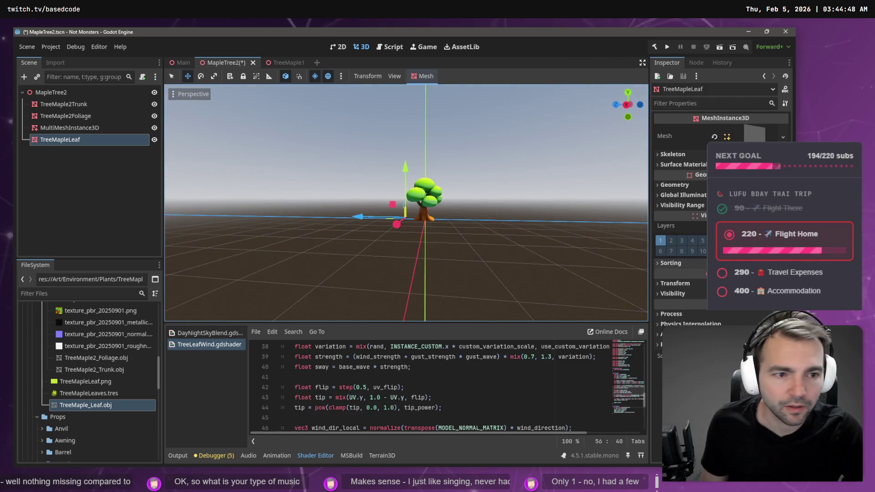
pyautogui.click(680, 284)
pyautogui.click(689, 306)
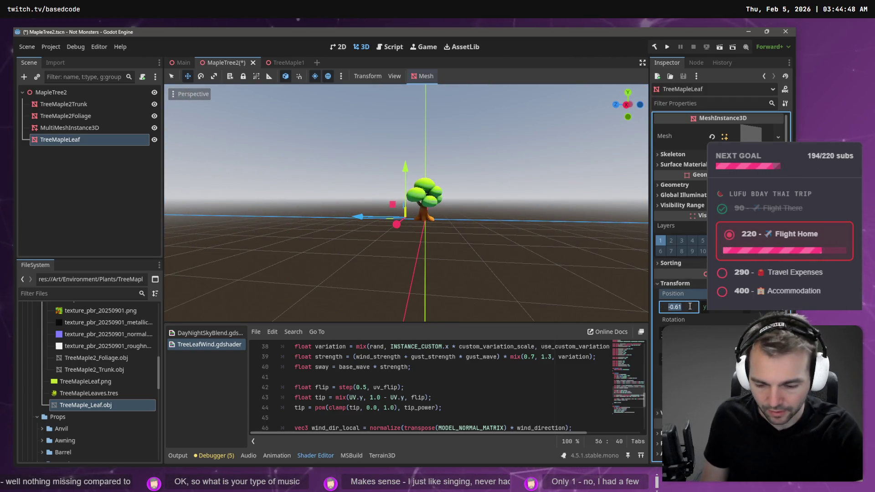
pyautogui.write('0')
pyautogui.press('Return')
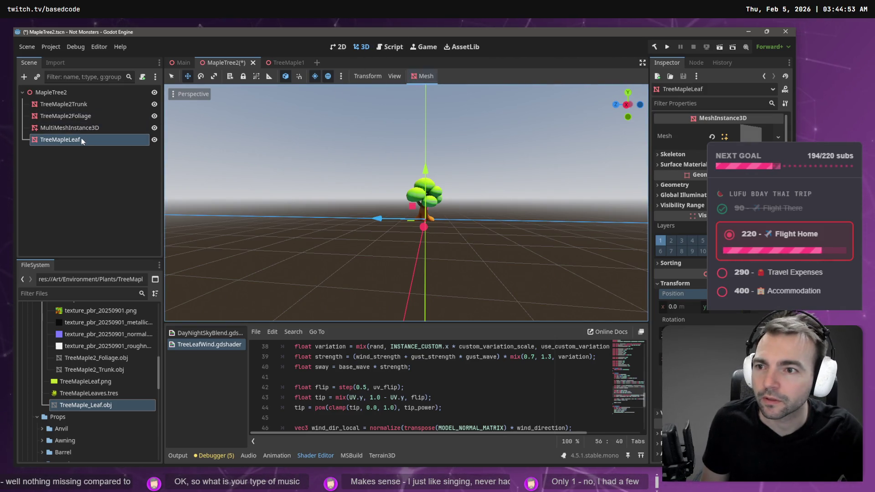
# Delete the TreeMapleLeaf node, undo the deletion, and select MultiMeshInstance3D
pyautogui.press('Delete')
pyautogui.rightClick(70, 93)
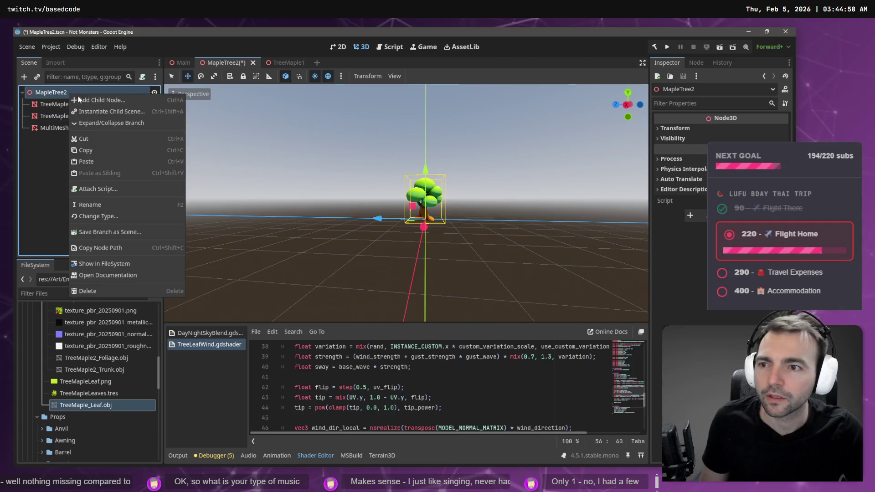
pyautogui.press('Escape')
pyautogui.click(70, 127)
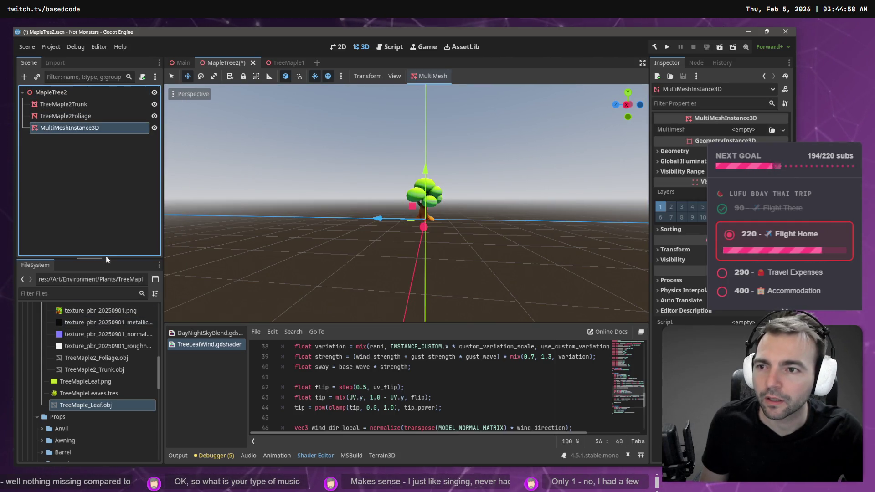
pyautogui.hotkey('ctrl', 'z')
pyautogui.click(87, 127)
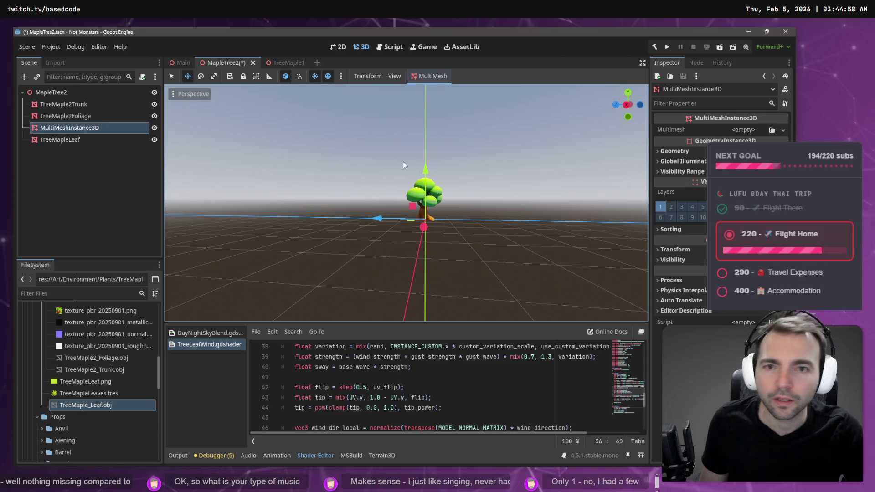
# Populate the surface with TreeMaple2Foliage as target and TreeMapleLeaf as source mesh
pyautogui.click(439, 94)
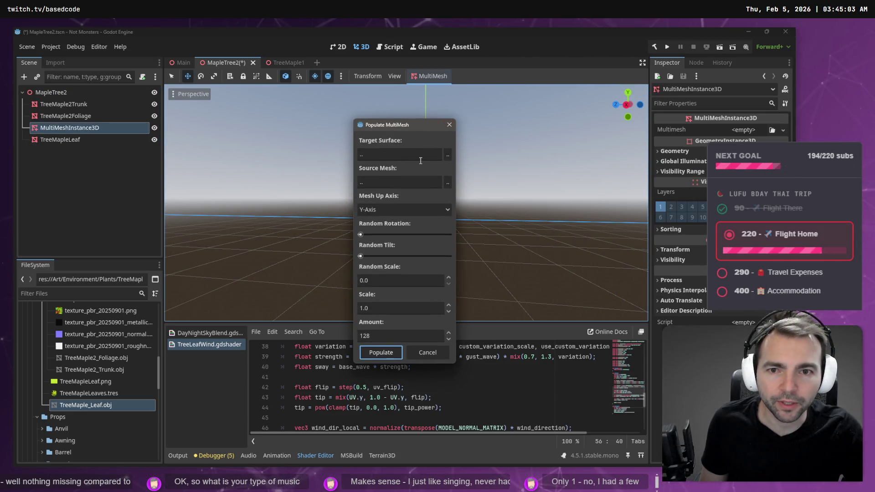
pyautogui.click(444, 155)
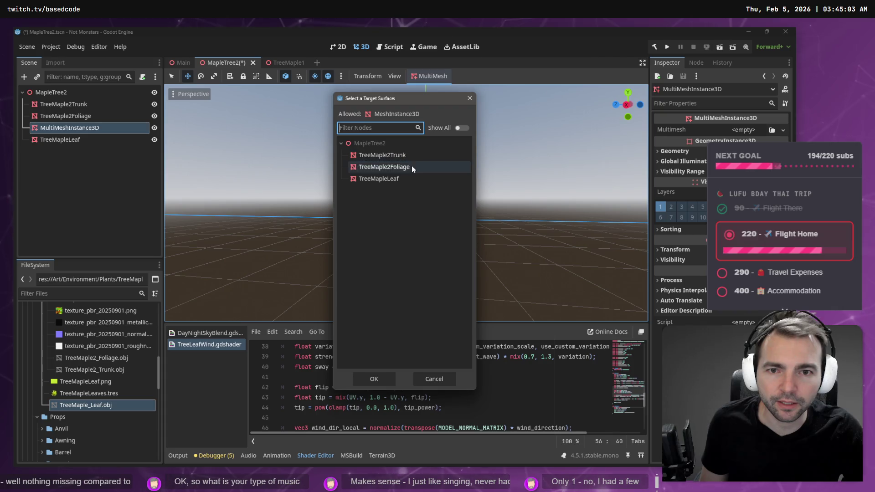
pyautogui.doubleClick(412, 165)
pyautogui.click(447, 182)
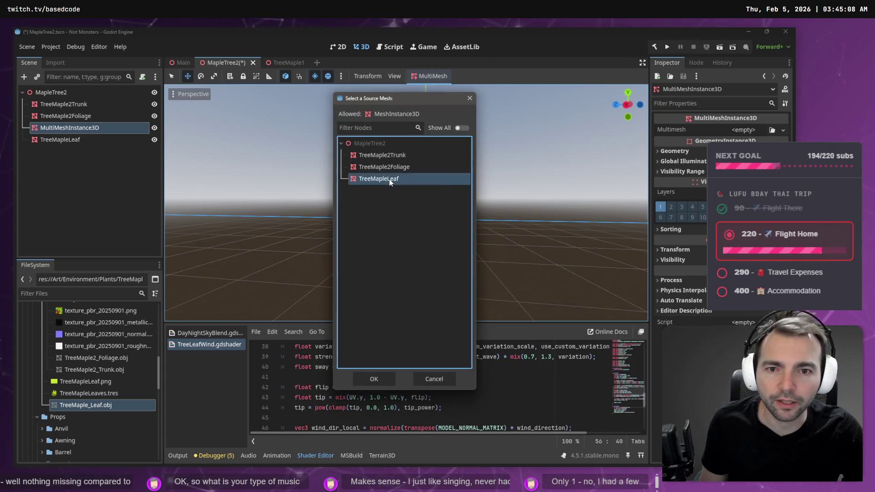
pyautogui.doubleClick(389, 179)
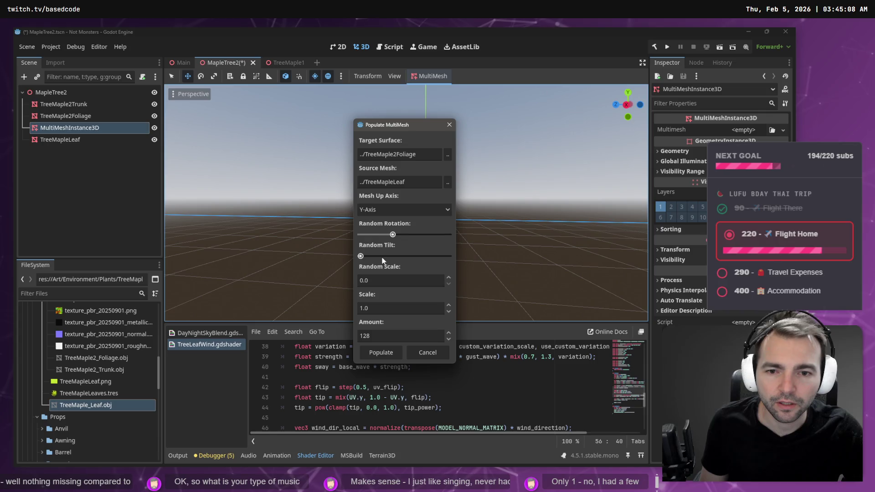
# Set Random Scale 0.1 and Amount 5000, populate, and view the leaf cluster from below
pyautogui.click(386, 284)
pyautogui.write('0.1')
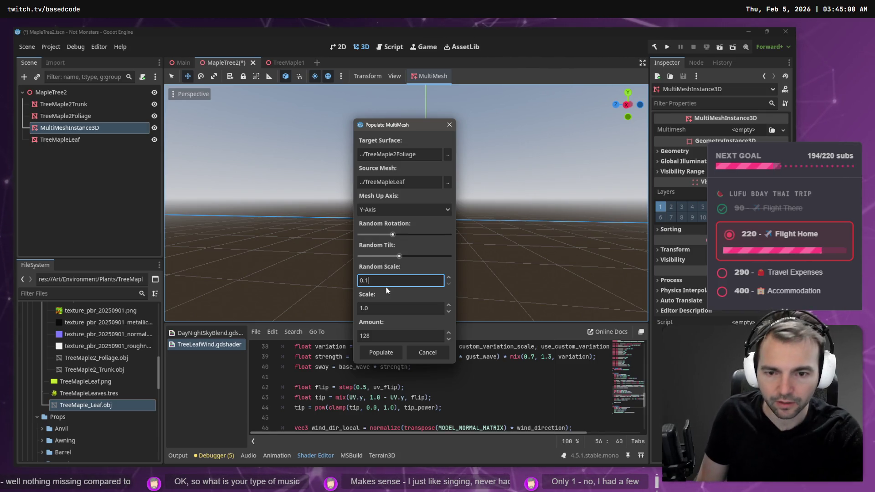
pyautogui.press('BackSpace')
pyautogui.write('1')
pyautogui.click(388, 359)
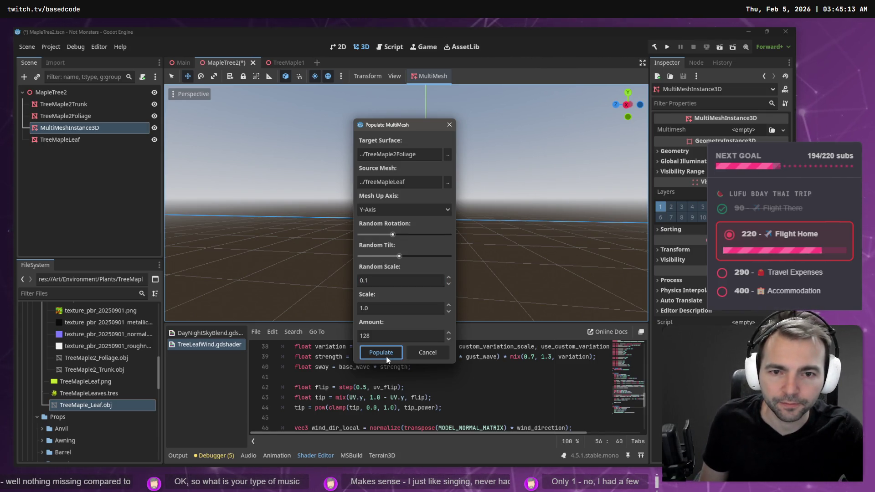
pyautogui.doubleClick(386, 336)
pyautogui.write('5000')
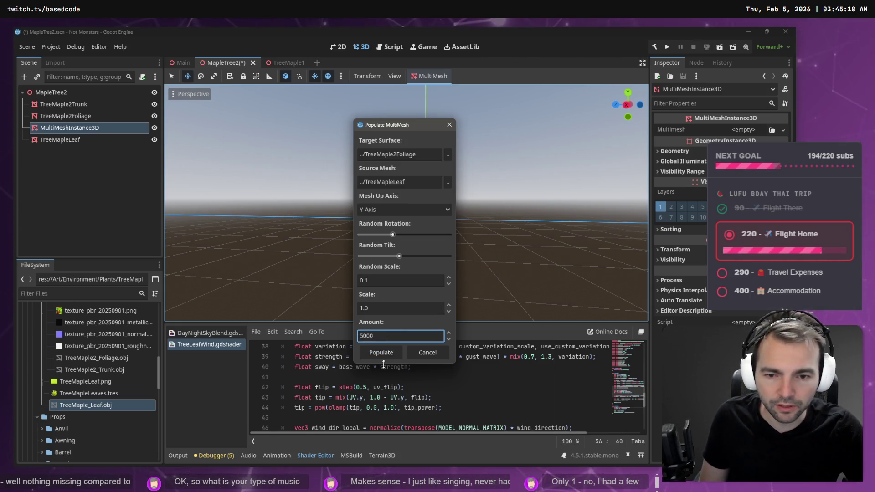
pyautogui.click(381, 352)
pyautogui.moveTo(444, 236); pyautogui.dragTo(443, 237)
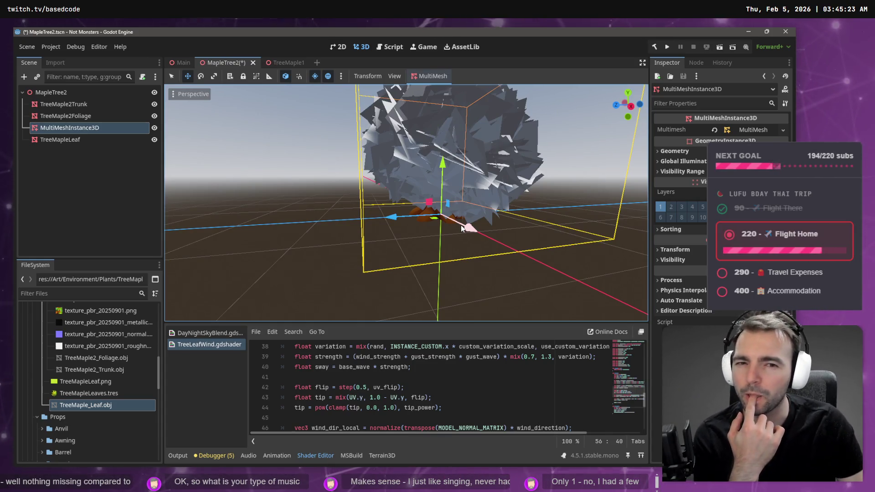
pyautogui.click(58, 141)
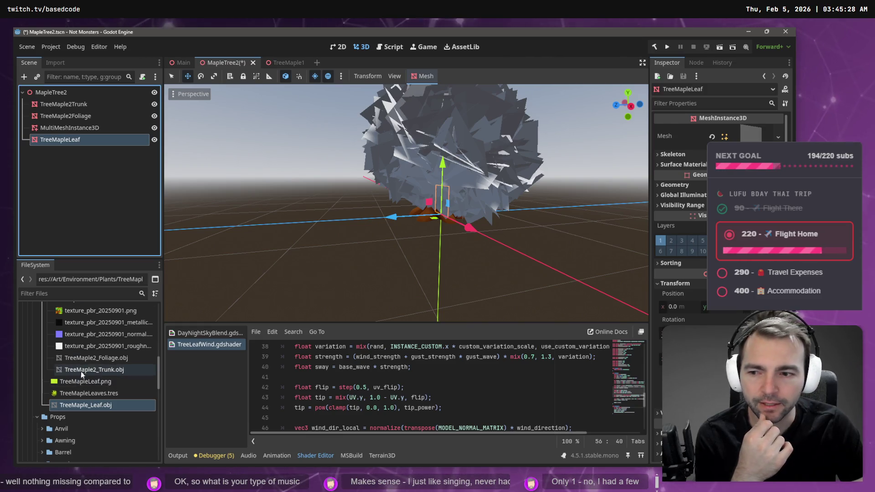
# Drop the old maple tree in for comparison, undo it, and show the import settings
pyautogui.scroll(2, 82, 369)
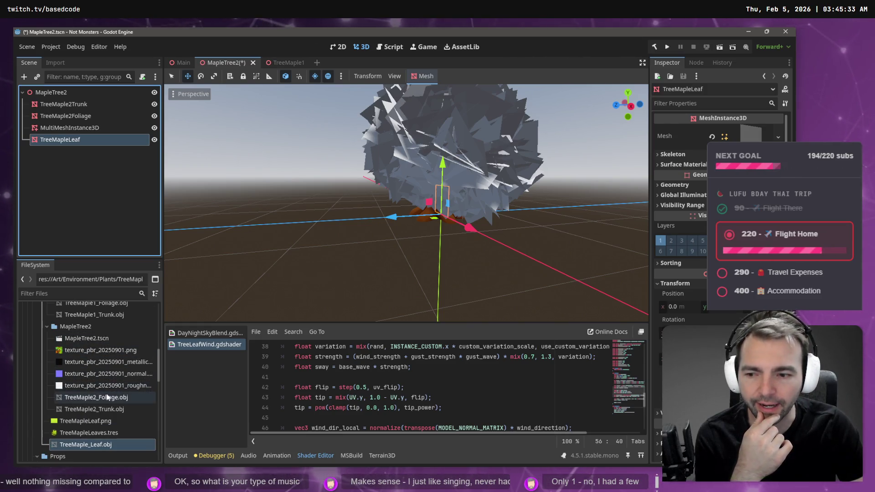
pyautogui.scroll(3, 86, 328)
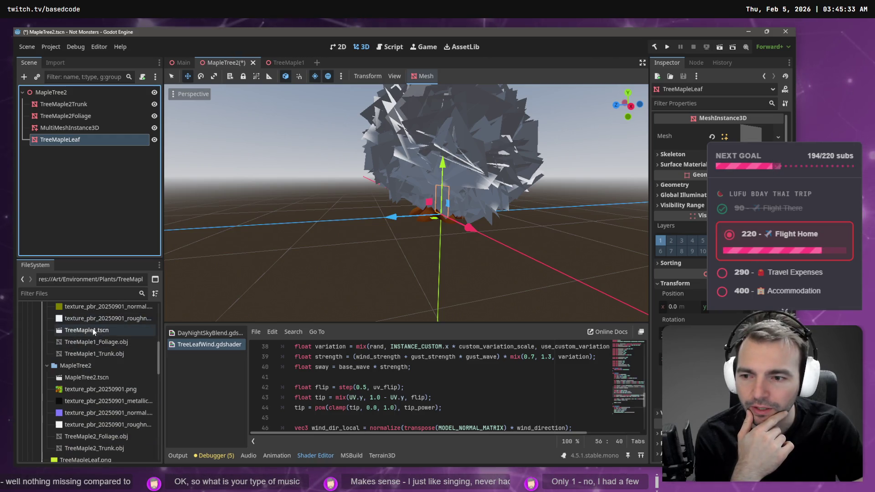
pyautogui.moveTo(93, 336)
pyautogui.mouseDown()
pyautogui.moveTo(328, 283)
pyautogui.moveTo(344, 207)
pyautogui.moveTo(346, 214)
pyautogui.mouseUp()
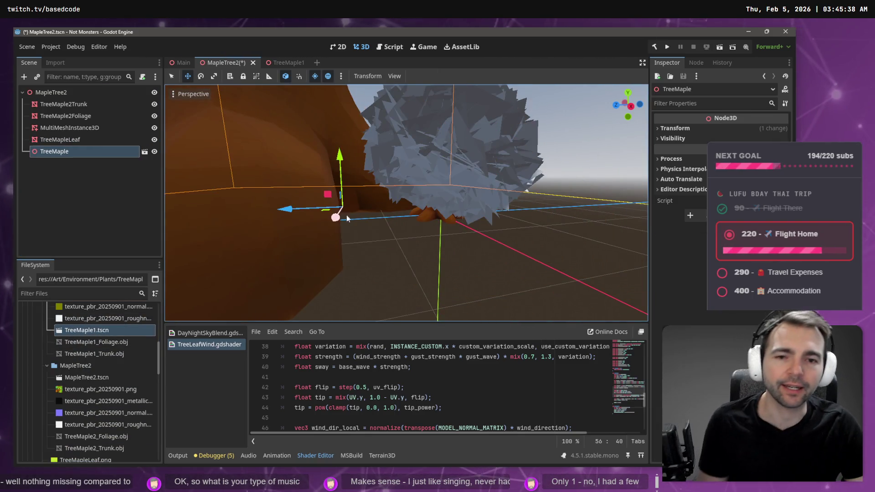
pyautogui.hotkey('ctrl', 'z')
pyautogui.click(82, 379)
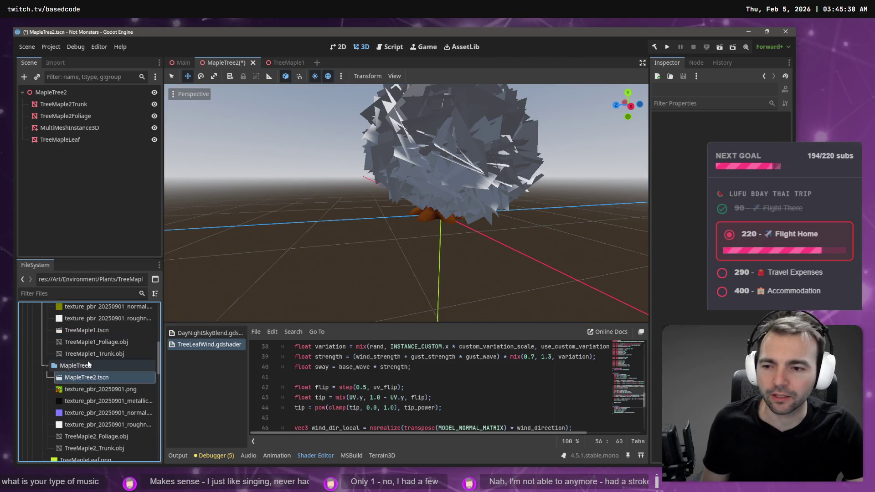
pyautogui.click(91, 342)
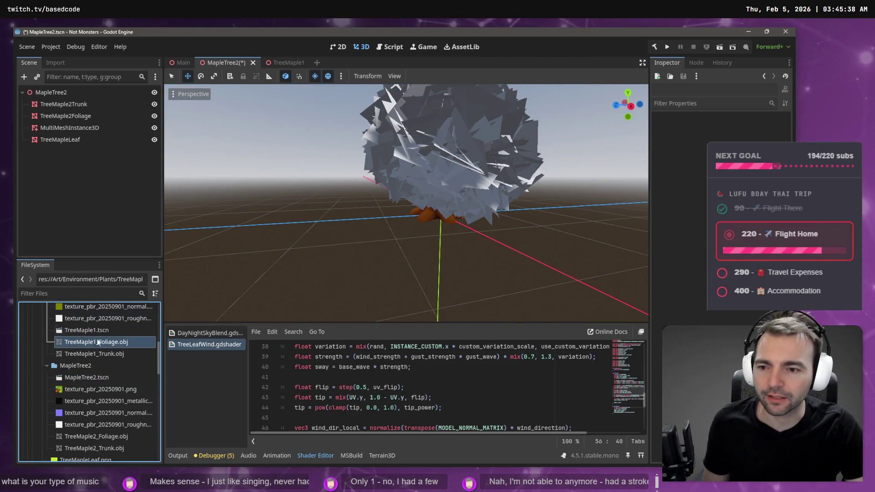
pyautogui.click(67, 65)
# Reimport TreeMaple2_Foliage.obj and TreeMaple2_Trunk.obj with Scale Mesh 8 on x, y and z
pyautogui.click(84, 437)
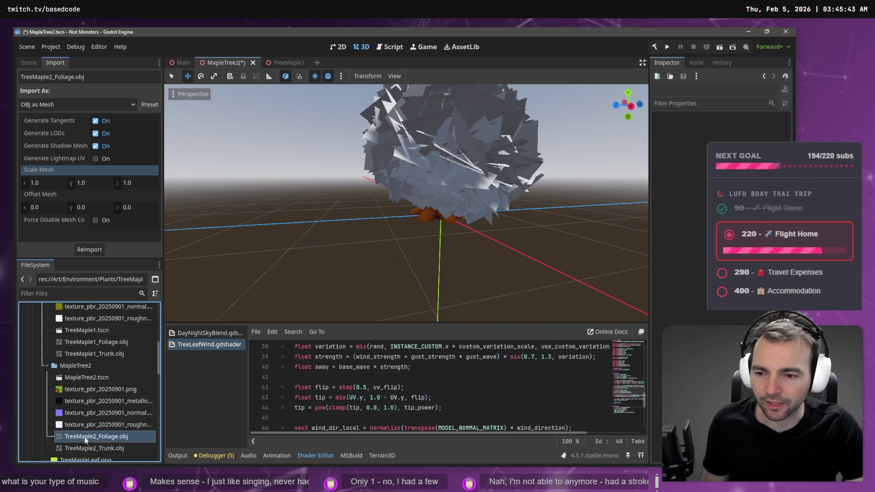
pyautogui.keyDown('shift'); pyautogui.click(86, 447); pyautogui.keyUp('shift')
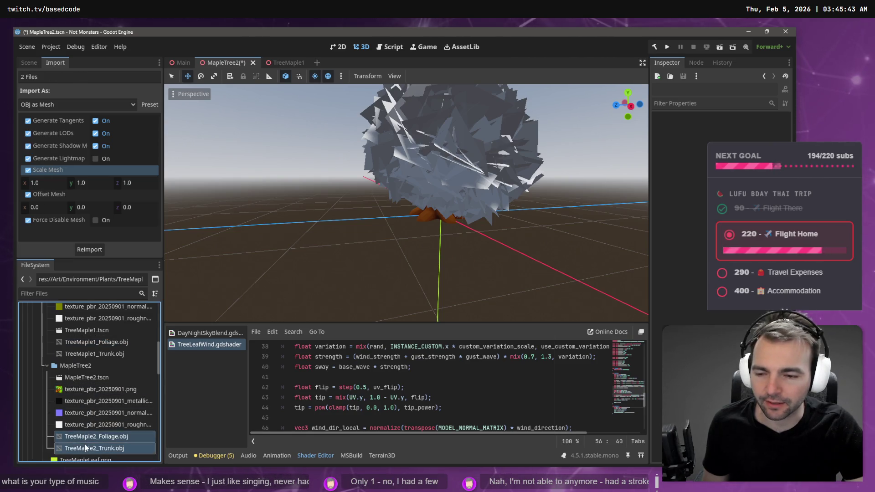
pyautogui.doubleClick(54, 182)
pyautogui.write('8')
pyautogui.press('Tab')
pyautogui.write('8')
pyautogui.press('Tab')
pyautogui.write('8')
pyautogui.press('Return')
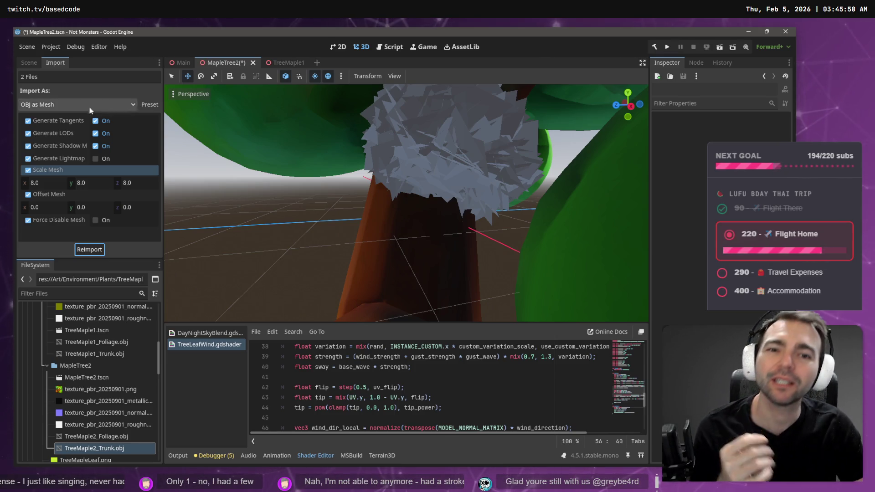
pyautogui.click(302, 170)
pyautogui.click(31, 63)
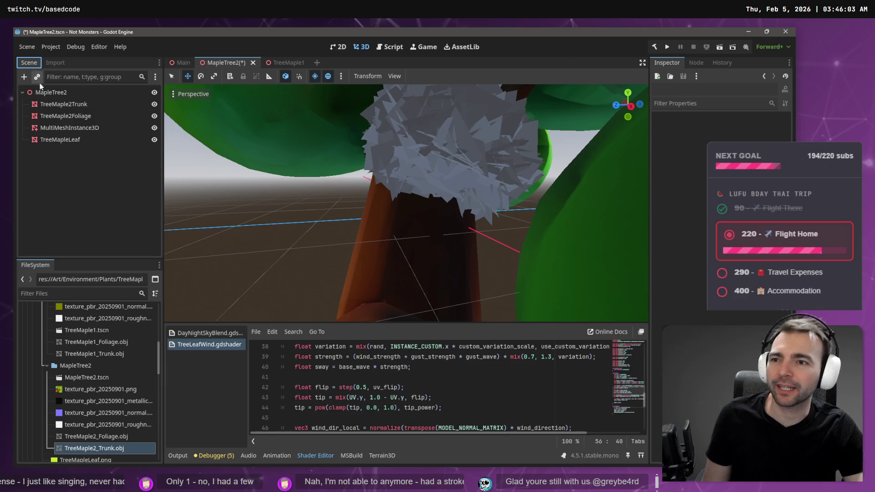
# Repopulate the MultiMeshInstance3D with 7000 leaves across the enlarged foliage
pyautogui.click(56, 132)
pyautogui.press('f')
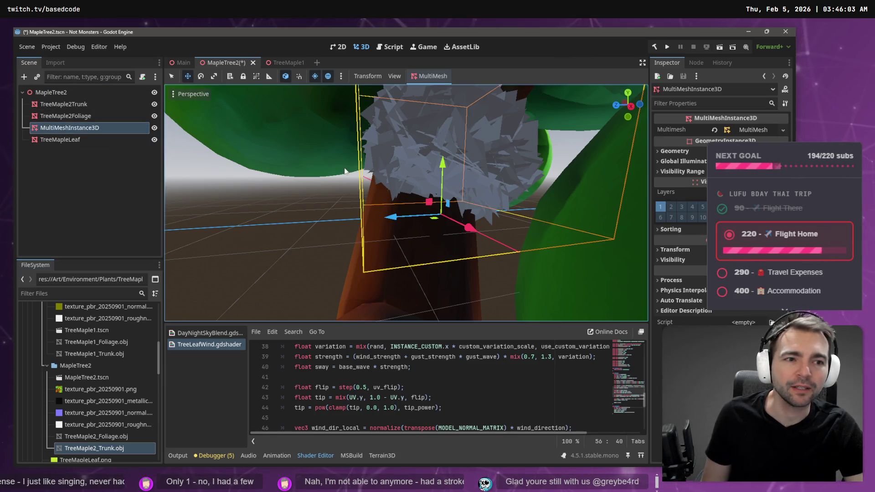
pyautogui.scroll(-5, 345, 168)
pyautogui.scroll(2, 344, 167)
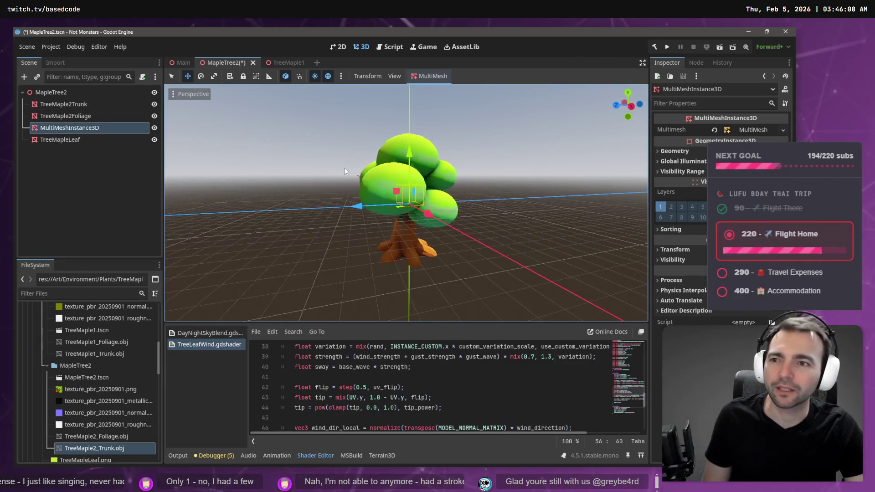
pyautogui.click(431, 93)
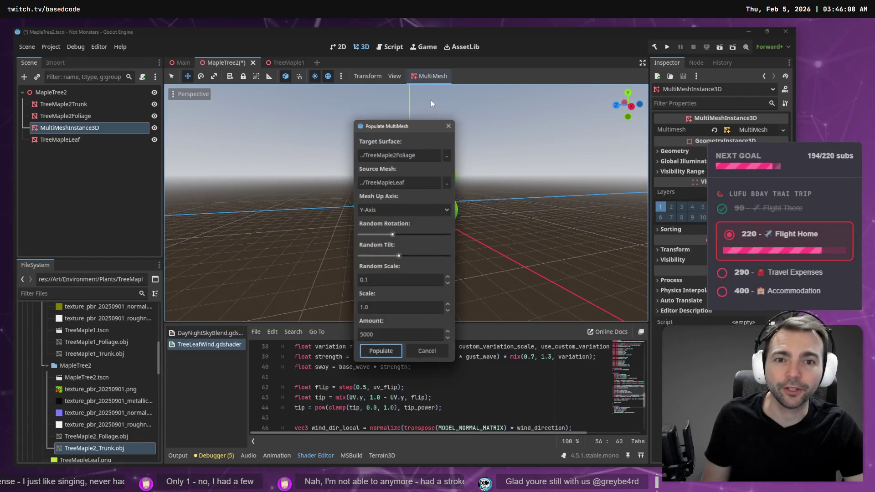
pyautogui.click(381, 352)
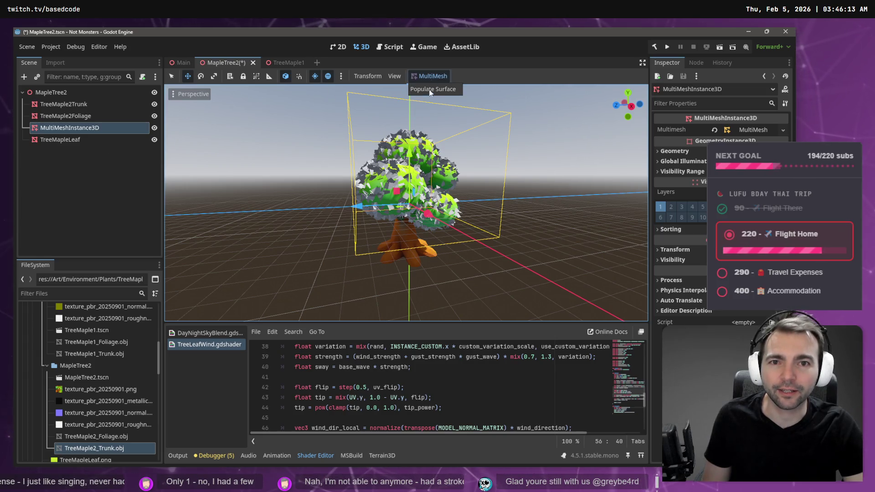
pyautogui.click(432, 90)
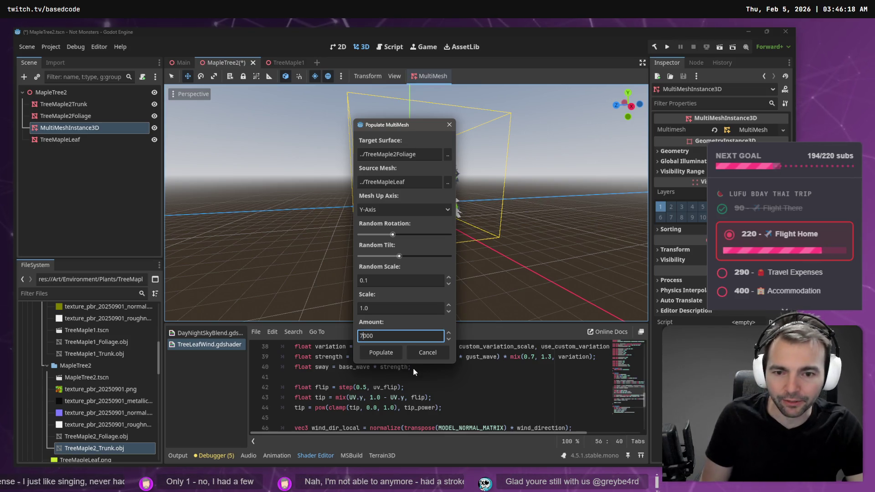
pyautogui.click(382, 353)
pyautogui.click(305, 188)
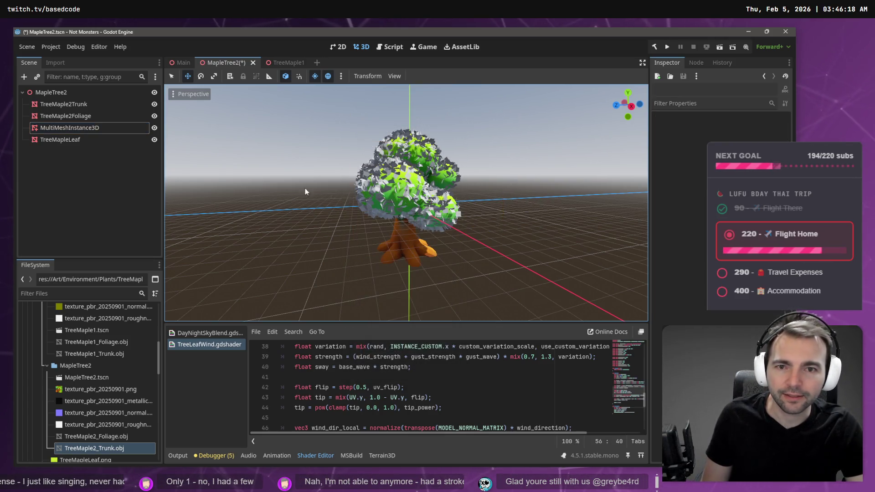
# Inspect the MultiMeshInstance3D's leaf mesh, then open its Geometry material override setting
pyautogui.click(88, 128)
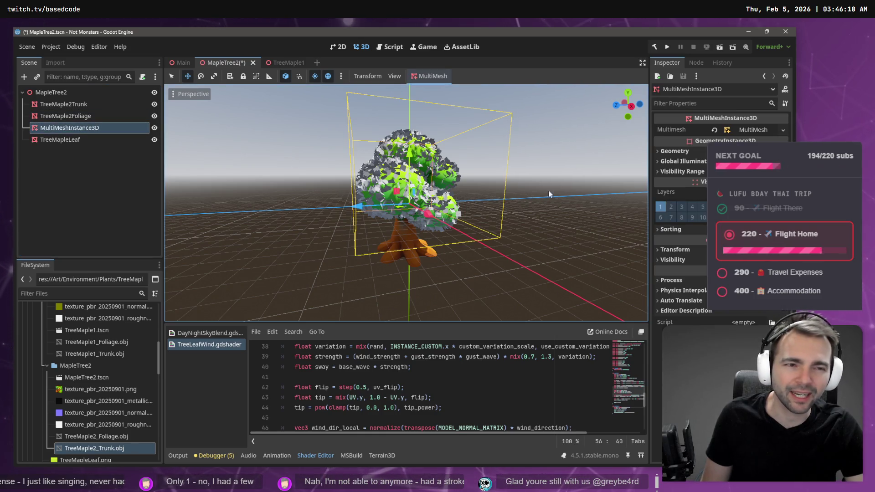
pyautogui.click(749, 131)
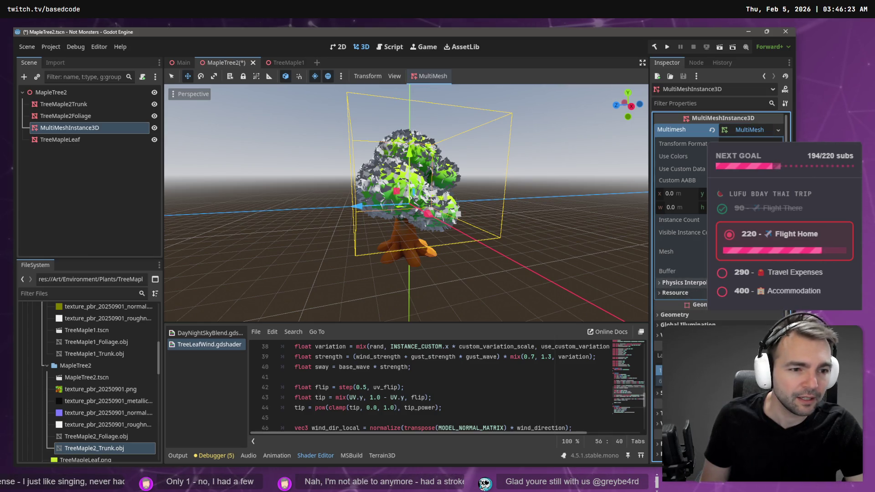
pyautogui.click(747, 251)
pyautogui.scroll(-5, 682, 323)
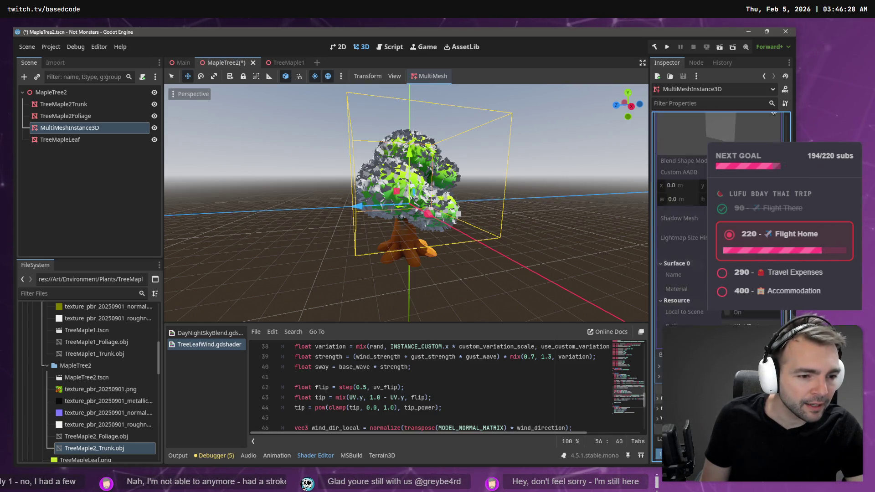
pyautogui.scroll(5, 725, 323)
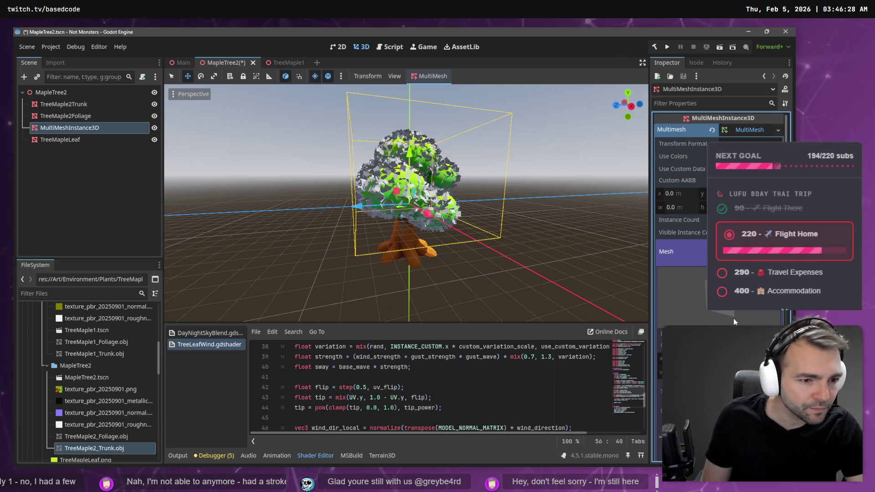
pyautogui.click(742, 129)
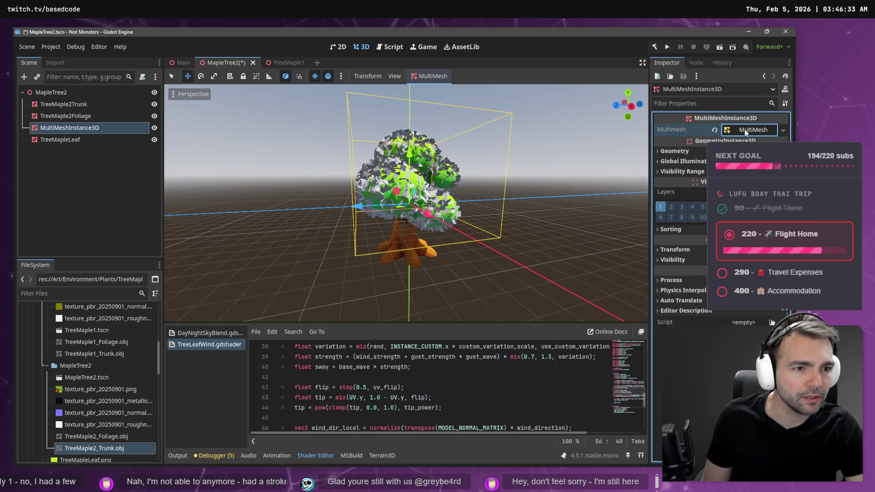
pyautogui.click(675, 151)
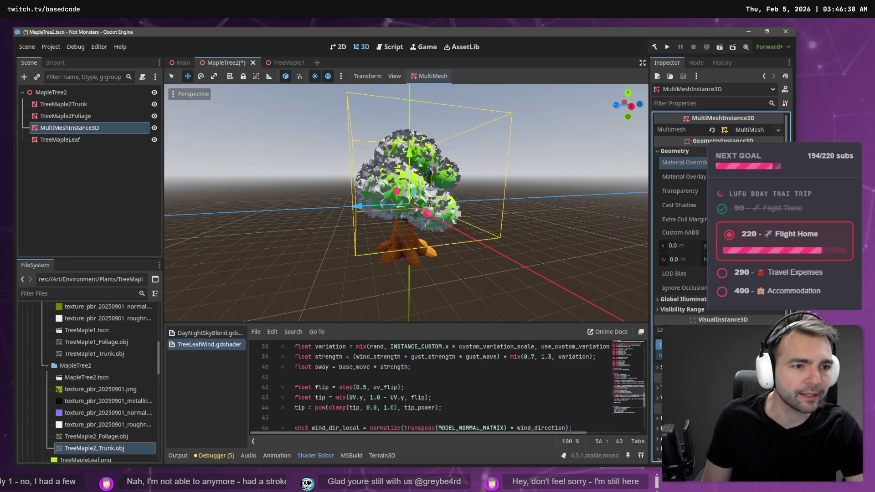
pyautogui.click(747, 162)
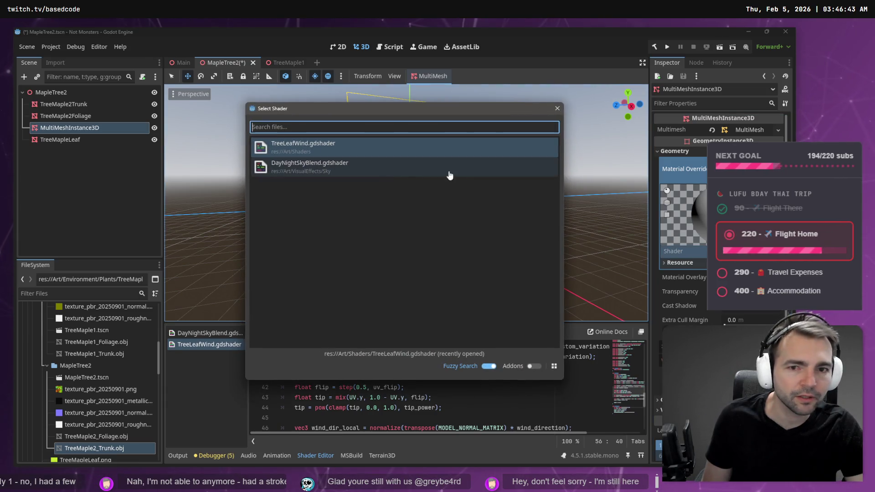
# Give the leaves the TreeLeafWind shader material with TreeMapleLeaf.png as its albedo texture
pyautogui.doubleClick(327, 146)
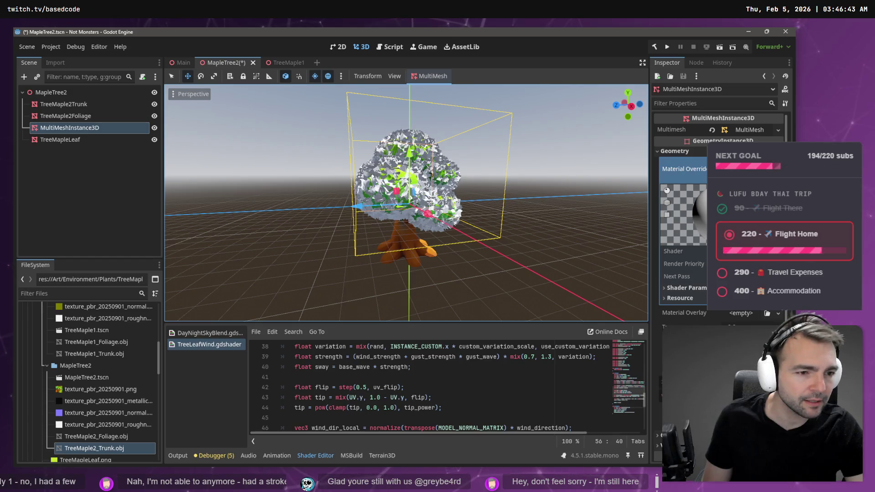
pyautogui.click(748, 251)
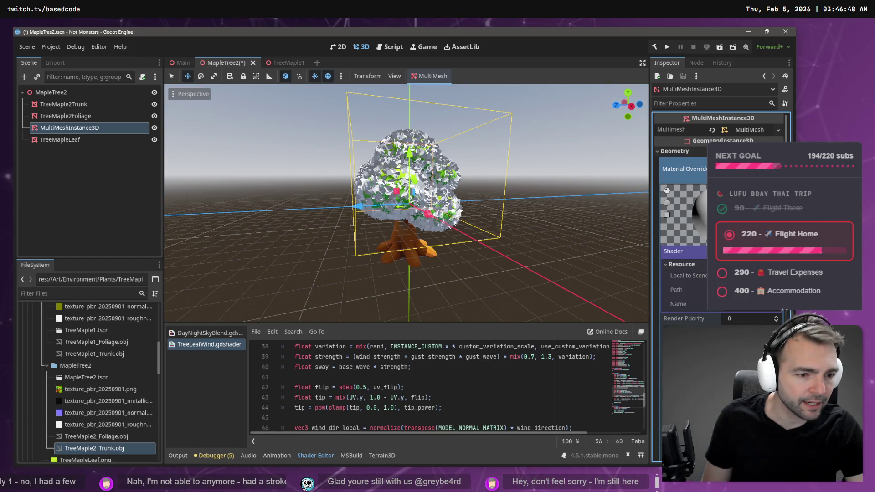
pyautogui.scroll(-1, 120, 439)
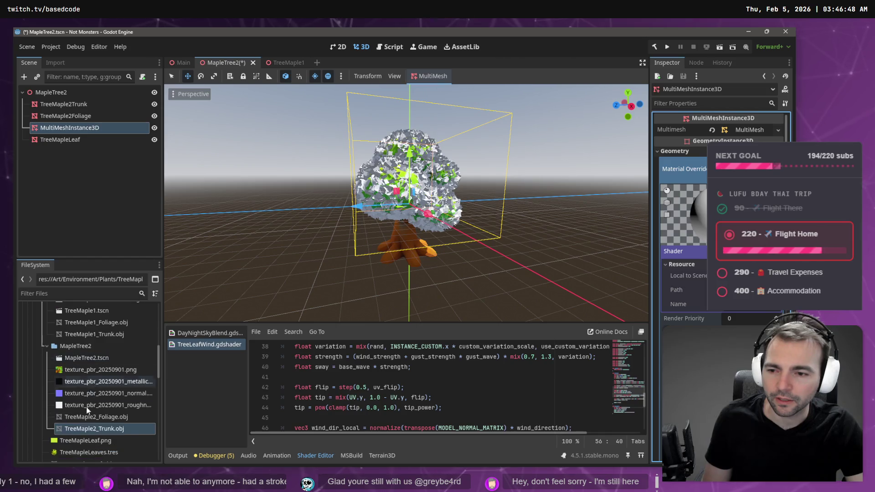
pyautogui.scroll(-1, 105, 420)
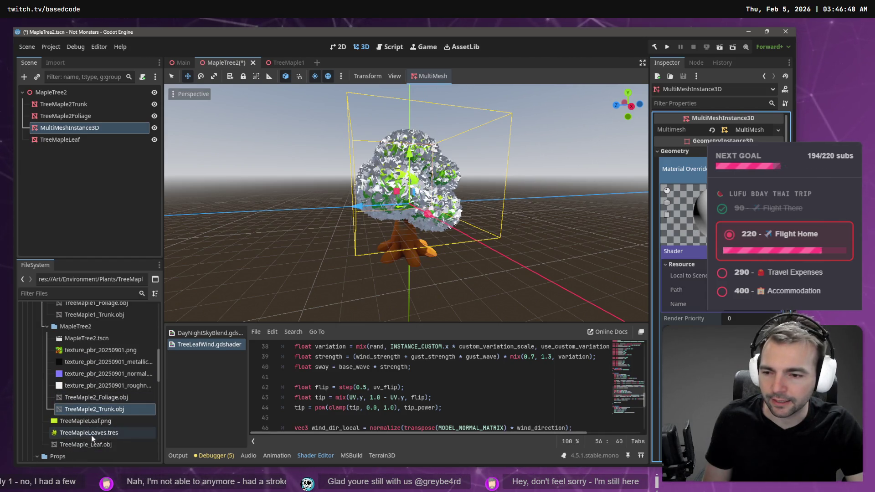
pyautogui.click(106, 422)
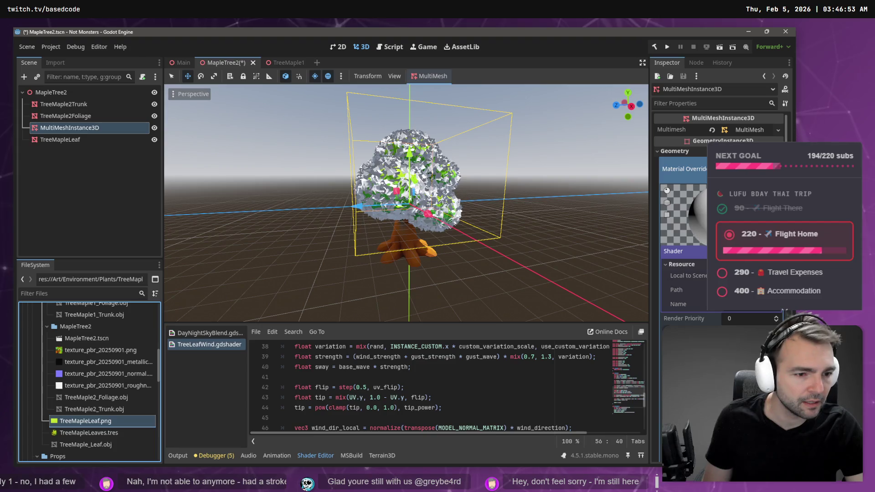
pyautogui.moveTo(729, 355); pyautogui.dragTo(729, 355)
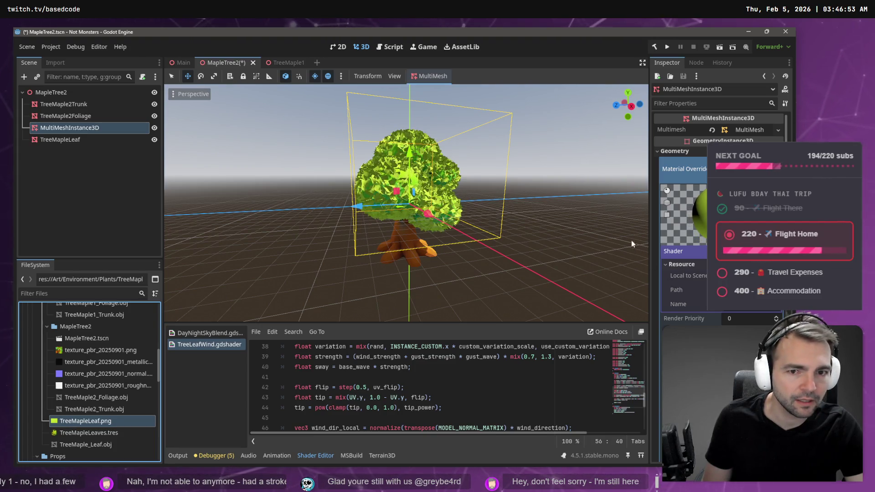
pyautogui.click(523, 176)
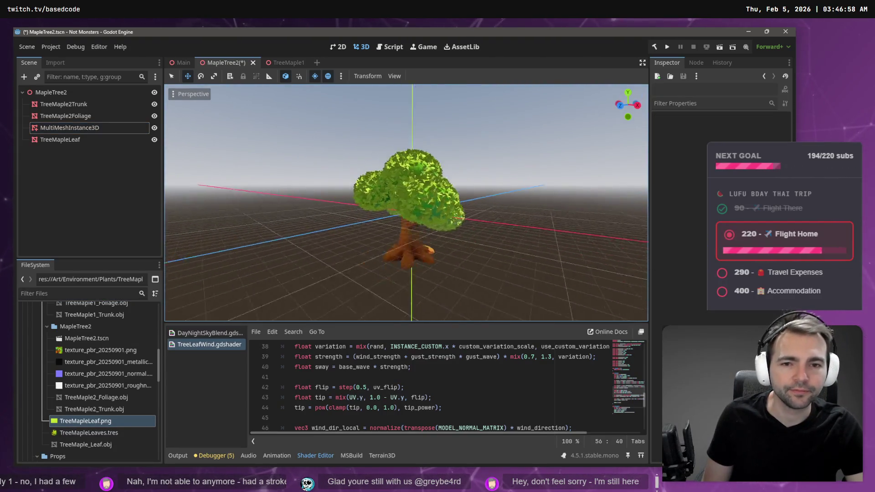
# Save MapleTree2, then bring the Environment scene's view to the trees by the house
pyautogui.hotkey('ctrl', 's')
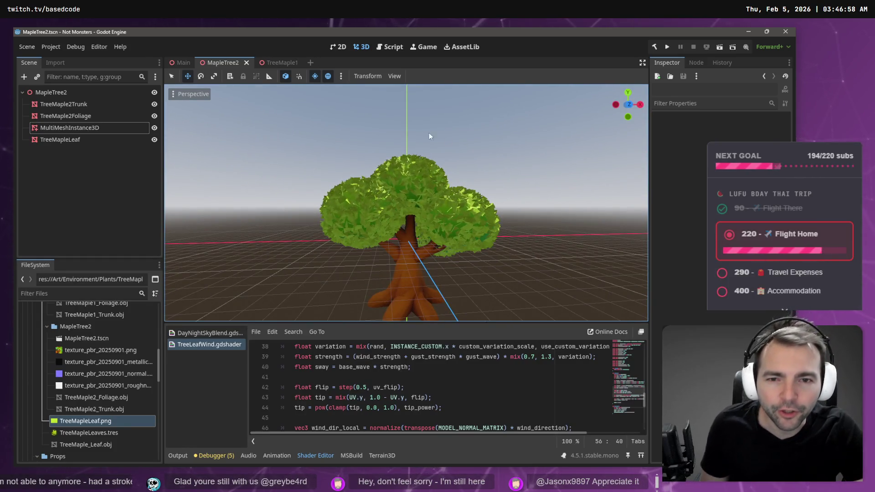
pyautogui.click(184, 63)
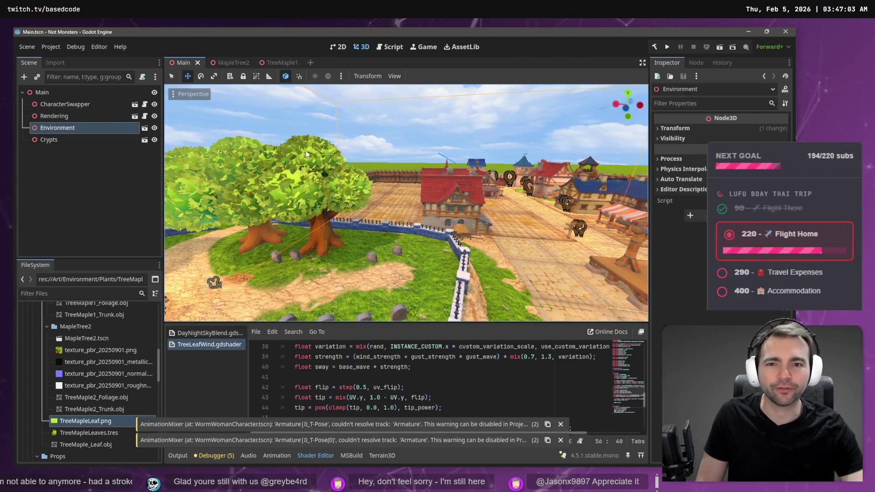
pyautogui.moveTo(377, 144); pyautogui.dragTo(378, 144)
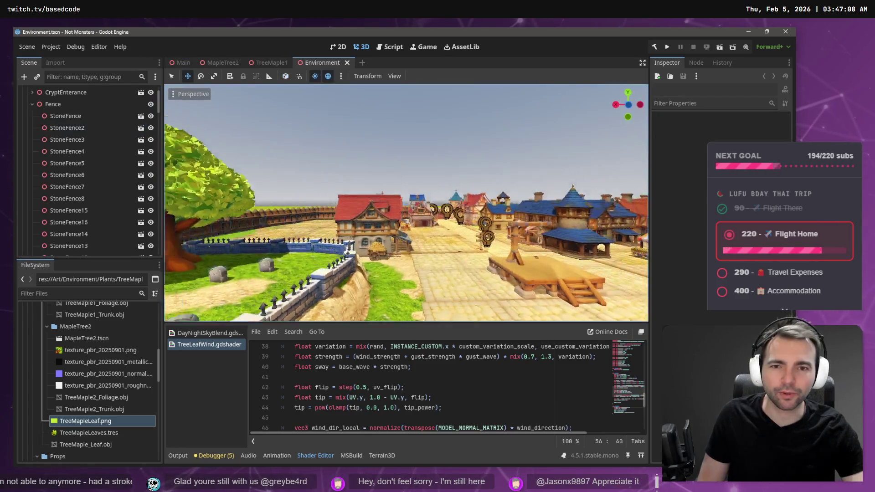
# Delete the old TreeMaple3 and drop a MapleTree2 instance where it stood
pyautogui.click(384, 164)
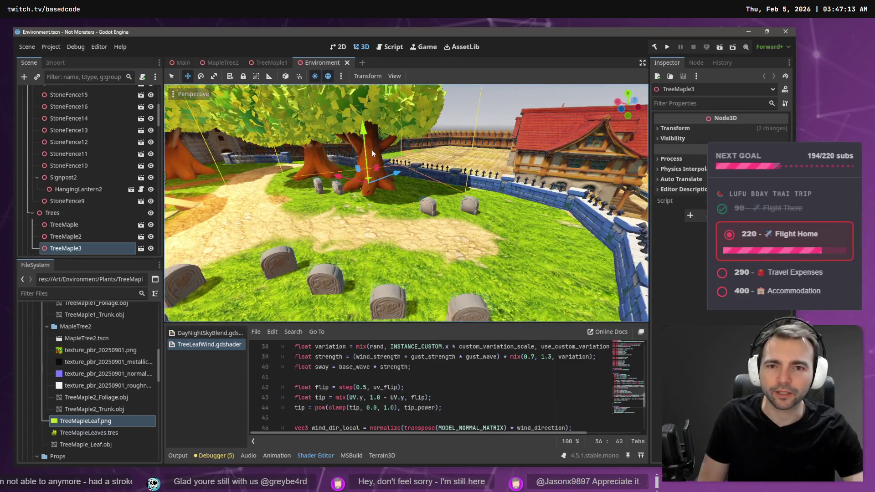
pyautogui.press('Delete')
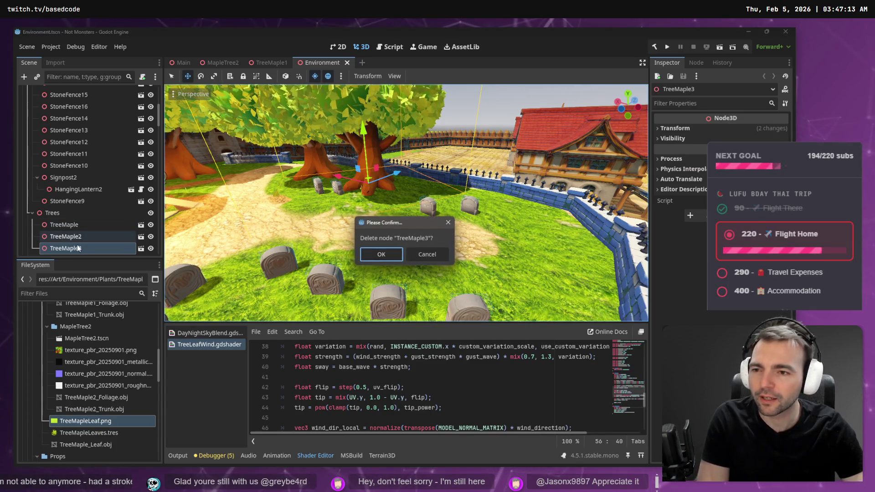
pyautogui.press('Return')
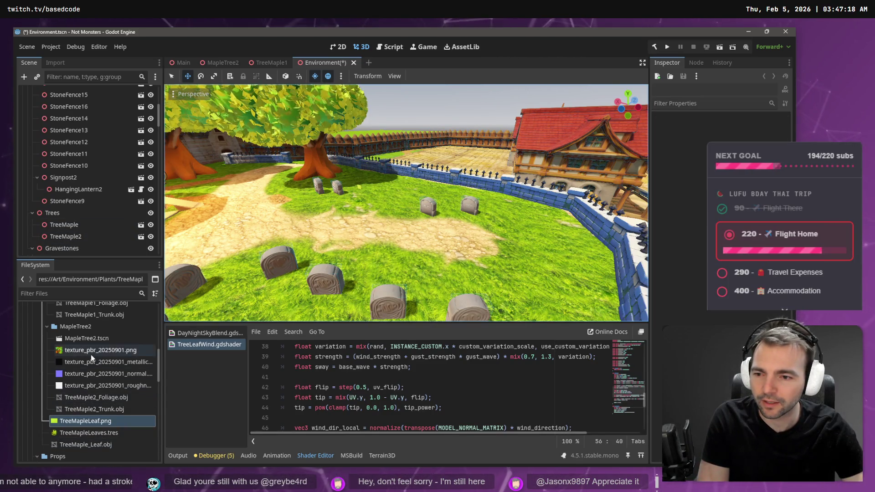
pyautogui.moveTo(84, 338)
pyautogui.mouseDown()
pyautogui.moveTo(69, 238)
pyautogui.moveTo(50, 205)
pyautogui.moveTo(384, 198)
pyautogui.moveTo(384, 208)
pyautogui.moveTo(394, 77)
pyautogui.mouseUp()
pyautogui.press('Escape')
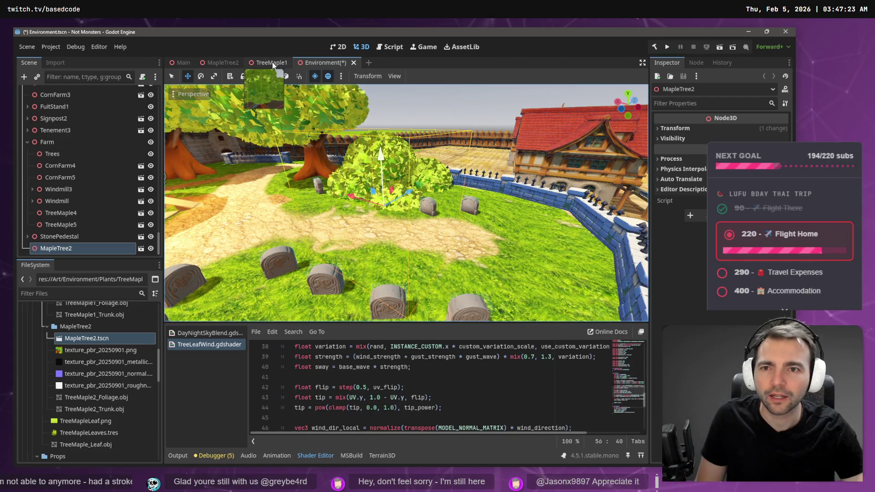
pyautogui.click(272, 62)
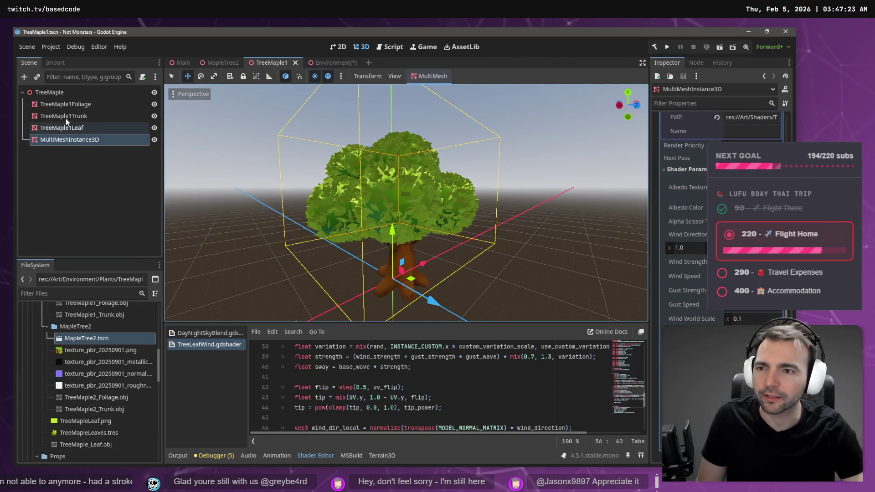
pyautogui.keyDown('shift'); pyautogui.click(68, 105); pyautogui.keyUp('shift')
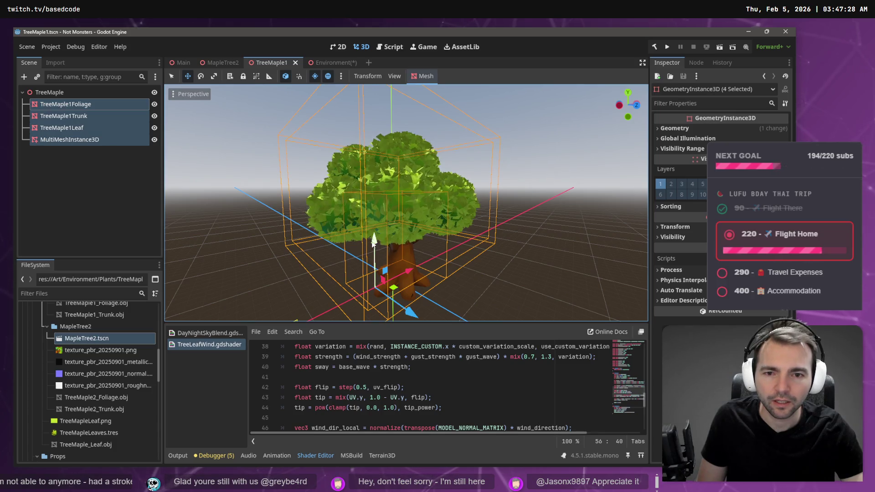
pyautogui.moveTo(373, 243)
pyautogui.mouseDown()
pyautogui.moveTo(385, 261)
pyautogui.moveTo(395, 248)
pyautogui.mouseUp()
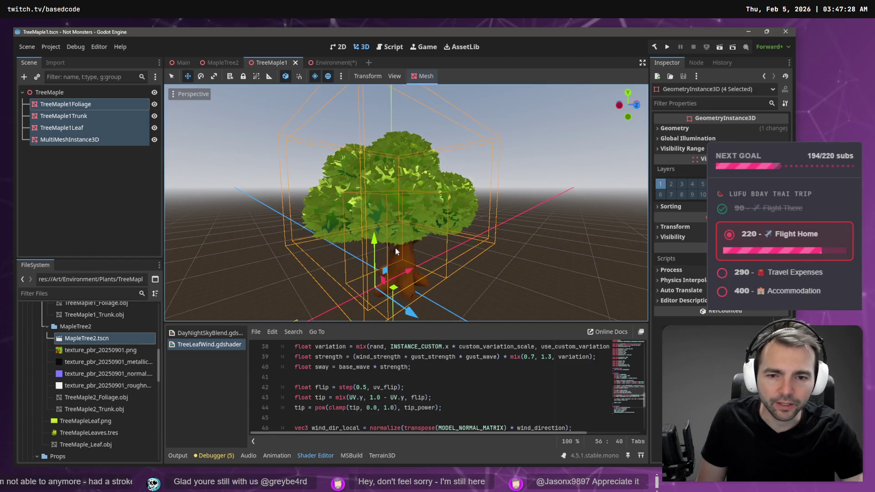
pyautogui.moveTo(335, 62)
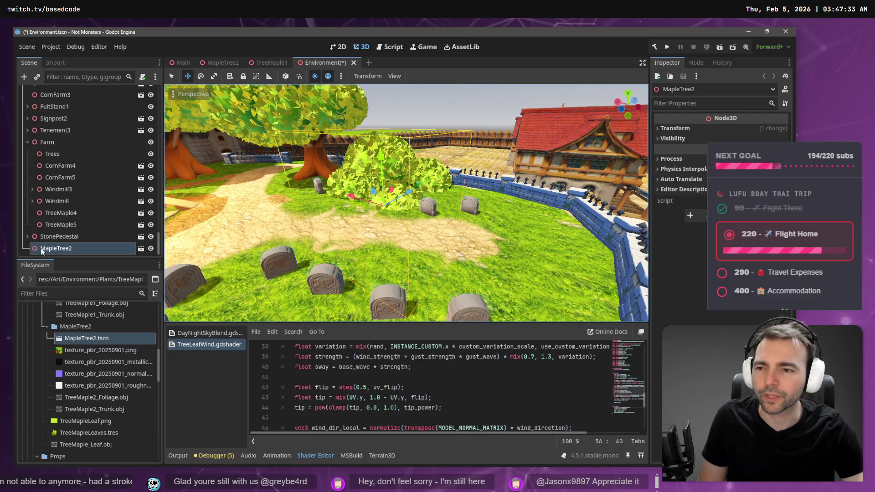
pyautogui.moveTo(61, 246)
pyautogui.mouseDown()
pyautogui.moveTo(59, 148)
pyautogui.moveTo(64, 156)
pyautogui.mouseUp()
pyautogui.scroll(2, 103, 182)
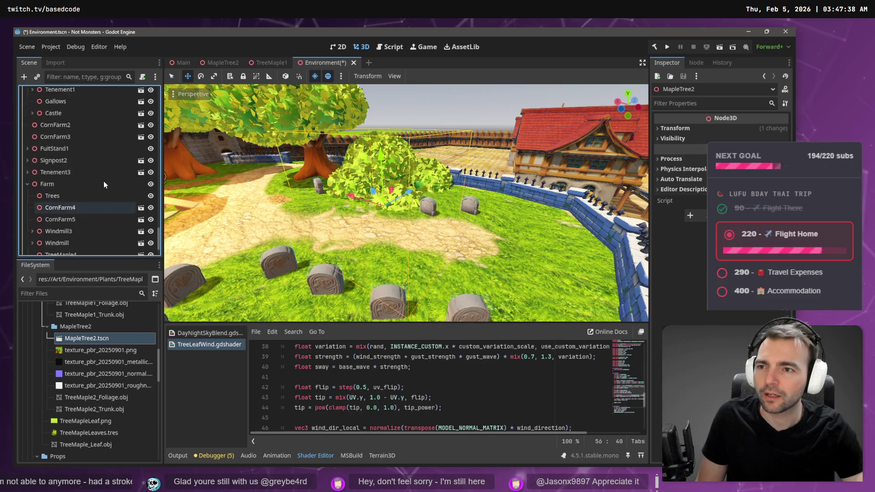
pyautogui.scroll(5, 104, 184)
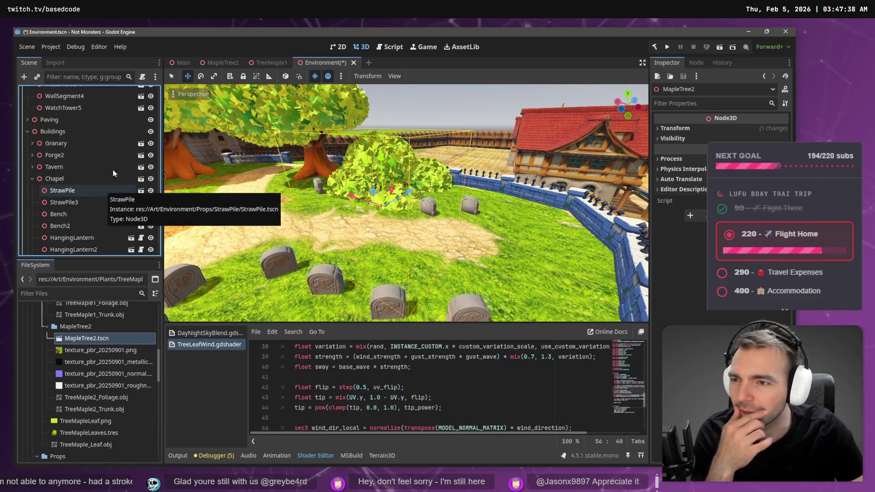
pyautogui.click(313, 115)
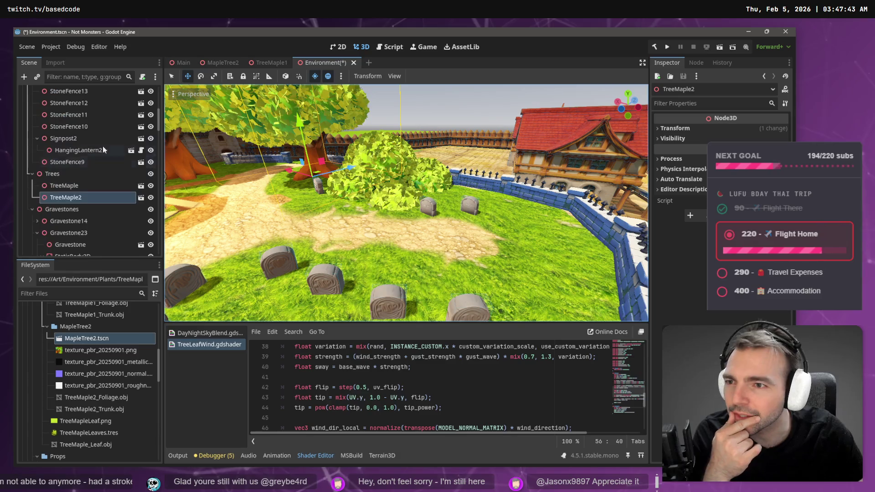
pyautogui.scroll(-5, 76, 179)
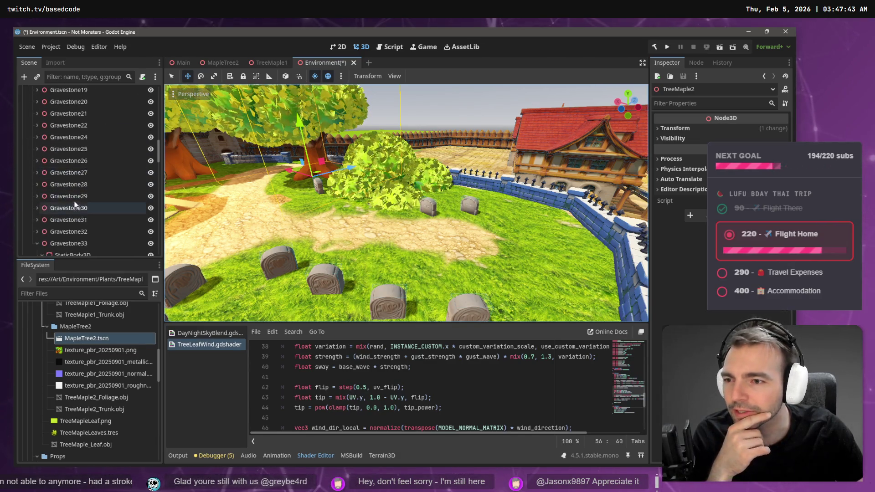
pyautogui.scroll(-10, 75, 205)
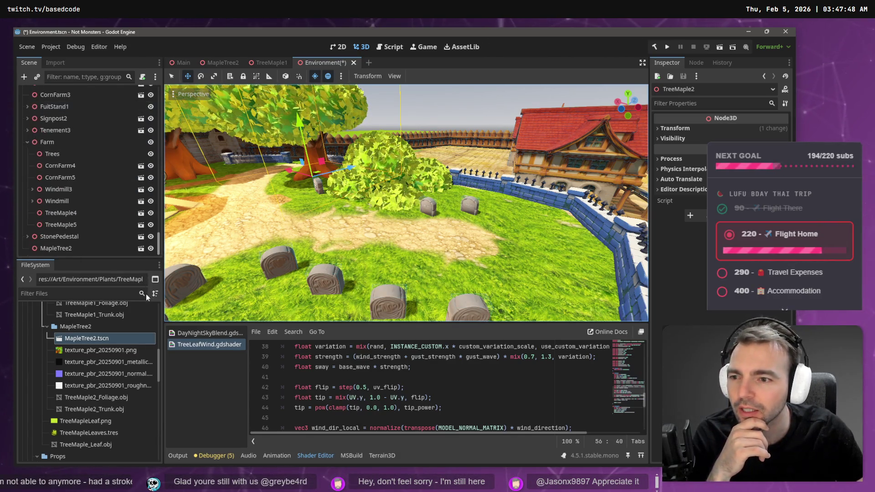
pyautogui.click(72, 249)
# Reparent MapleTree2 under the Graveyard's Trees group
pyautogui.rightClick(72, 247)
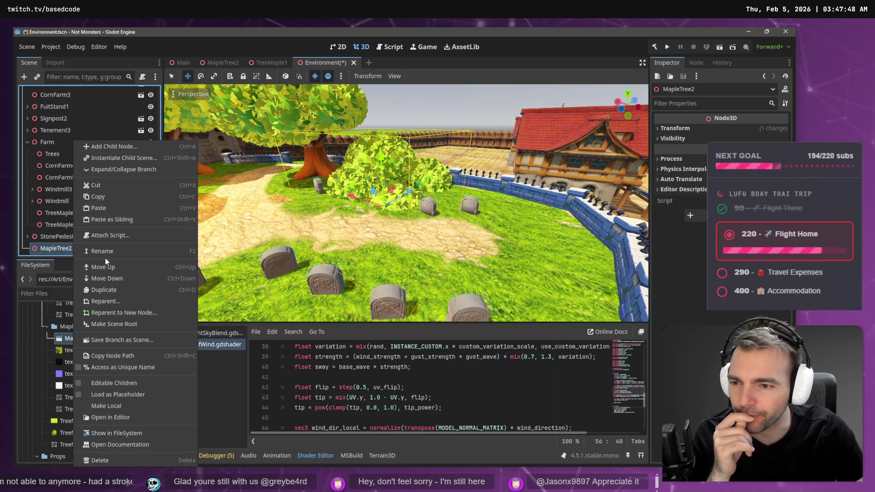
pyautogui.click(109, 301)
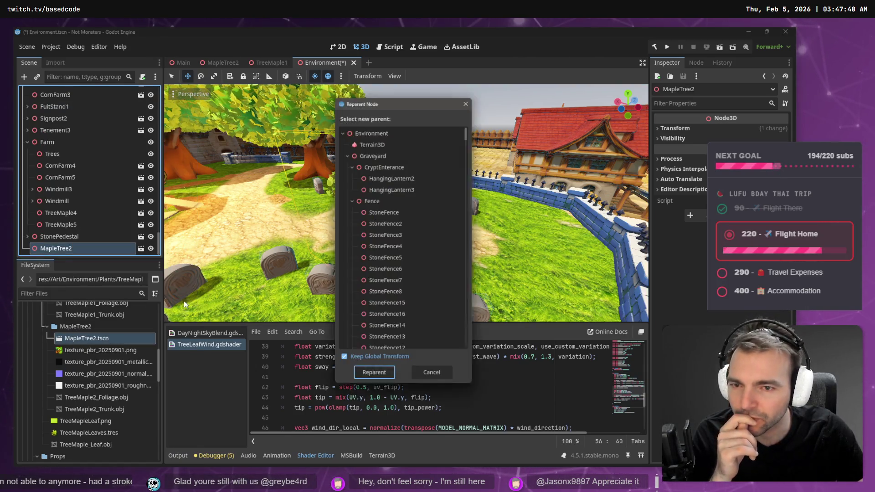
pyautogui.click(351, 200)
pyautogui.click(351, 165)
pyautogui.click(371, 188)
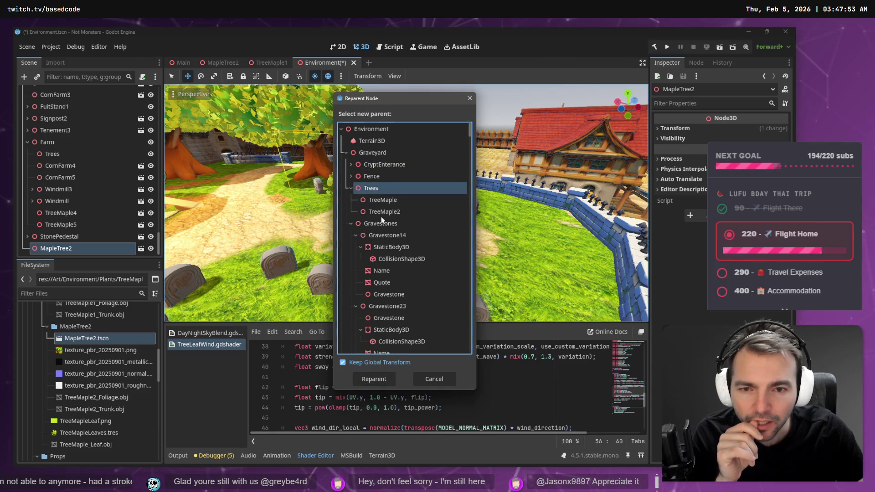
pyautogui.click(373, 380)
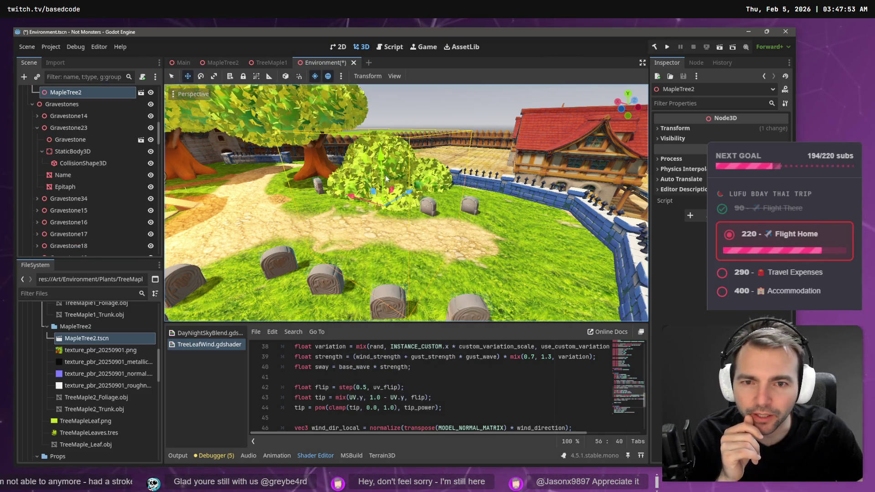
# Raise MapleTree2 and rotate it around its vertical axis
pyautogui.moveTo(382, 157)
pyautogui.mouseDown()
pyautogui.moveTo(394, 34)
pyautogui.moveTo(396, 49)
pyautogui.mouseUp()
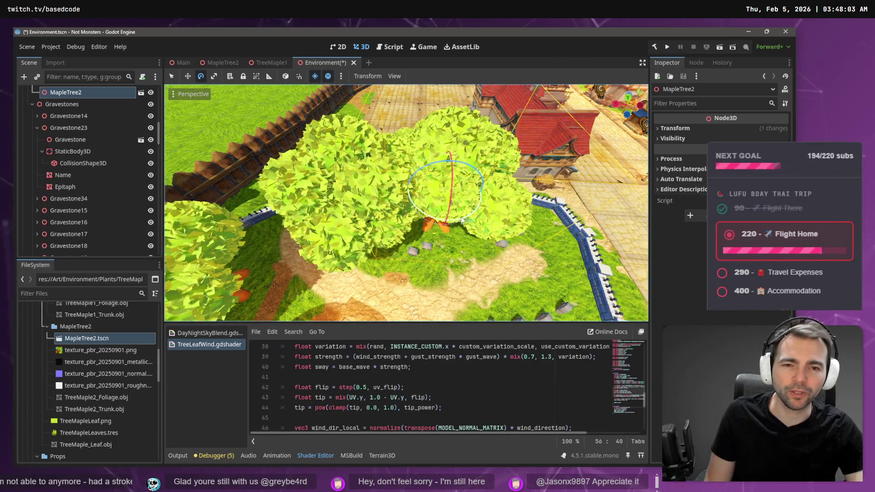
pyautogui.press('e')
pyautogui.moveTo(449, 214); pyautogui.dragTo(451, 224)
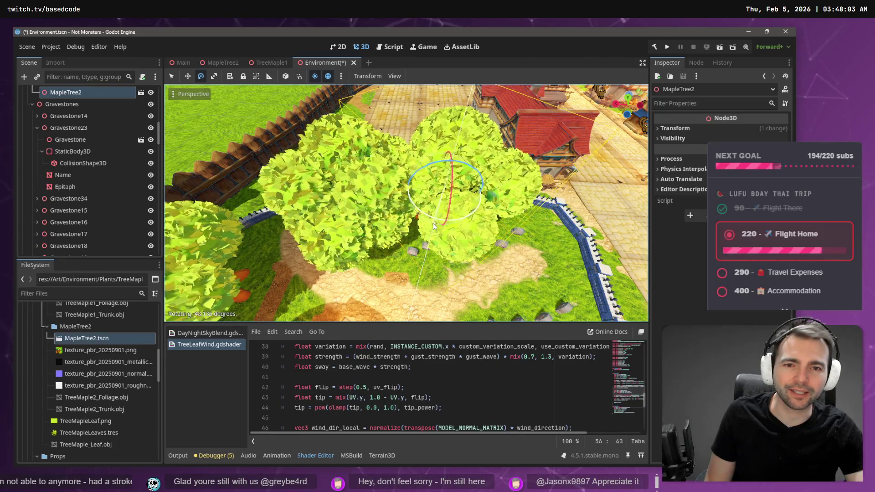
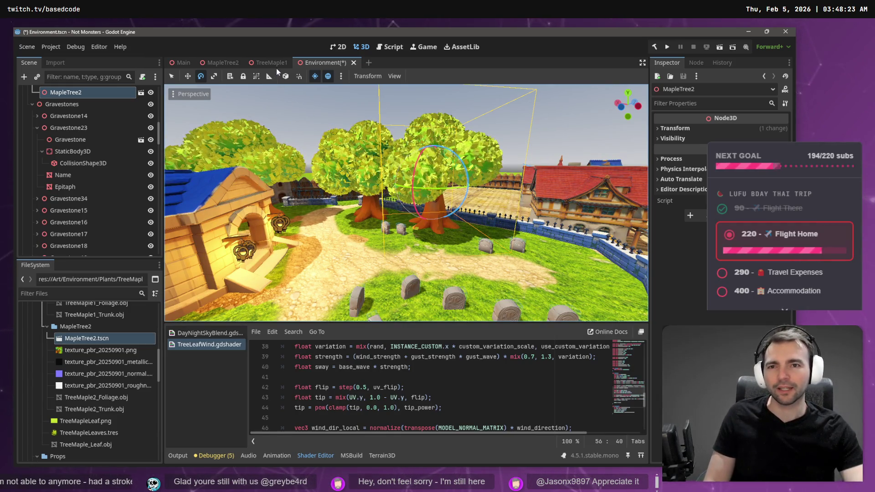
# In the MapleTree2 scene, select the foliage and trunk OBJ files and show their import settings
pyautogui.click(222, 62)
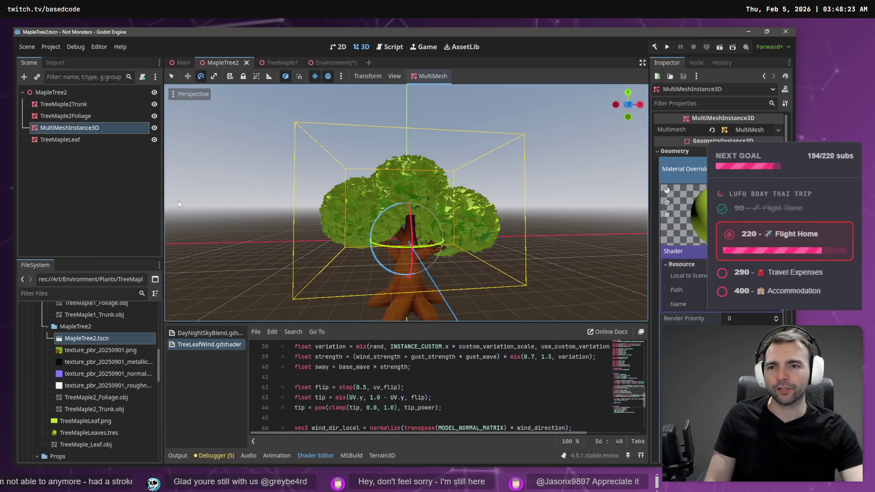
pyautogui.click(76, 402)
pyautogui.click(63, 62)
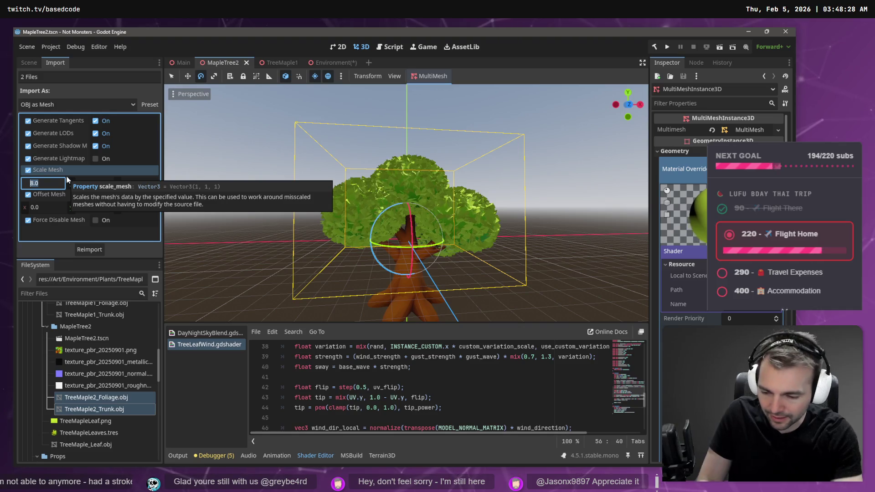
# Set Scale Mesh x, y and z to 6, reimport both meshes, and return to Environment
pyautogui.write('6')
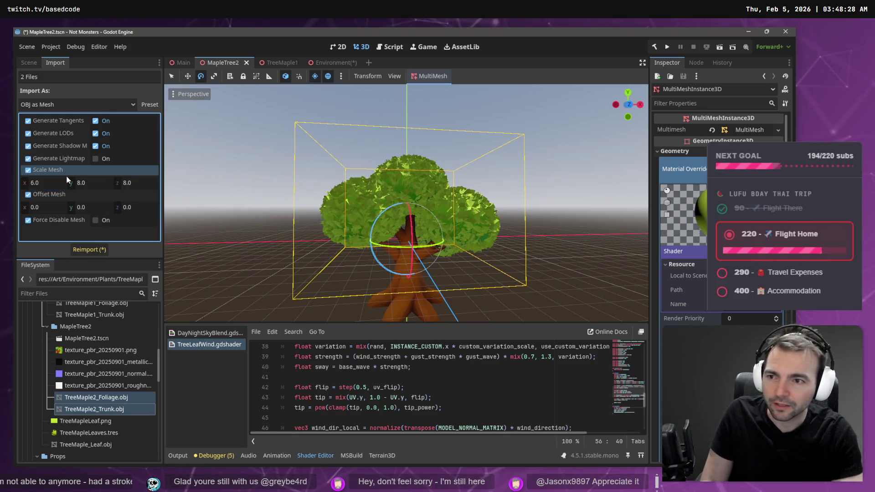
pyautogui.click(95, 181)
pyautogui.click(131, 182)
pyautogui.write('6.0')
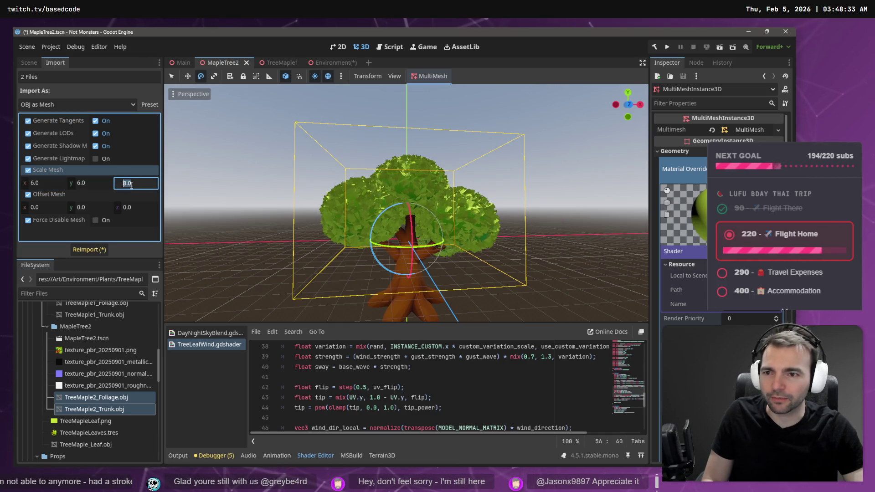
pyautogui.click(89, 250)
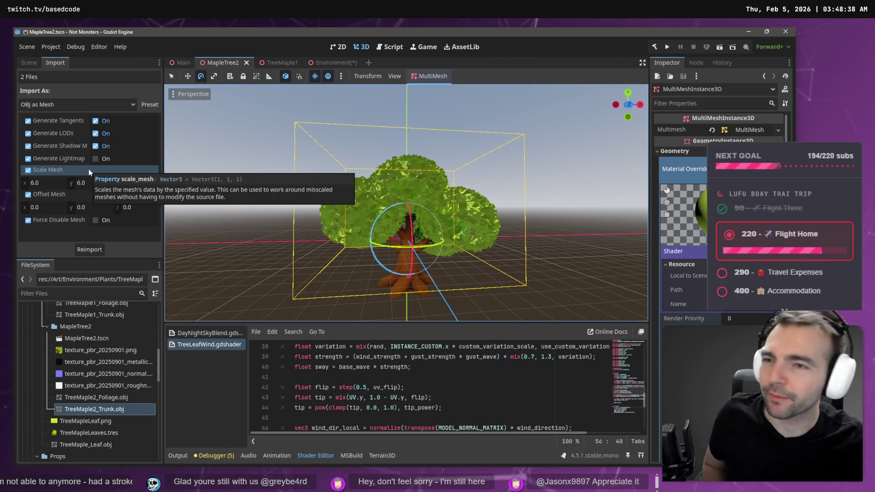
pyautogui.click(340, 61)
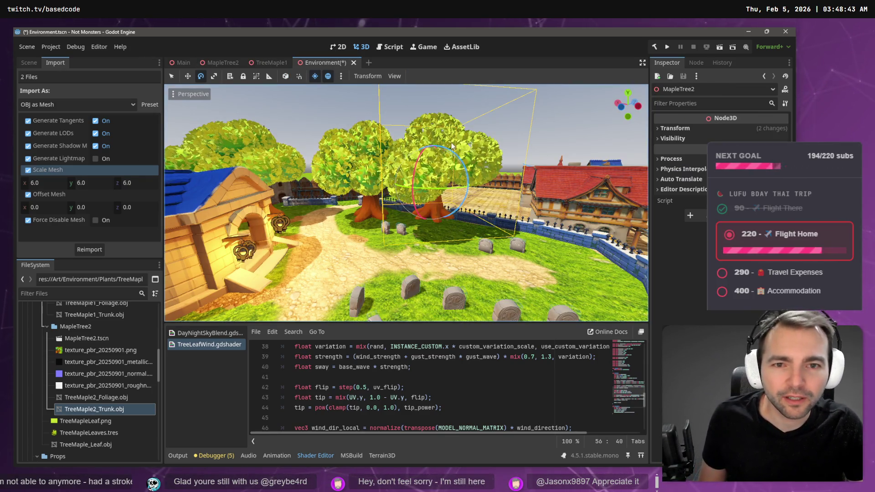
# Lower the maple tree about 1.1 units into the graveyard ground and save the Environment scene
pyautogui.press('w')
pyautogui.moveTo(432, 129); pyautogui.dragTo(433, 141)
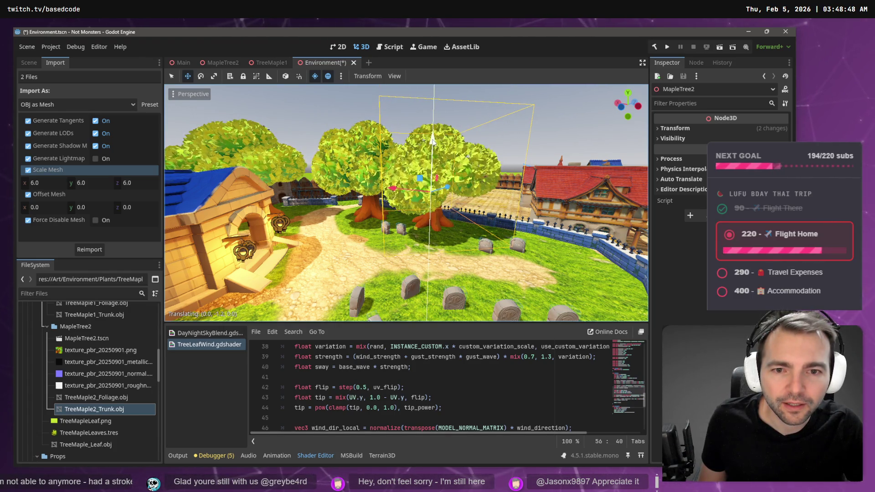
pyautogui.click(525, 125)
pyautogui.hotkey('ctrl', 's')
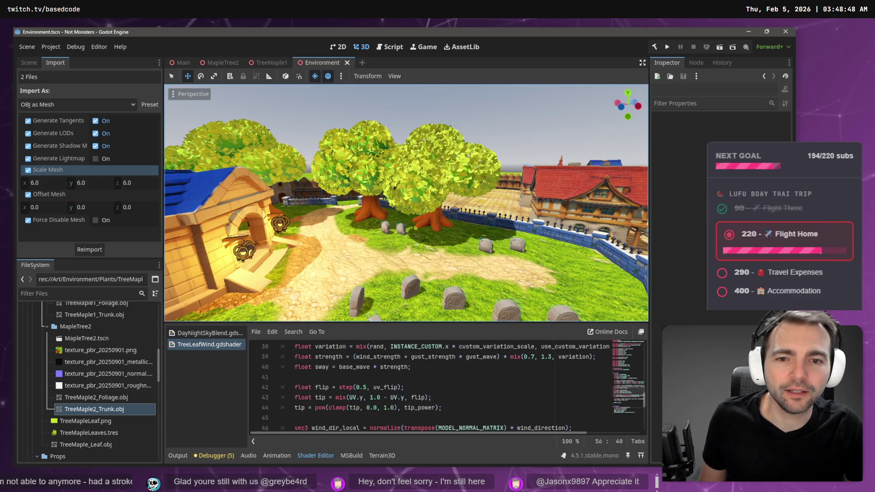
# Fly the editor view over the town, past the farm, down into the cobbled square
pyautogui.press('s')
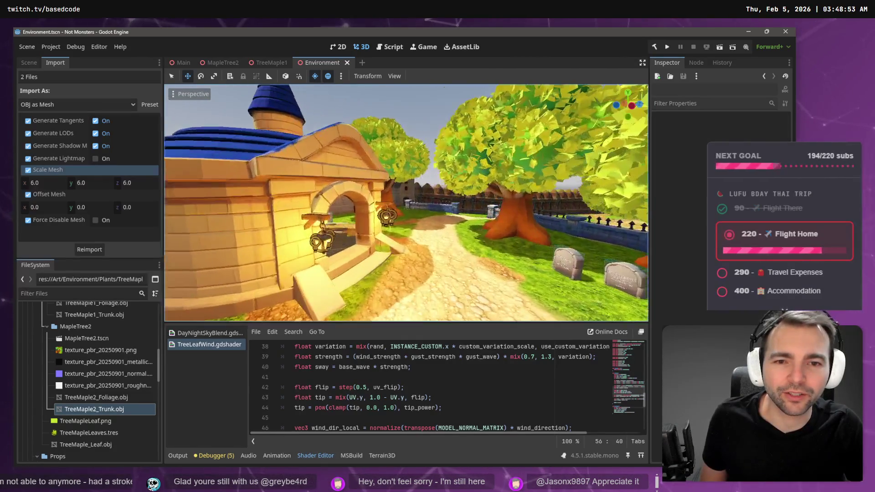
pyautogui.press('e')
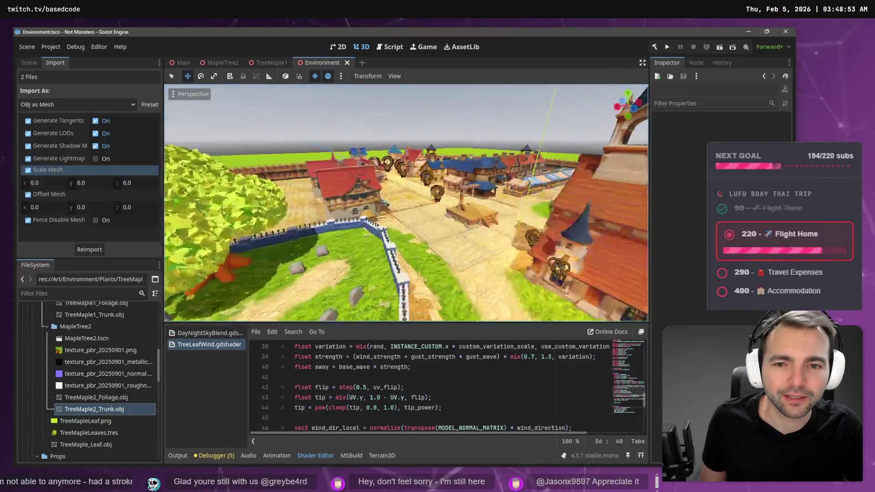
pyautogui.press('q')
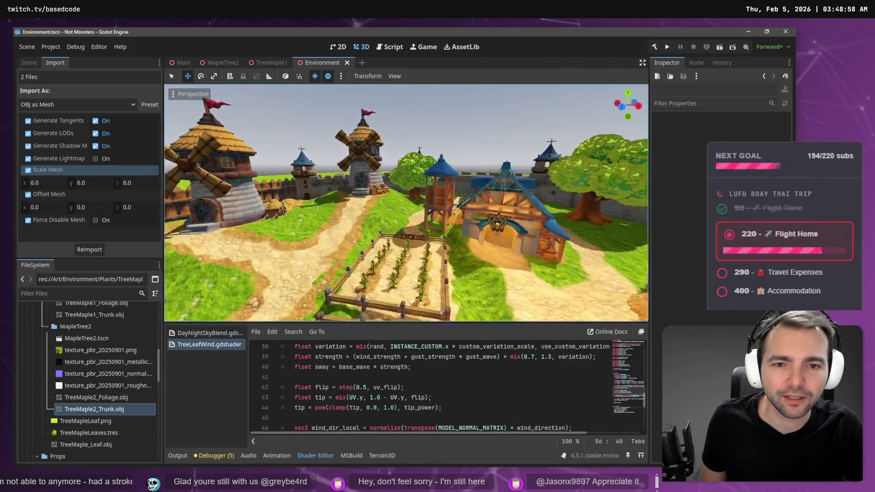
pyautogui.press('w')
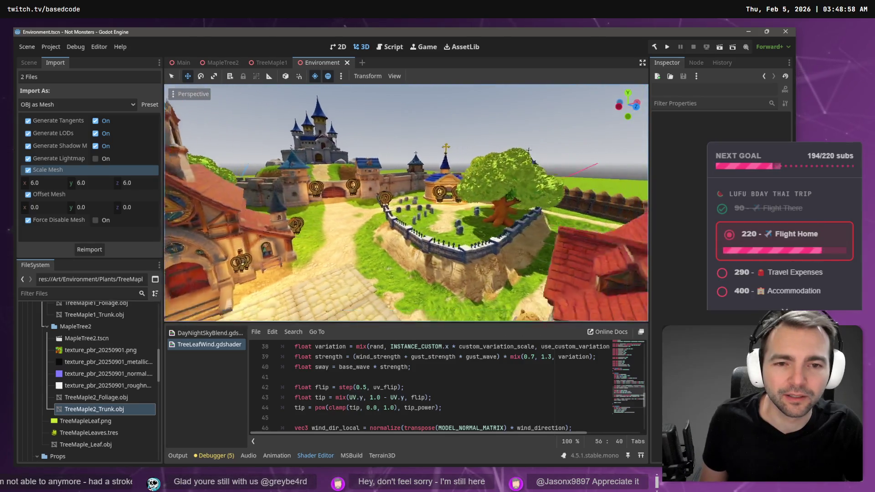
pyautogui.press('q')
pyautogui.press('w')
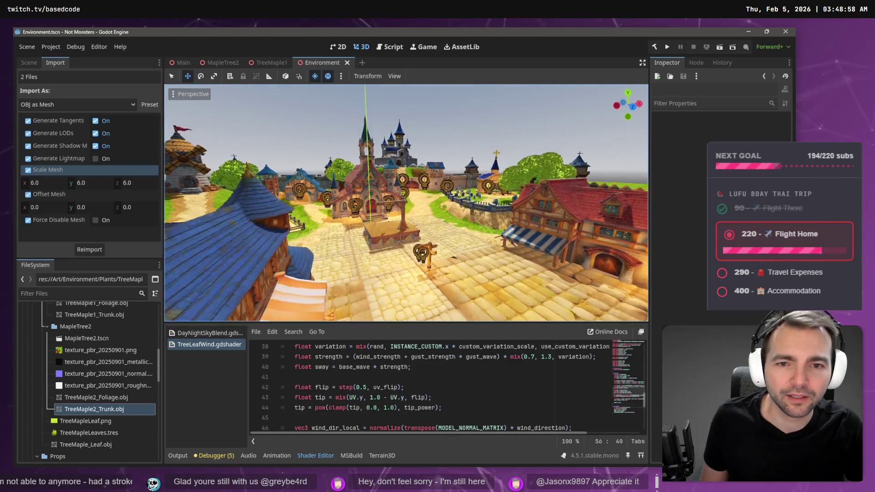
pyautogui.press('e')
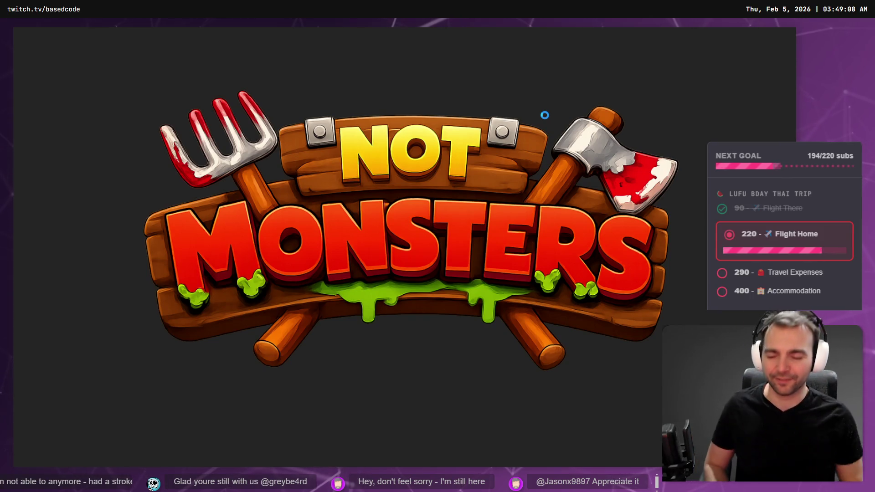
# Run the game and steer the werewolf up the path, past the wall and toward the graveyard
pyautogui.press('F5')
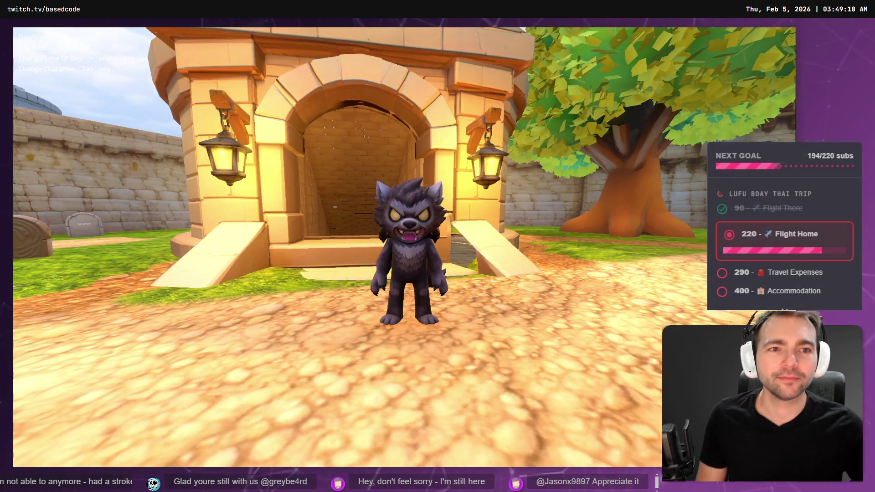
pyautogui.press('w')
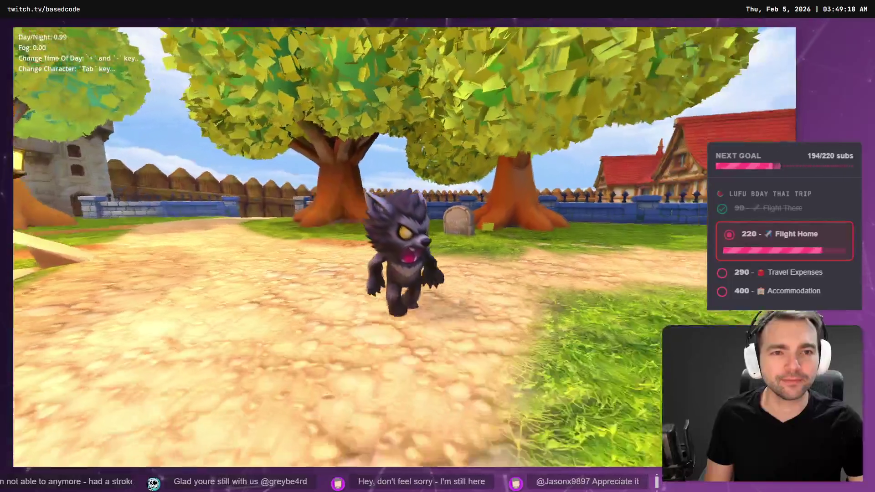
pyautogui.press('w')
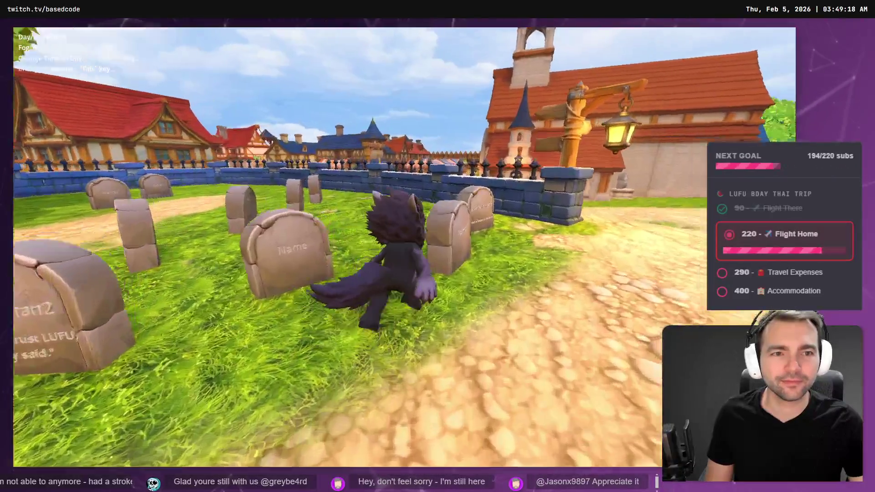
pyautogui.press('w')
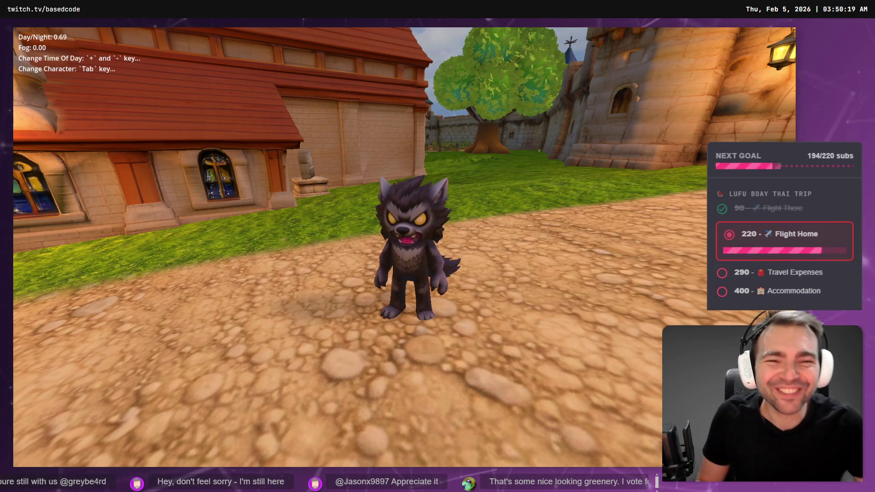
pyautogui.press('a')
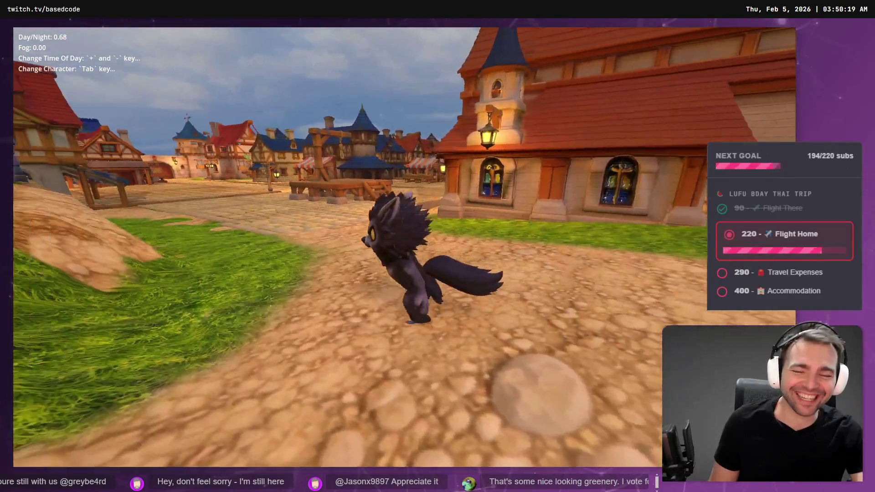
pyautogui.press('a')
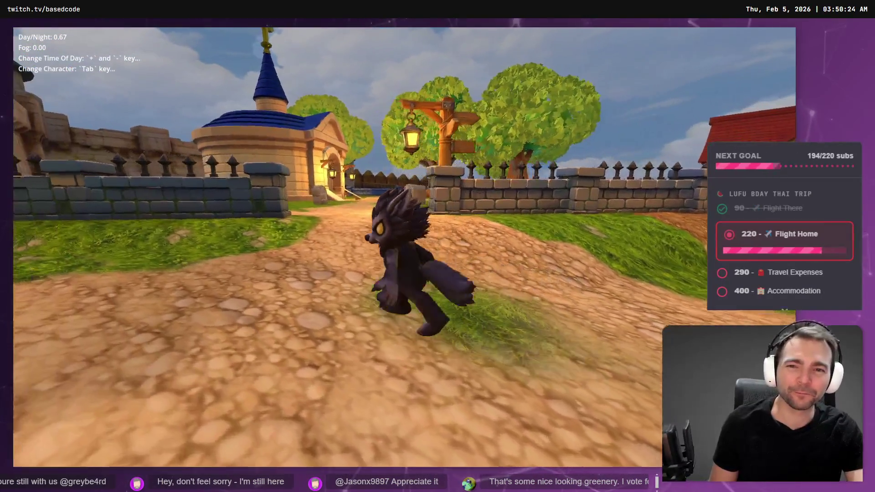
pyautogui.press('w')
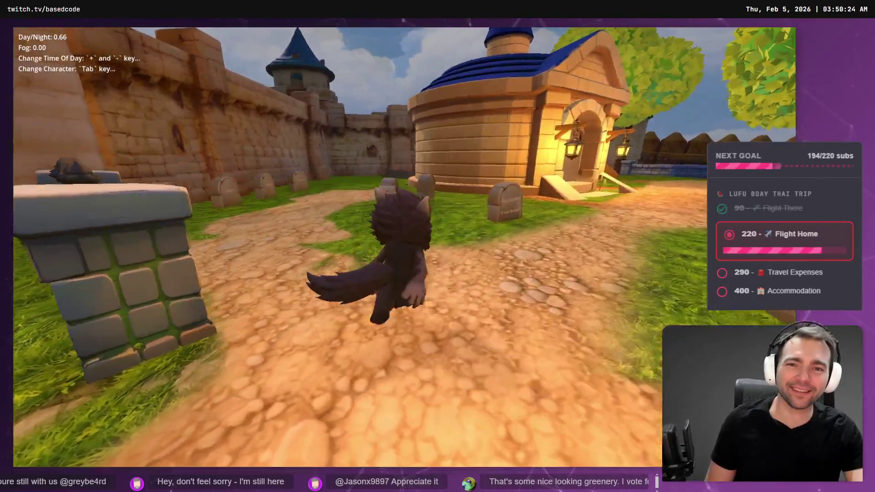
pyautogui.press('d')
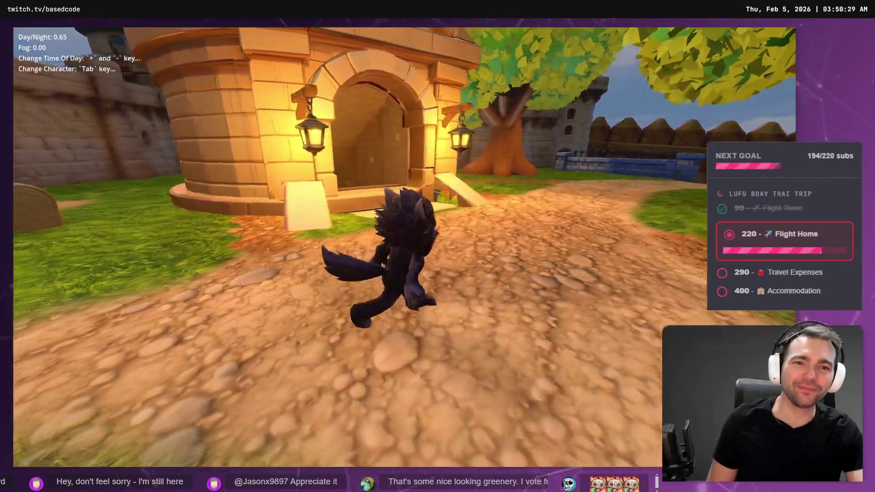
# Stop the game, then select the MapleTree2 node in the viewport and frame it
pyautogui.press('F8')
pyautogui.moveTo(446, 172); pyautogui.dragTo(358, 239)
pyautogui.click(358, 240)
pyautogui.press('f')
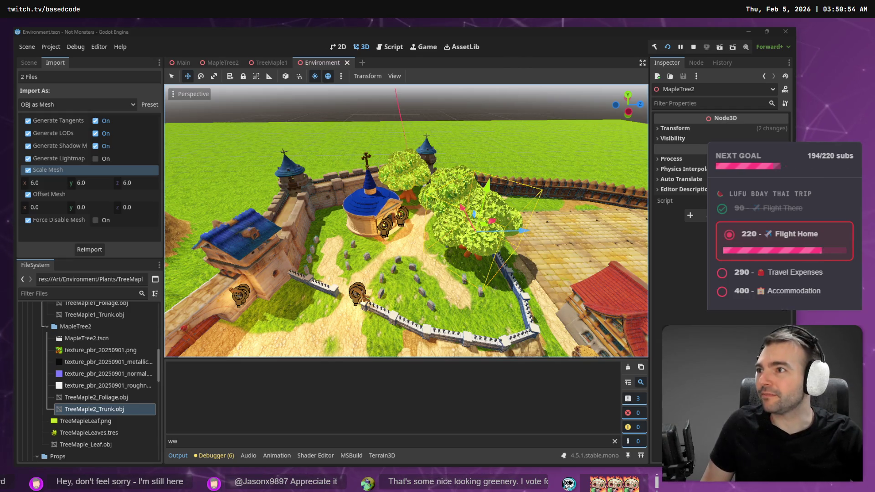
# Switch over to a new browser window
pyautogui.hotkey('alt', 'Tab')
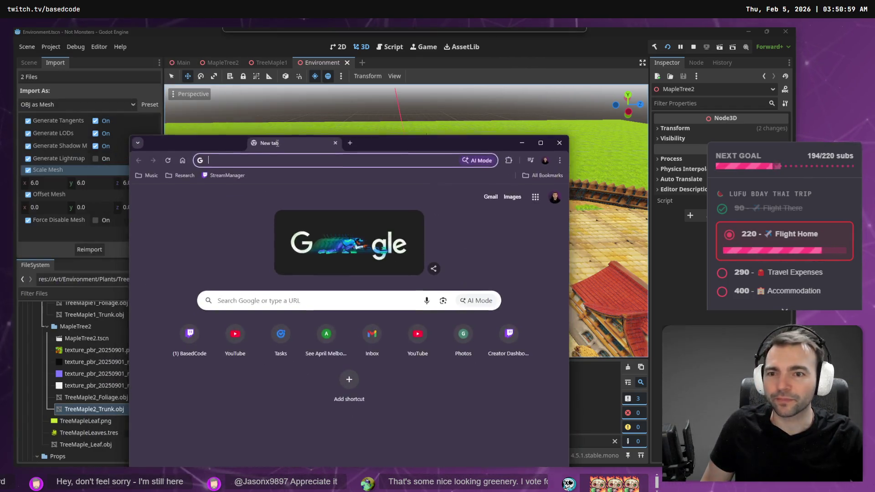
# Maximize the browser and navigate to a Twitch channel page
pyautogui.doubleClick(291, 142)
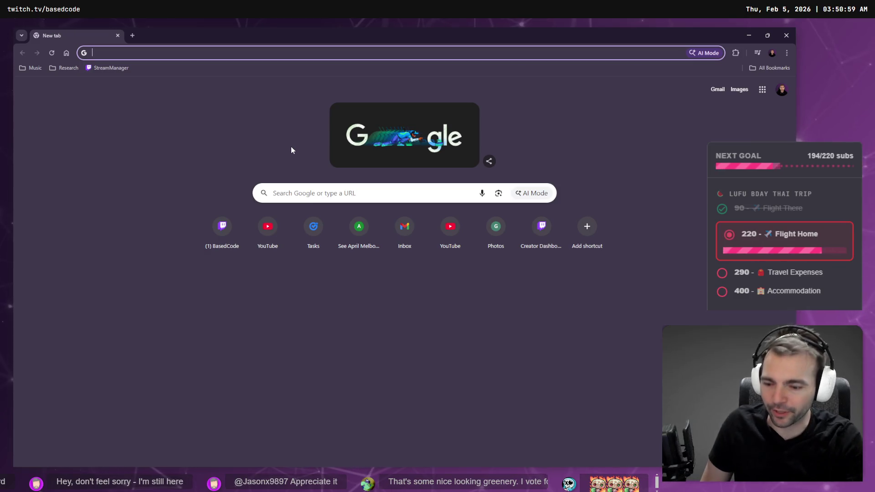
pyautogui.write('thttps://www.twitch.tv/basedcod')
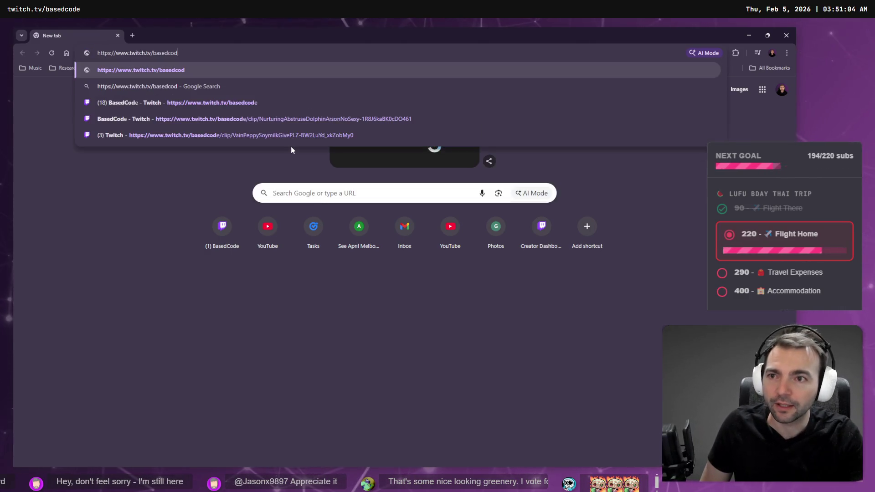
pyautogui.write('e')
pyautogui.press('Return')
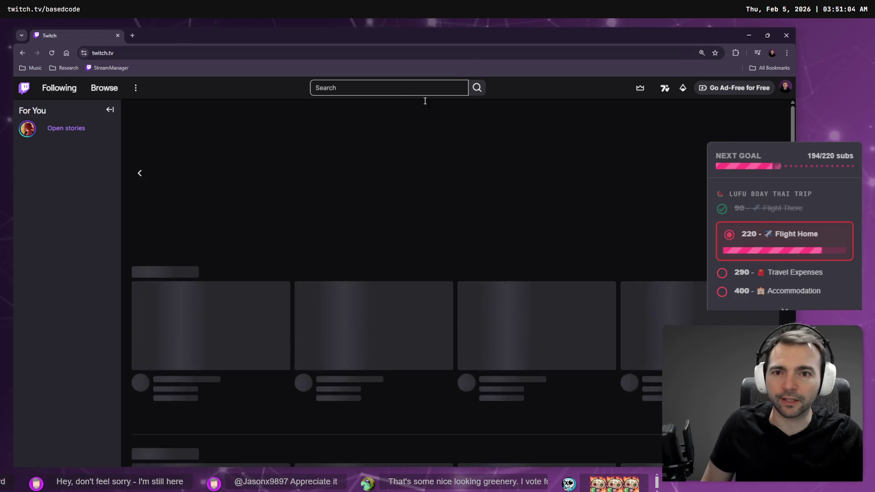
# Open the recommended live coding stream on Twitch so it plays in the browser
pyautogui.click(382, 90)
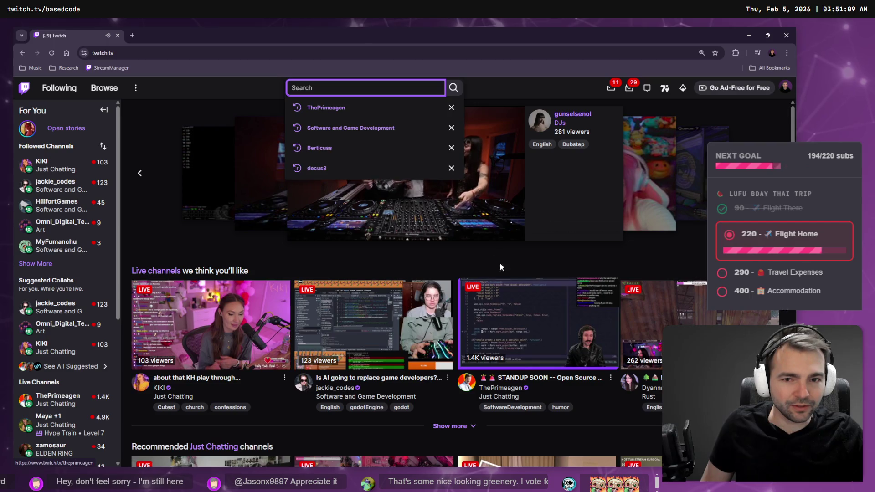
pyautogui.click(502, 89)
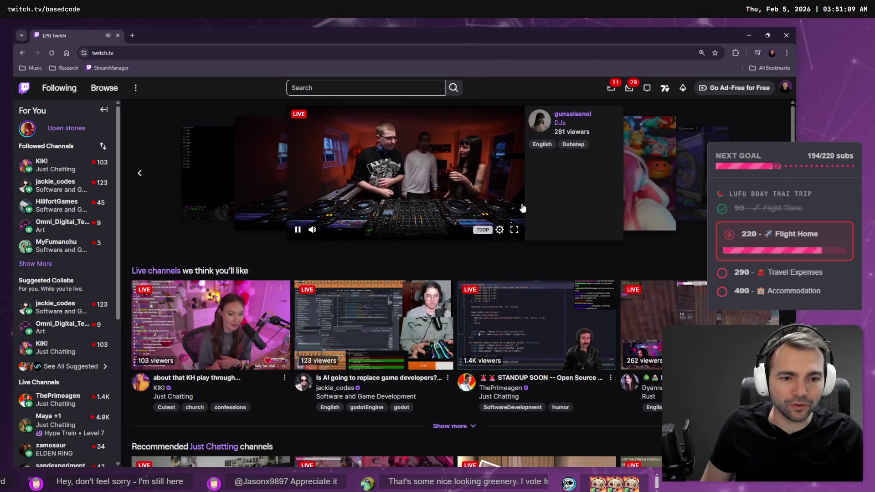
pyautogui.click(515, 347)
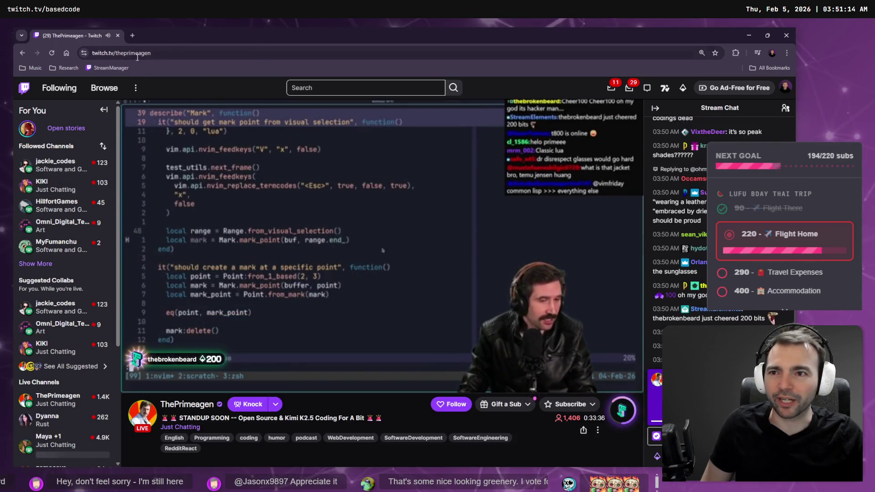
pyautogui.doubleClick(170, 52)
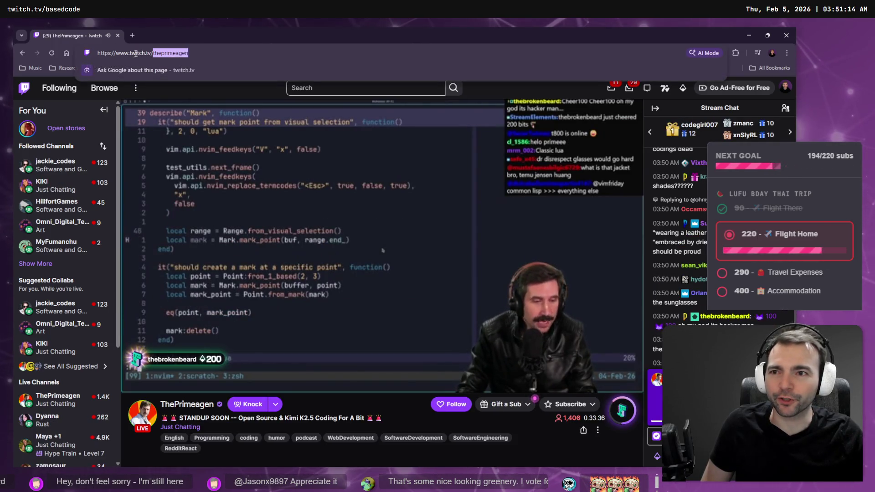
pyautogui.hotkey('alt', 'Tab')
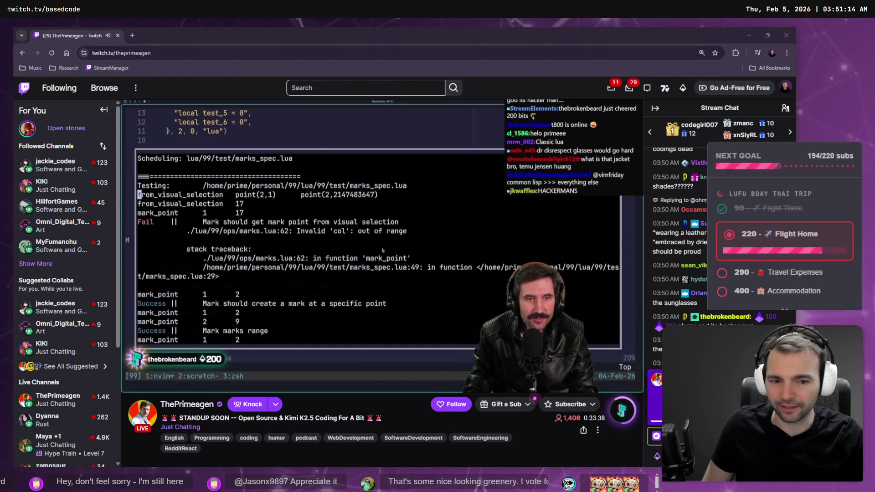